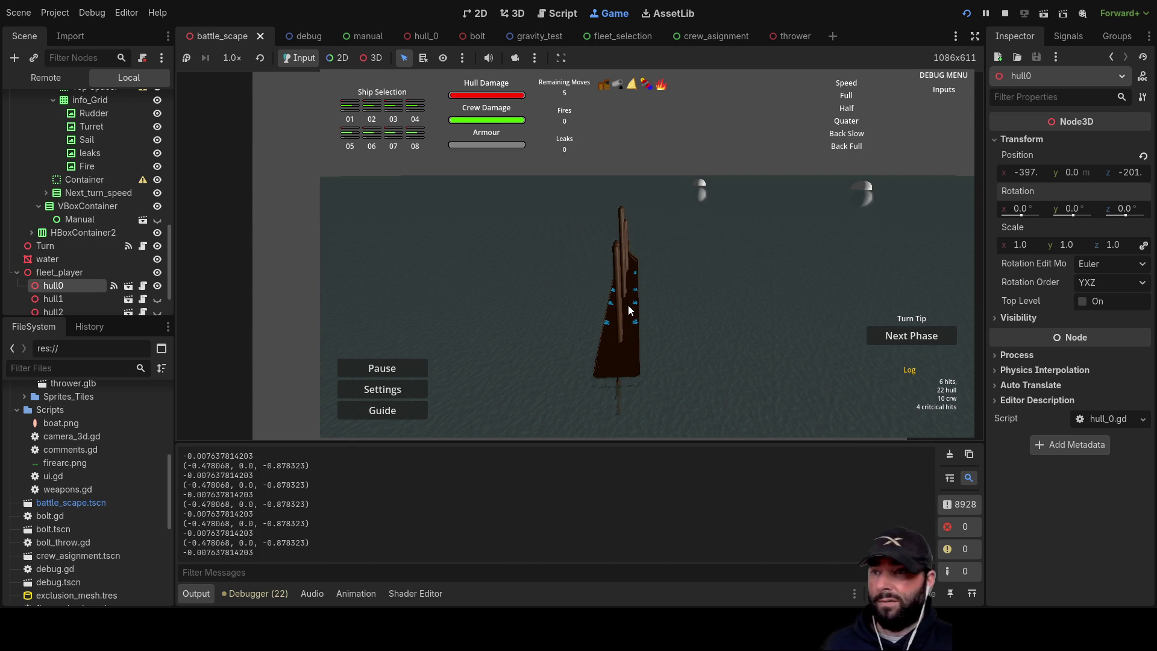
# - Drive the ship forward and backward and test its turning with the W, A, S and E keys
pyautogui.press('w')
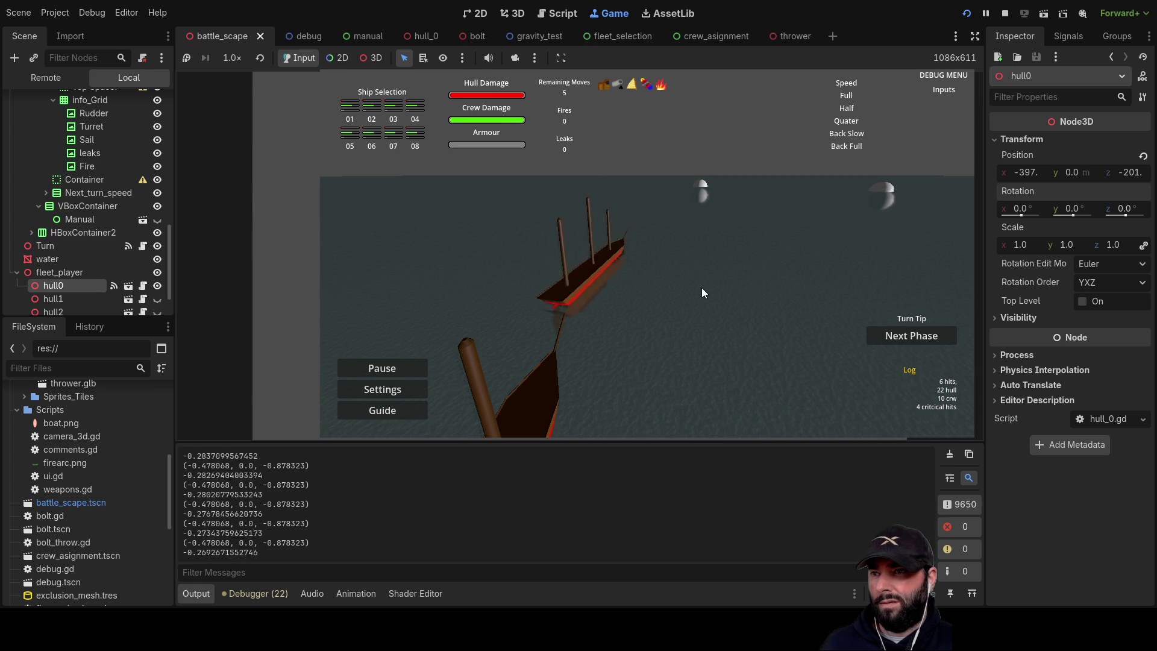
pyautogui.press('a')
pyautogui.press('s')
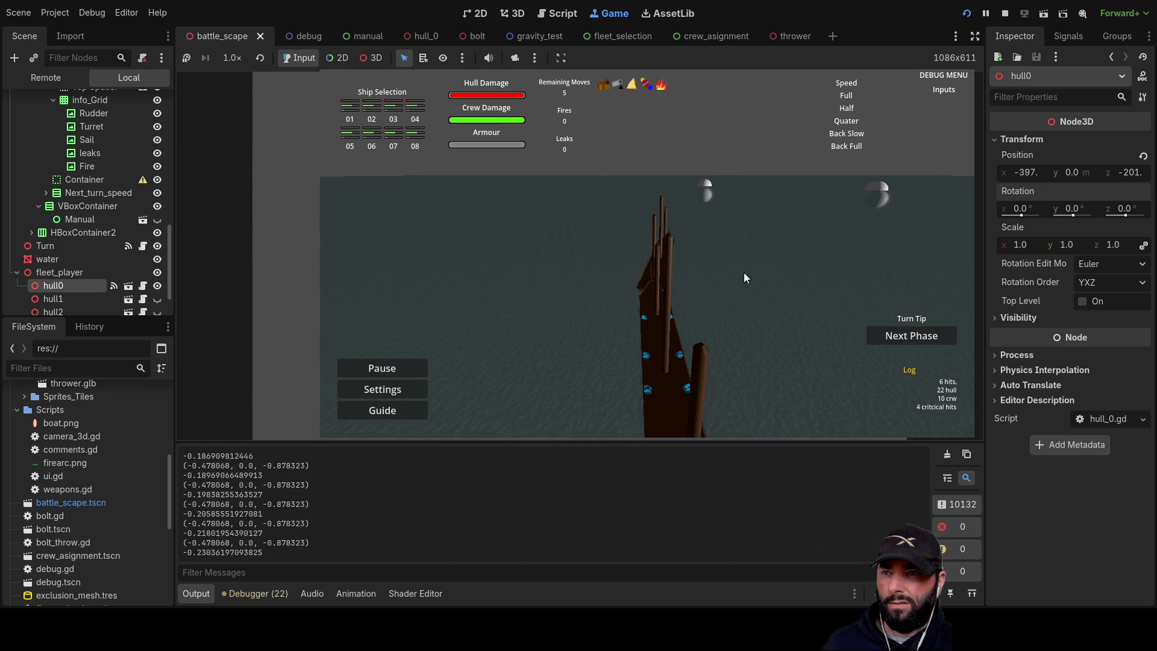
pyautogui.press('s')
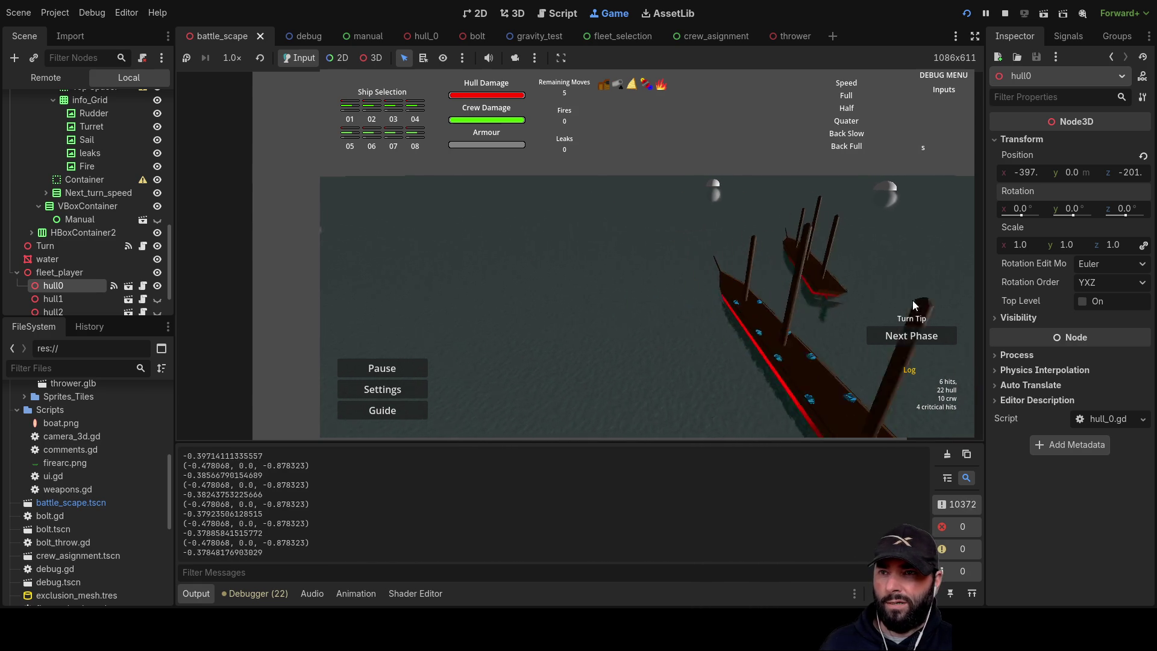
pyautogui.press('w')
pyautogui.press('e')
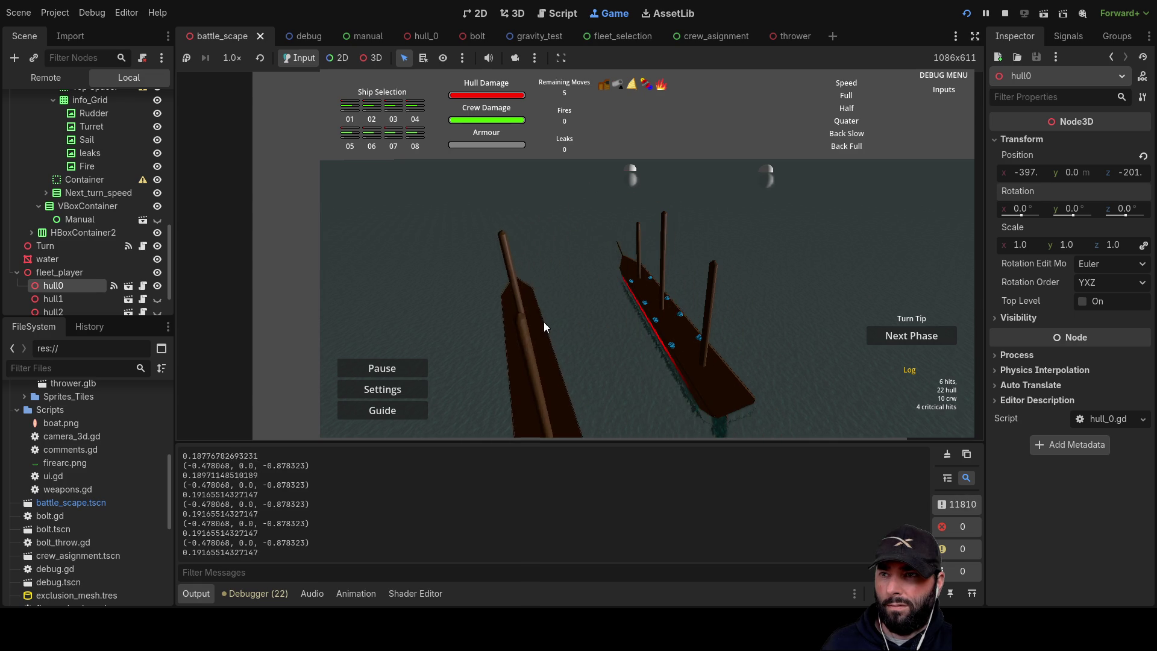
# - Reverse, bring the camera closer, turn the other way, orbit to a bow-on view, and stop the game
pyautogui.press('s')
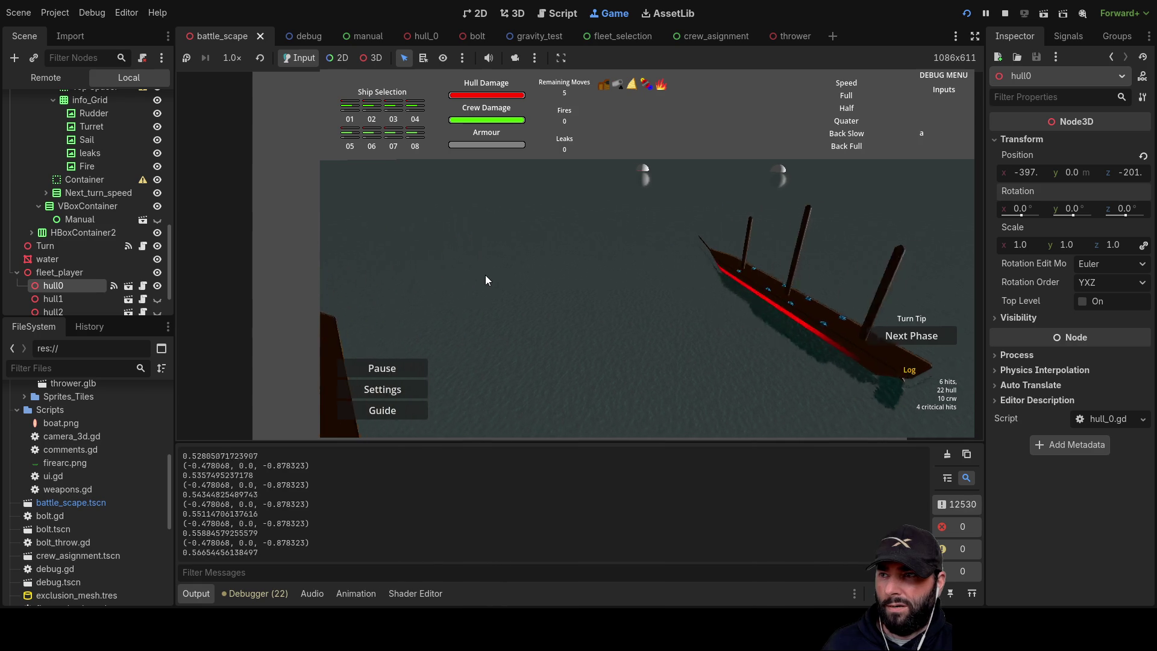
pyautogui.press('w')
pyautogui.press('e')
pyautogui.press('d')
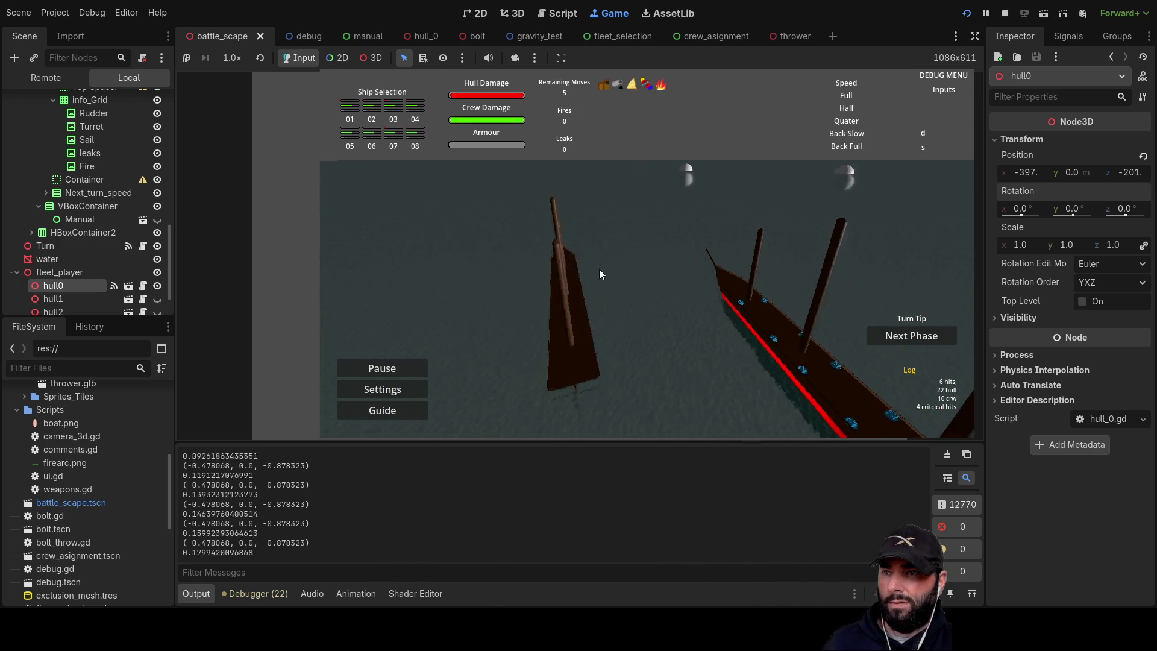
pyautogui.press('s')
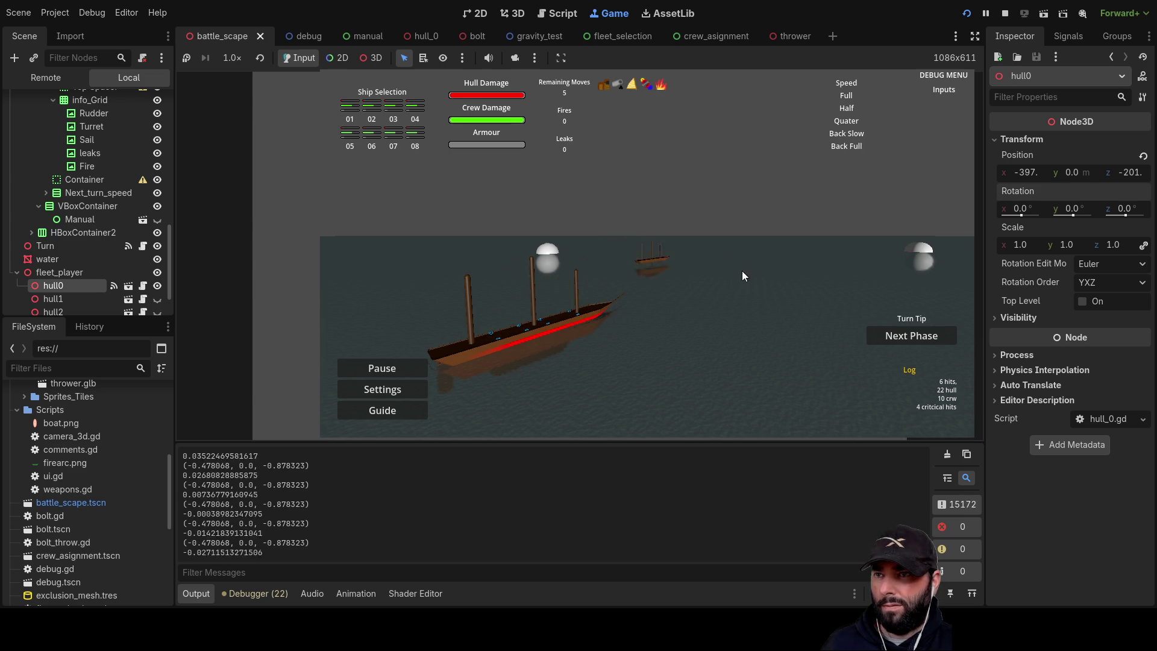
pyautogui.moveTo(598, 325)
pyautogui.mouseDown()
pyautogui.moveTo(696, 324)
pyautogui.moveTo(653, 335)
pyautogui.moveTo(619, 267)
pyautogui.moveTo(668, 314)
pyautogui.moveTo(616, 265)
pyautogui.moveTo(669, 299)
pyautogui.moveTo(623, 273)
pyautogui.moveTo(672, 325)
pyautogui.mouseUp()
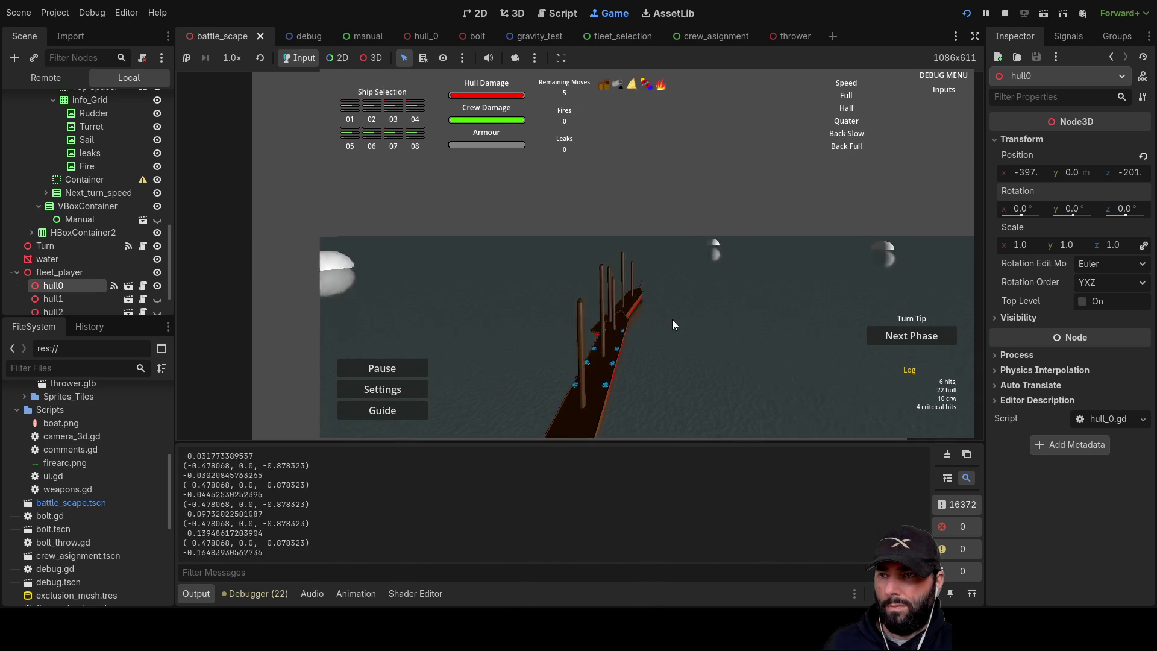
pyautogui.click(1005, 13)
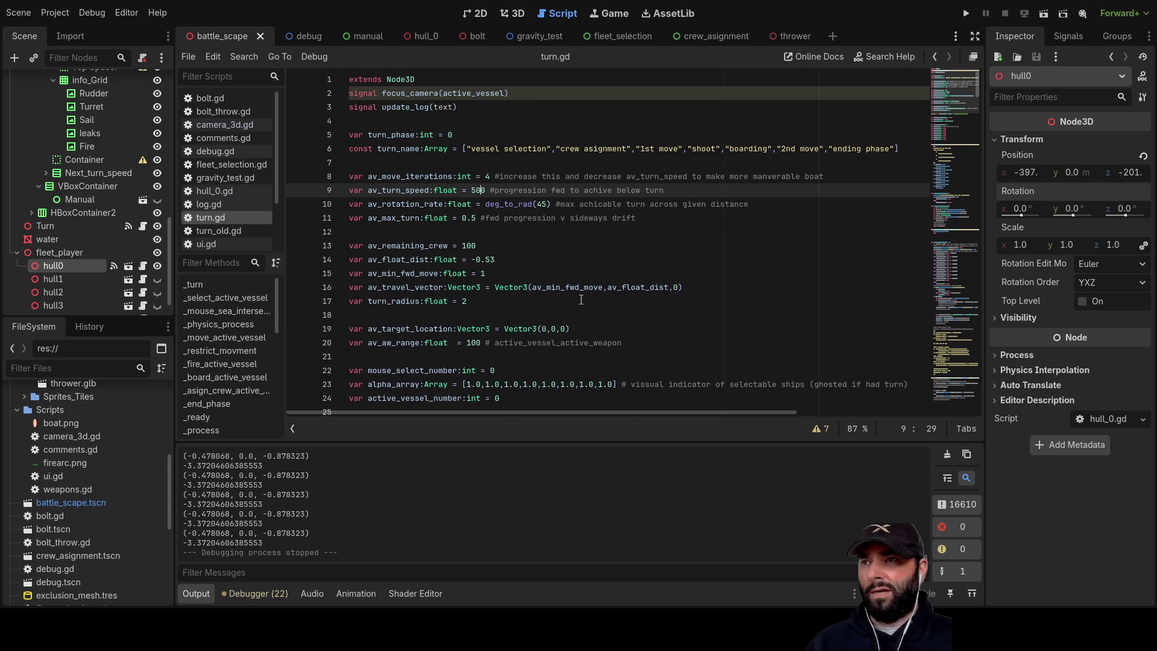
# - Scroll through turn.gd to line 137 and inspect Vector3.FORWARD in the forward_facing_vector calculation
pyautogui.scroll(-15, 581, 300)
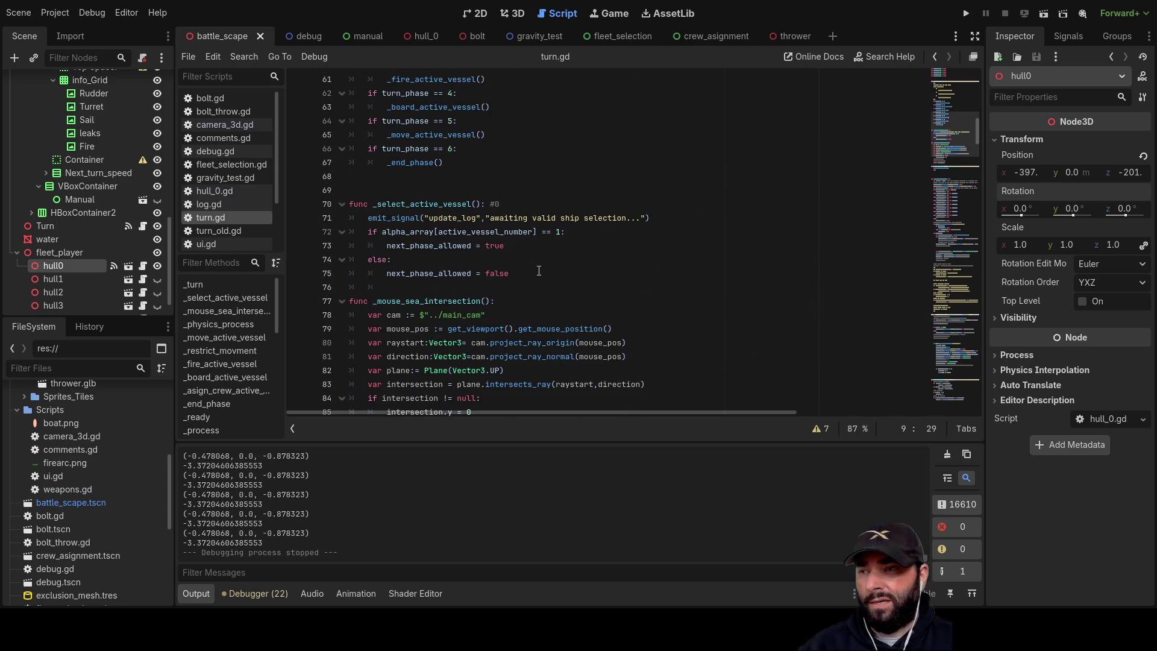
pyautogui.scroll(-13, 539, 271)
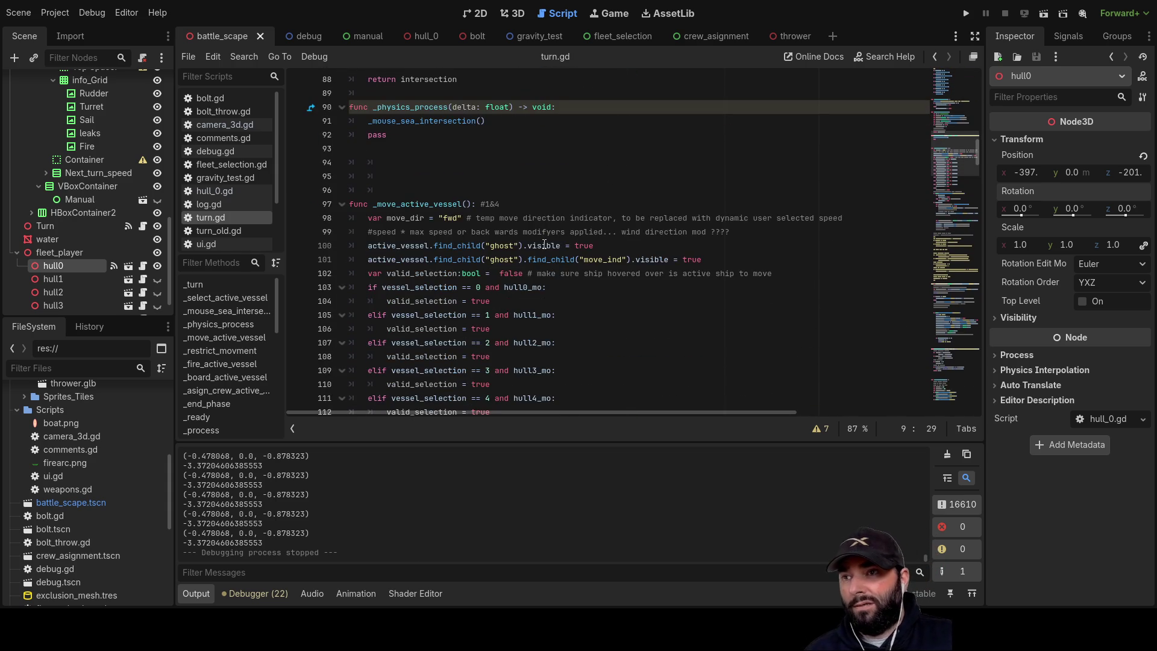
pyautogui.scroll(-7, 542, 246)
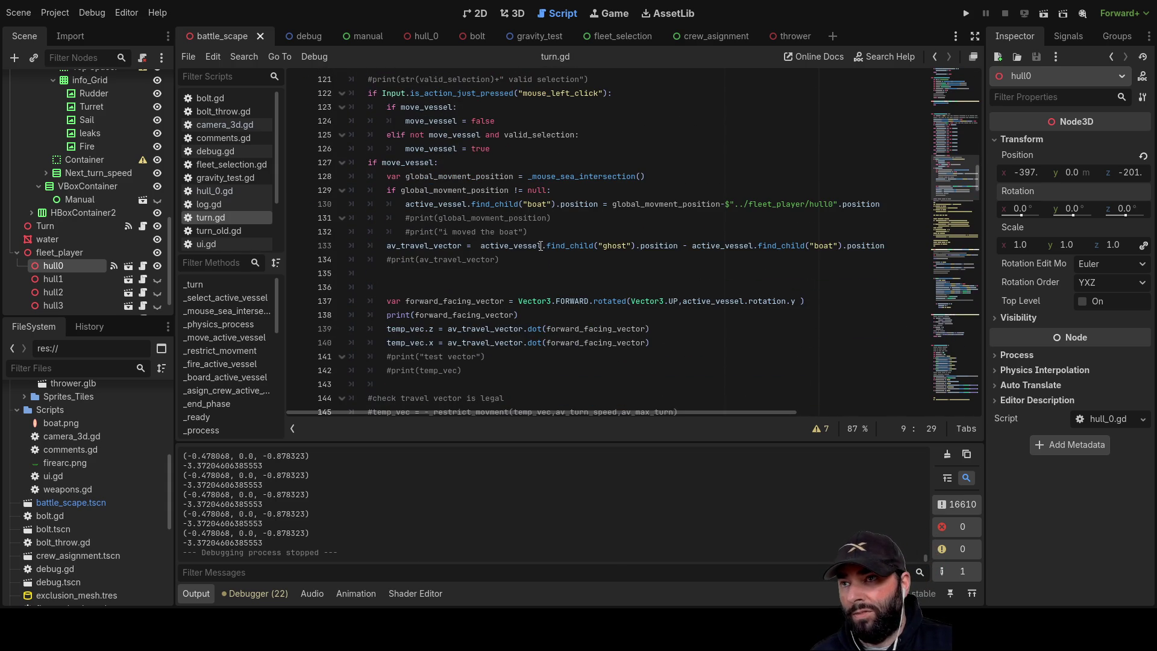
pyautogui.scroll(-7, 541, 246)
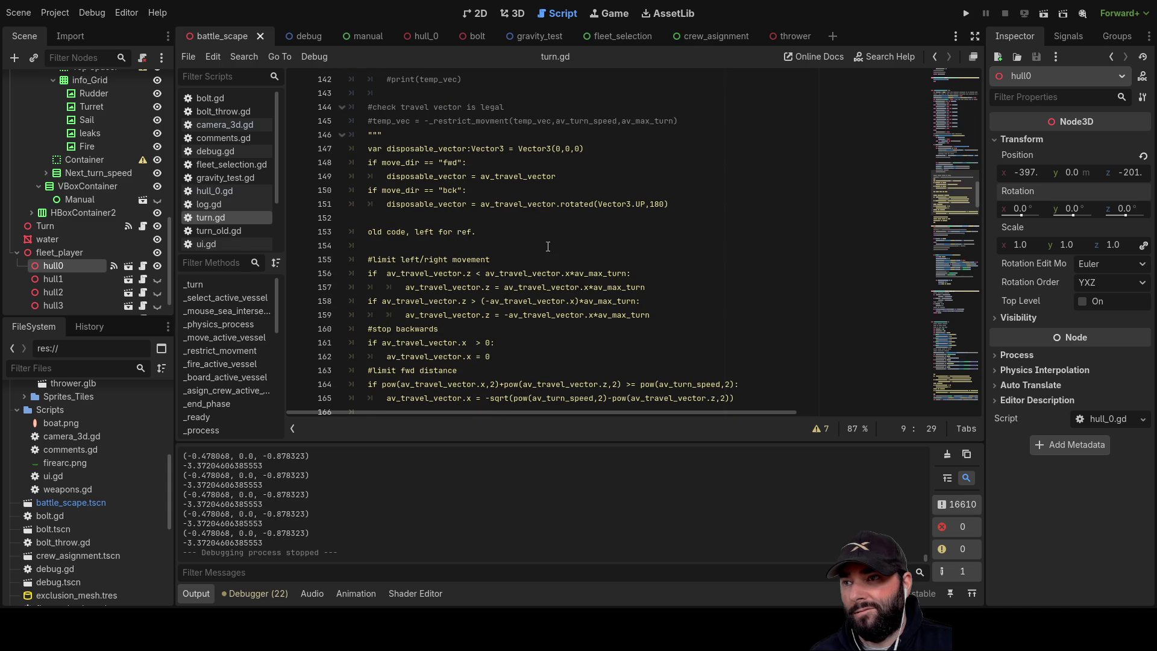
pyautogui.scroll(-7, 544, 247)
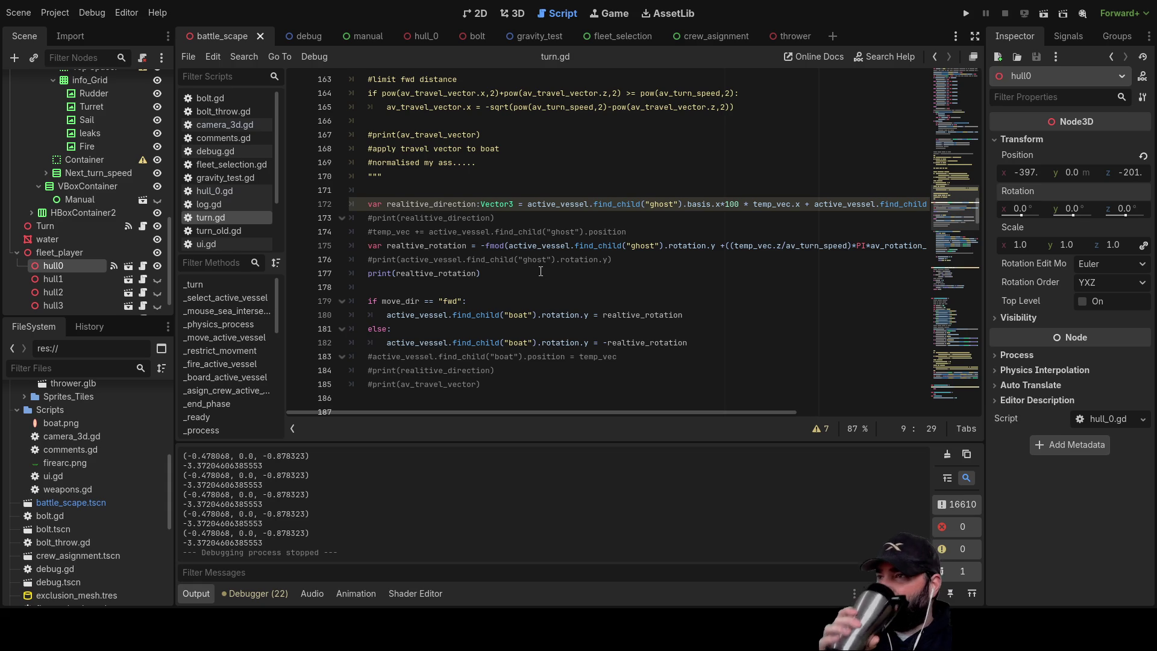
pyautogui.scroll(10, 540, 271)
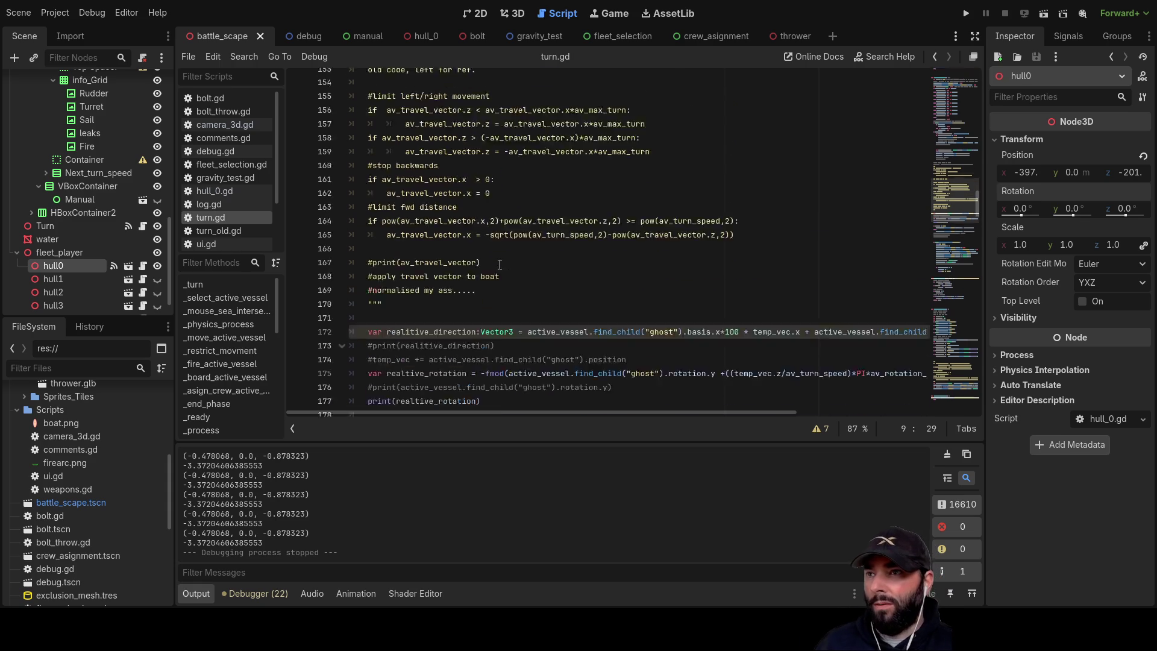
pyautogui.scroll(1, 506, 281)
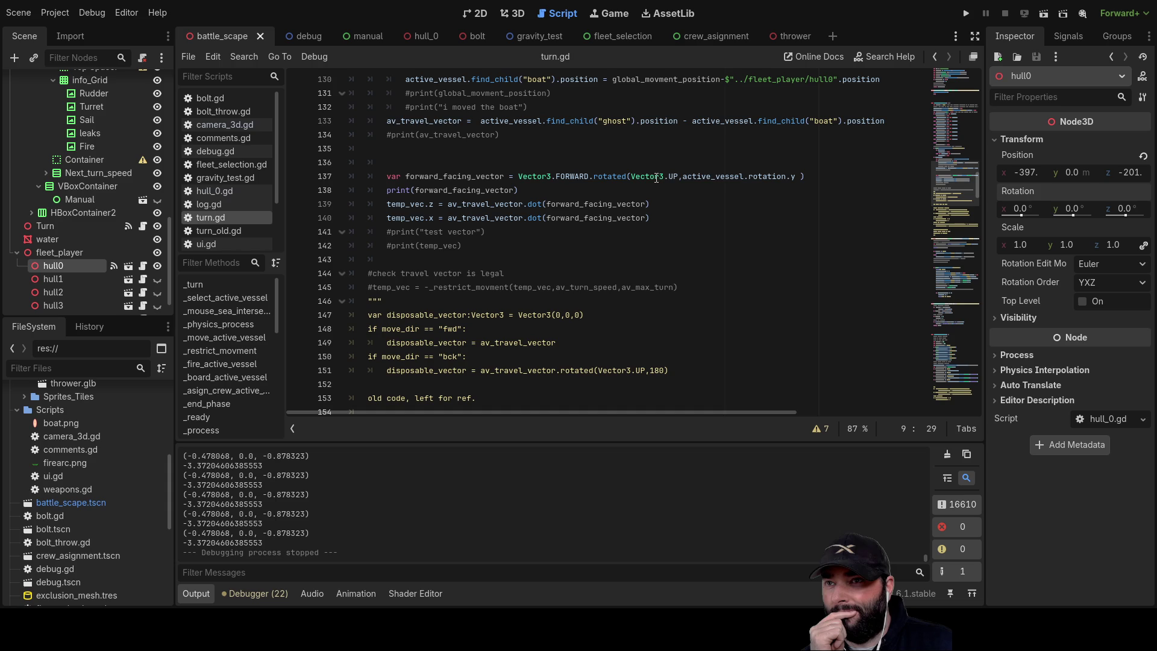
pyautogui.doubleClick(579, 176)
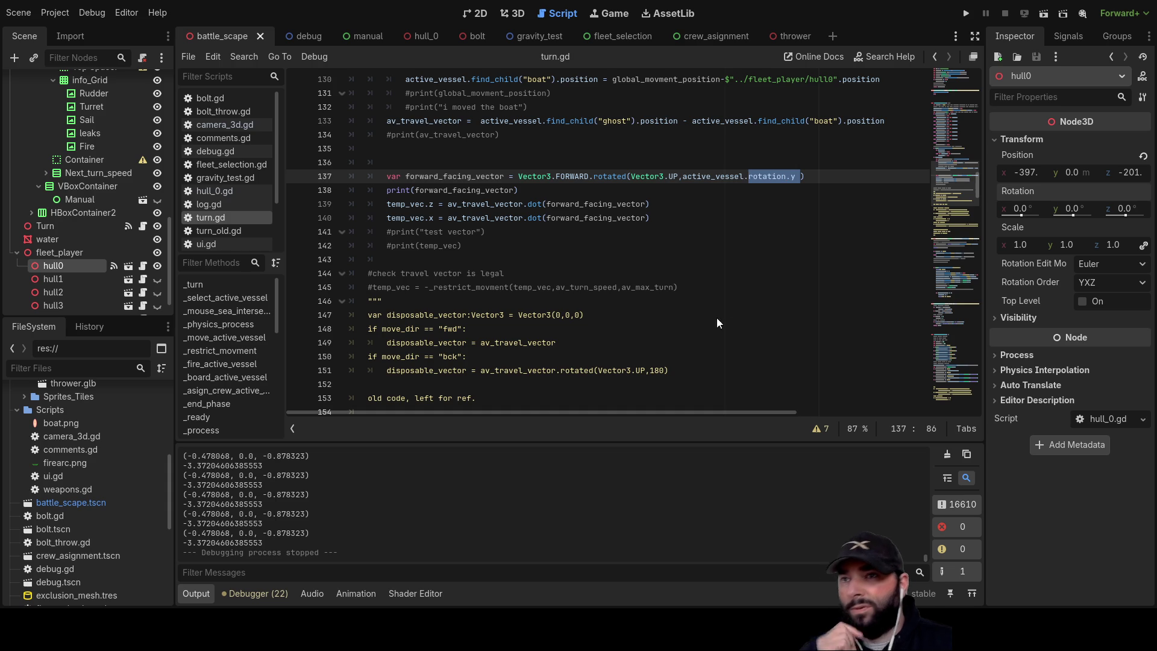
pyautogui.click(531, 246)
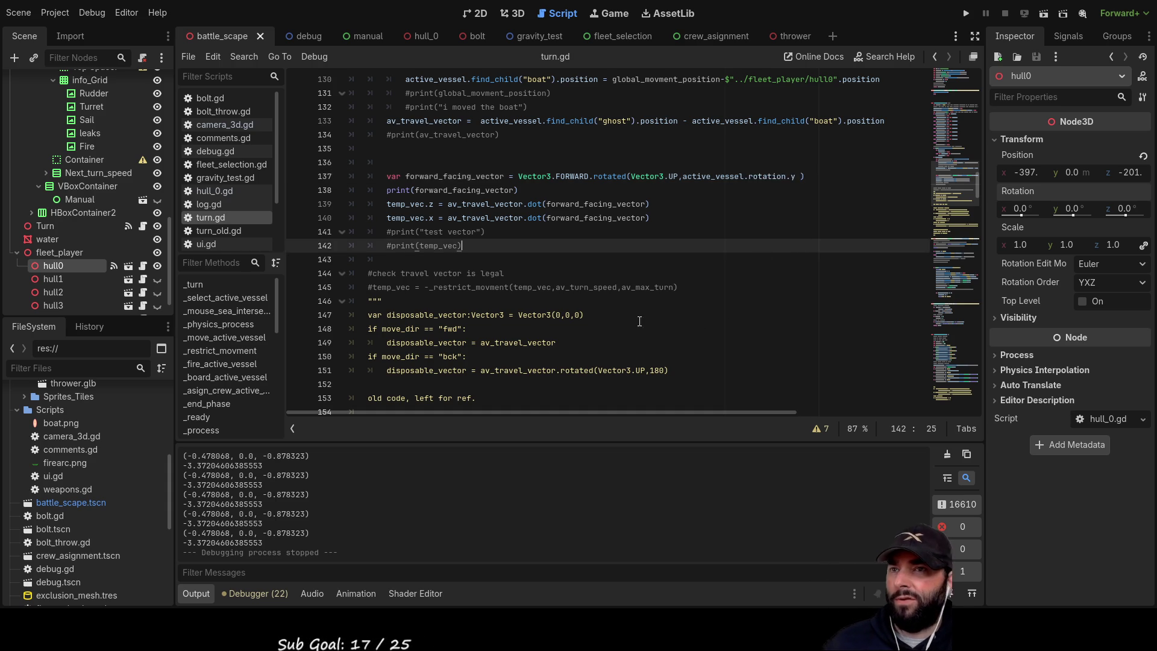
pyautogui.scroll(-7, 623, 319)
pyautogui.scroll(-12, 622, 319)
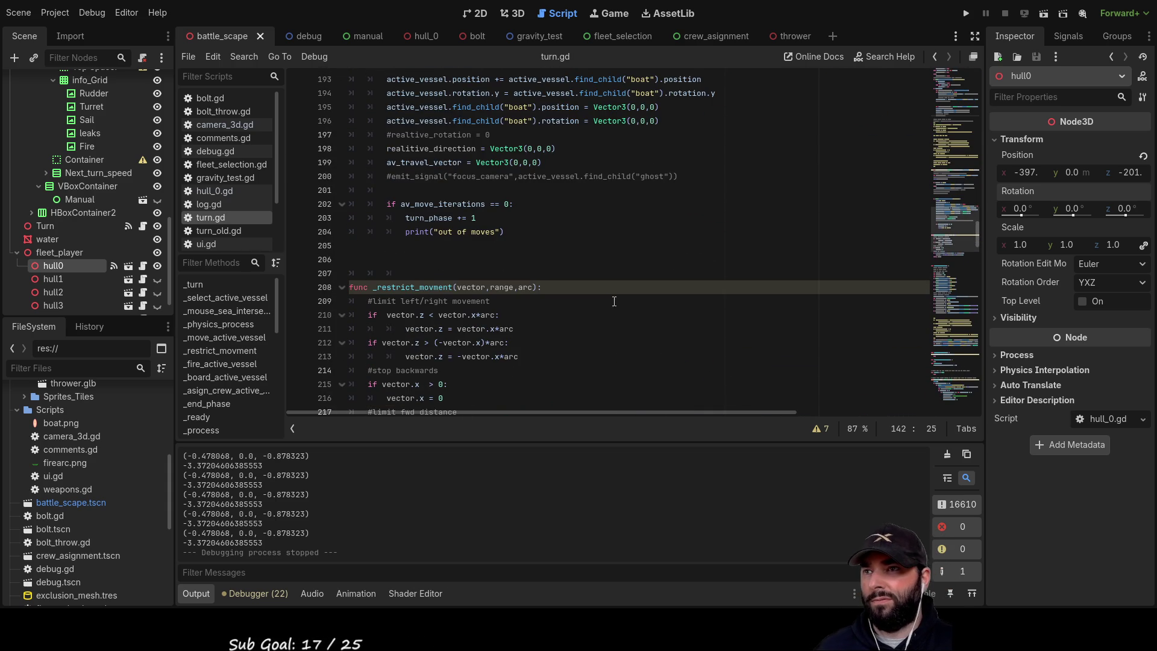
pyautogui.scroll(-8, 608, 293)
pyautogui.scroll(10, 609, 293)
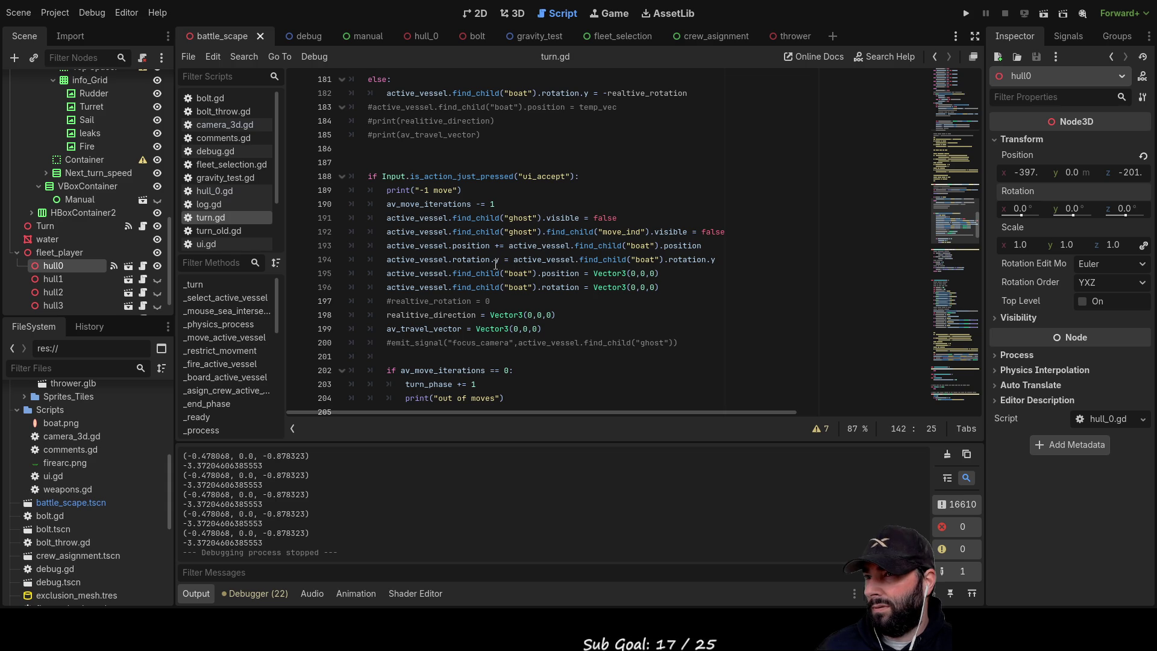
pyautogui.doubleClick(471, 259)
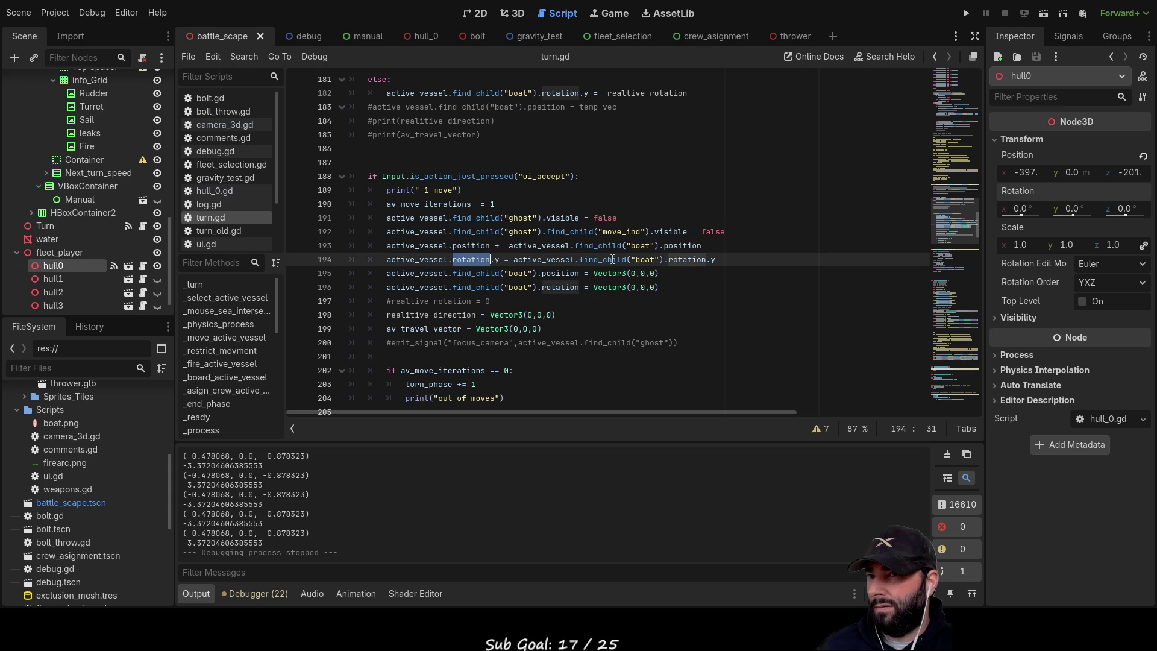
pyautogui.moveTo(717, 259); pyautogui.dragTo(512, 261)
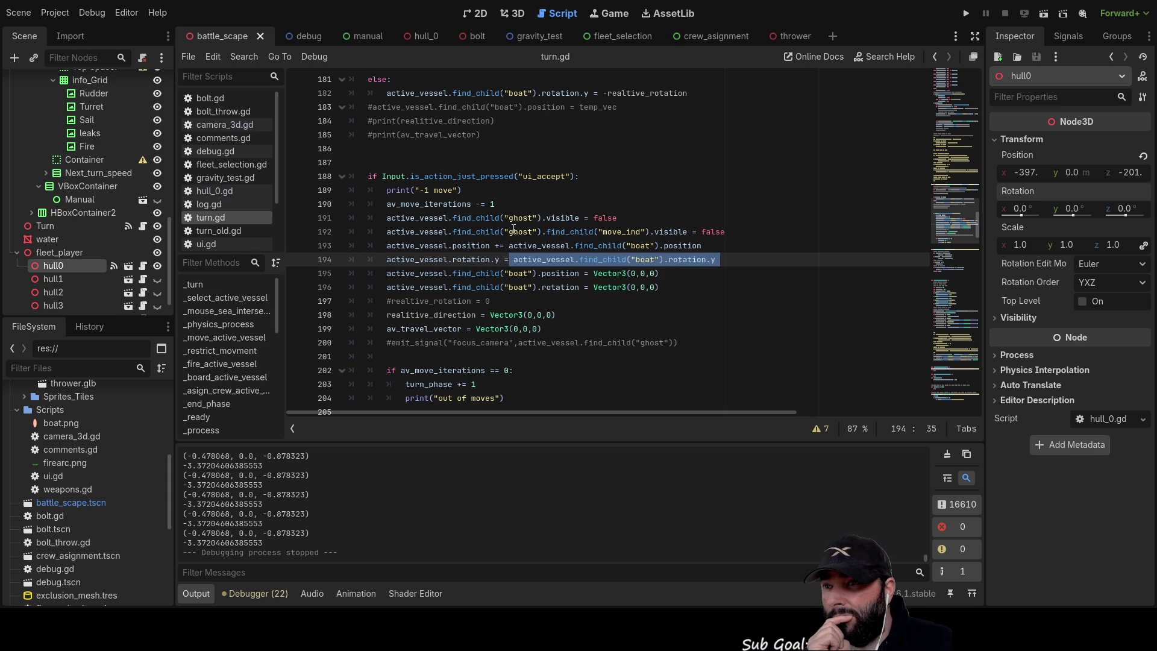
pyautogui.moveTo(389, 233); pyautogui.dragTo(542, 233)
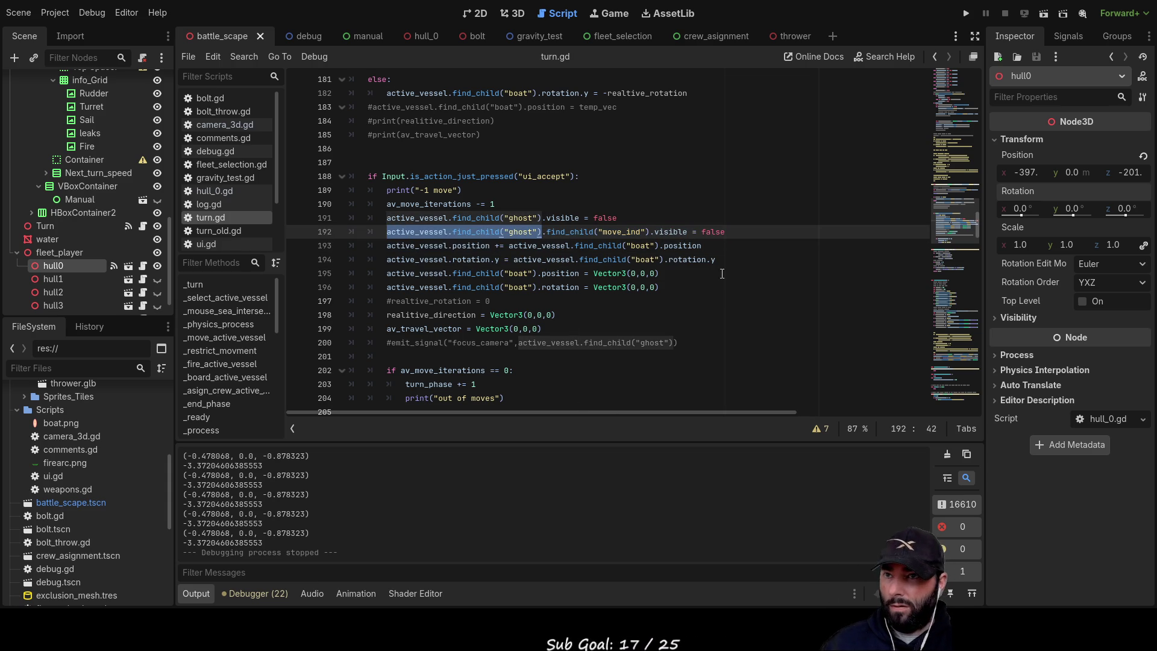
# - Append '+ active_vessel.find_child("ghost").rotation.y' to line 194, with a space after the plus
pyautogui.press('Down')
pyautogui.press('Down')
pyautogui.press('End')
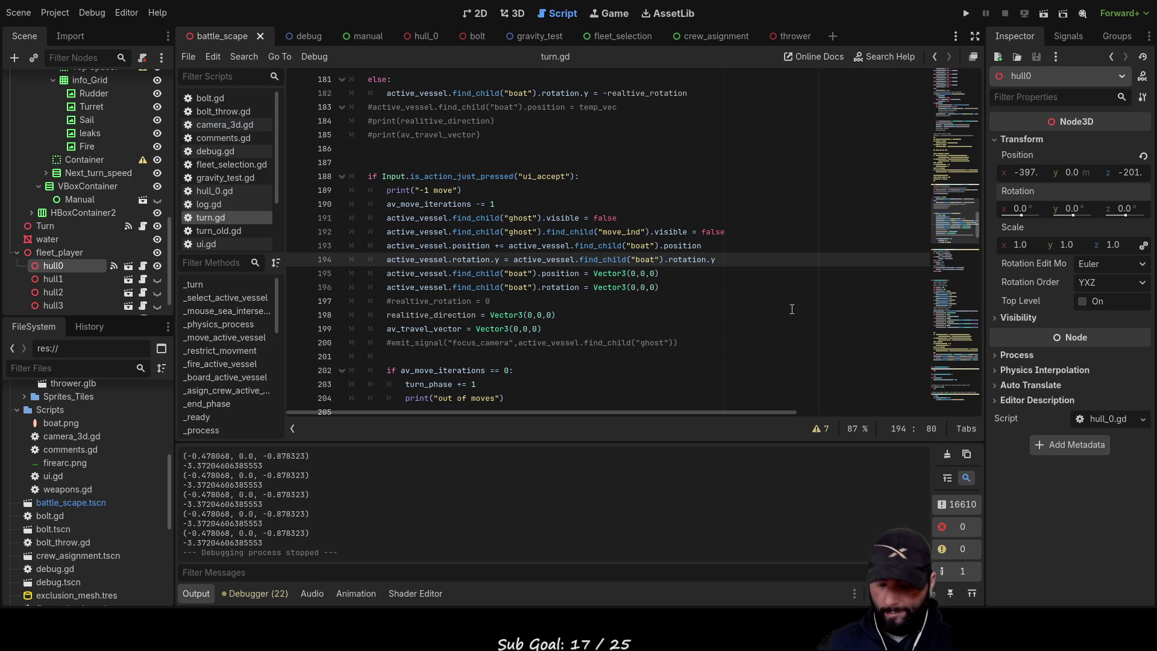
pyautogui.write('+active_vessel.find_child("ghost").r')
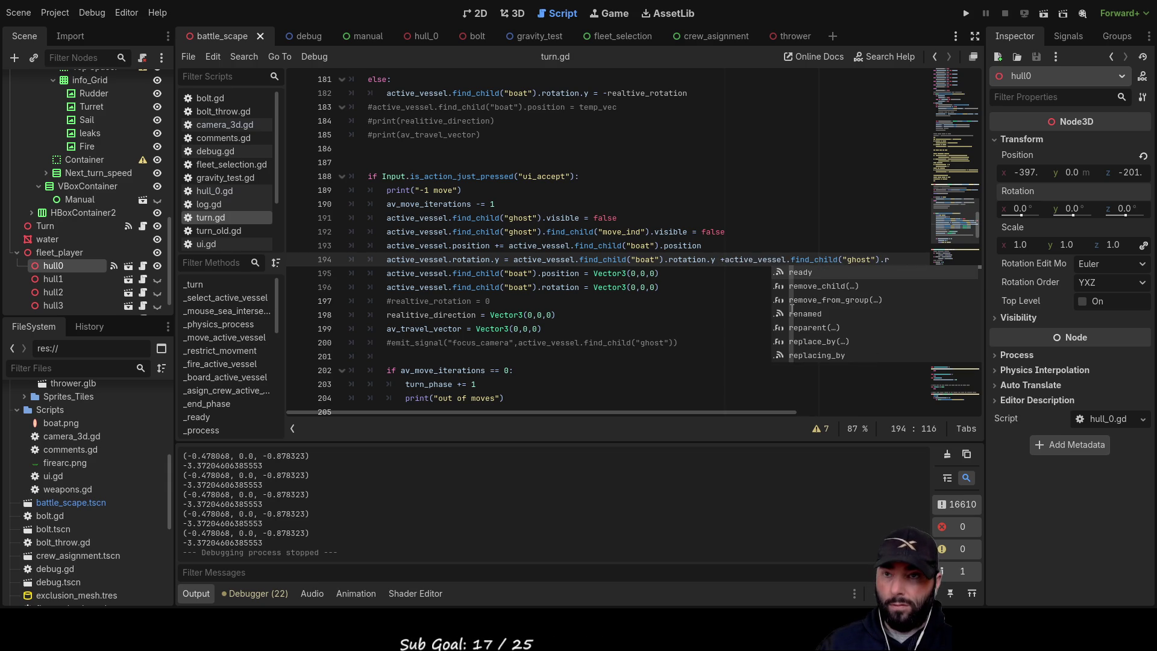
pyautogui.write('ot')
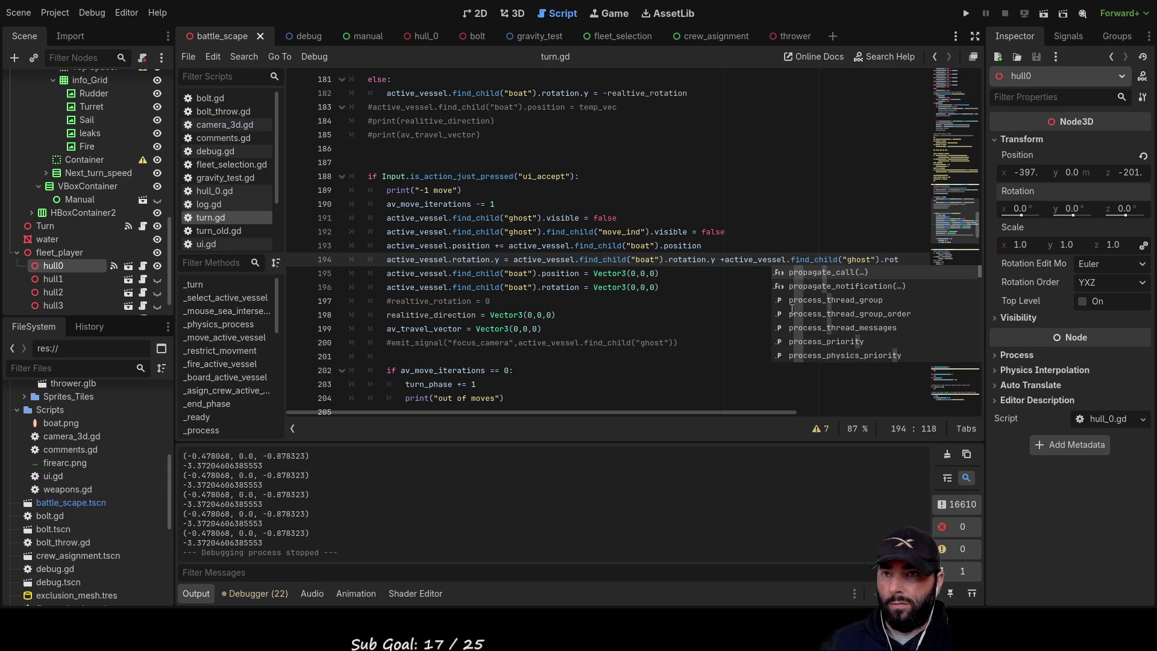
pyautogui.write('ati')
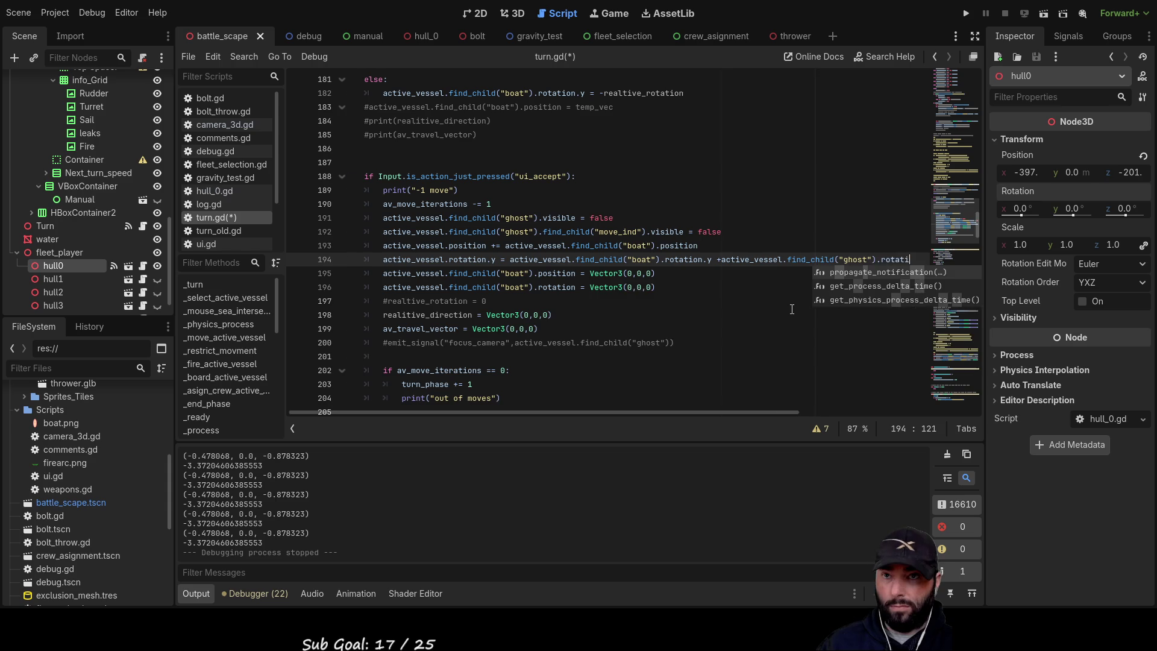
pyautogui.write('on.y')
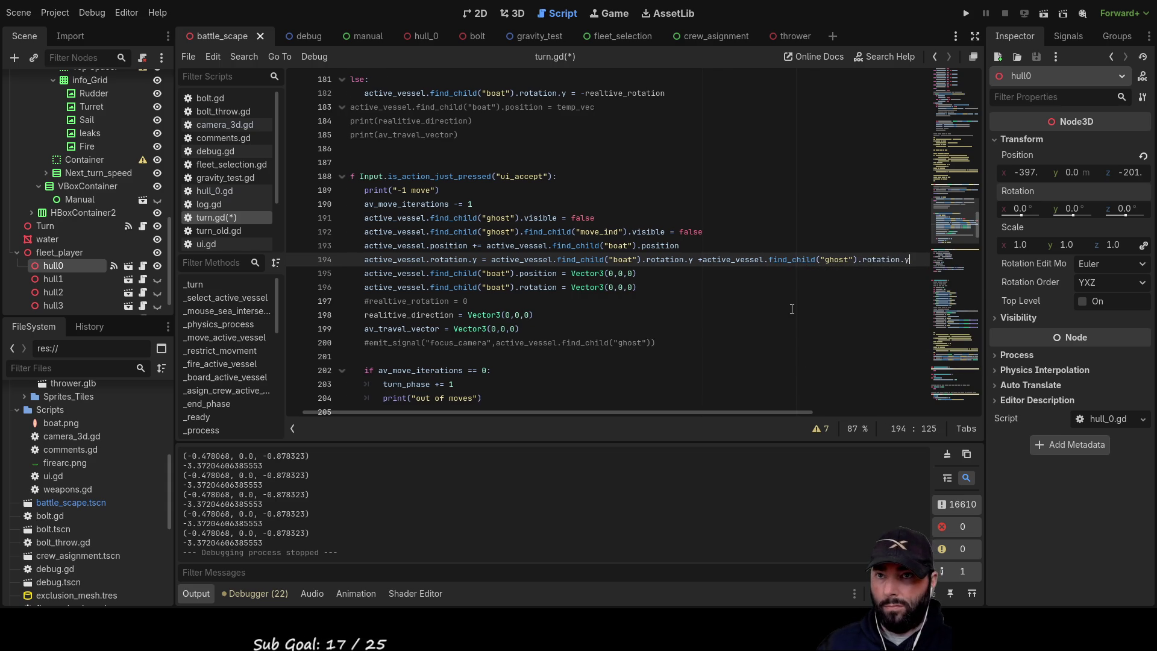
pyautogui.click(699, 273)
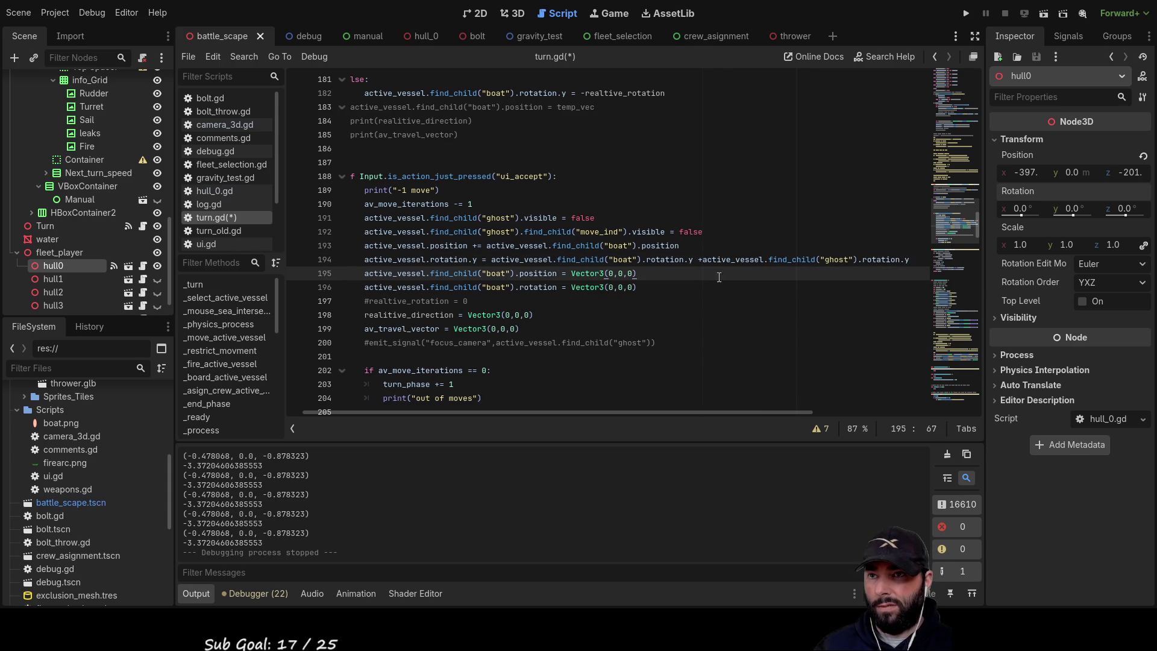
pyautogui.click(699, 260)
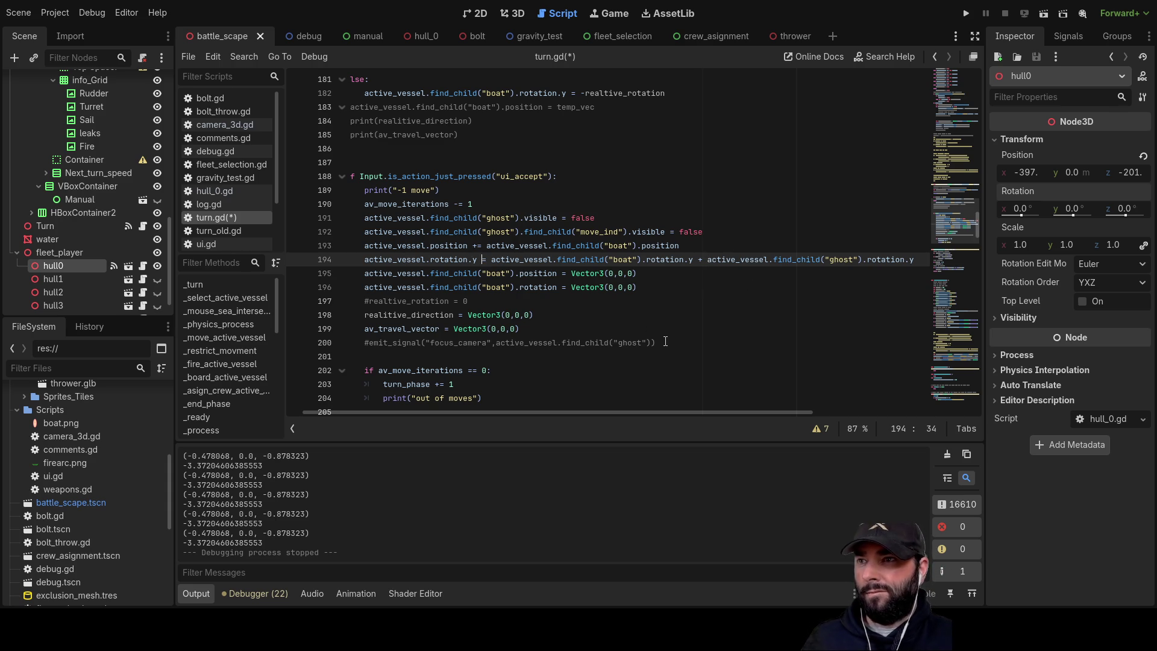
# - Delete the ' + active_vessel.find_child("ghost").rotation.y' term from line 194
pyautogui.write('+')
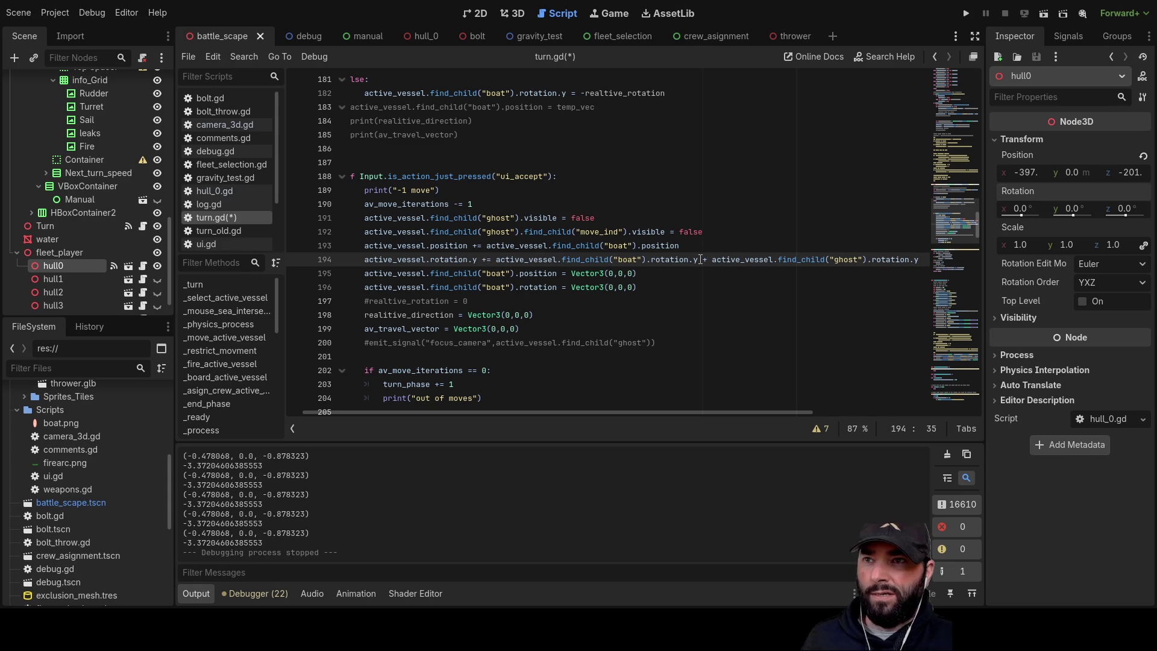
pyautogui.moveTo(704, 260); pyautogui.dragTo(916, 260)
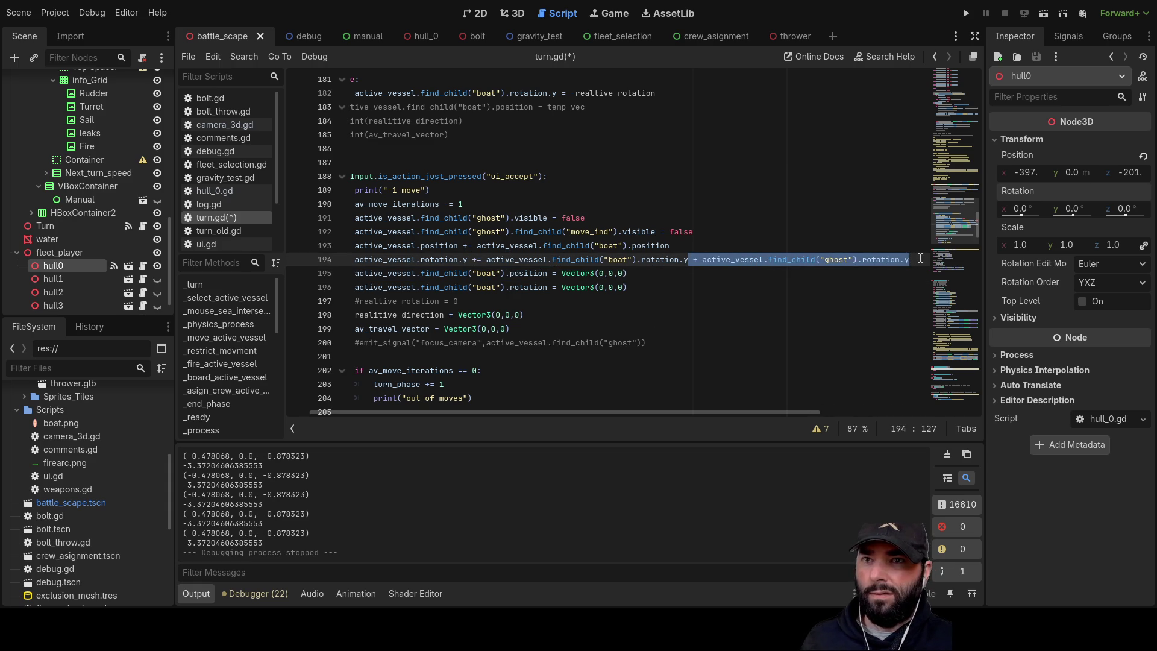
pyautogui.press('BackSpace')
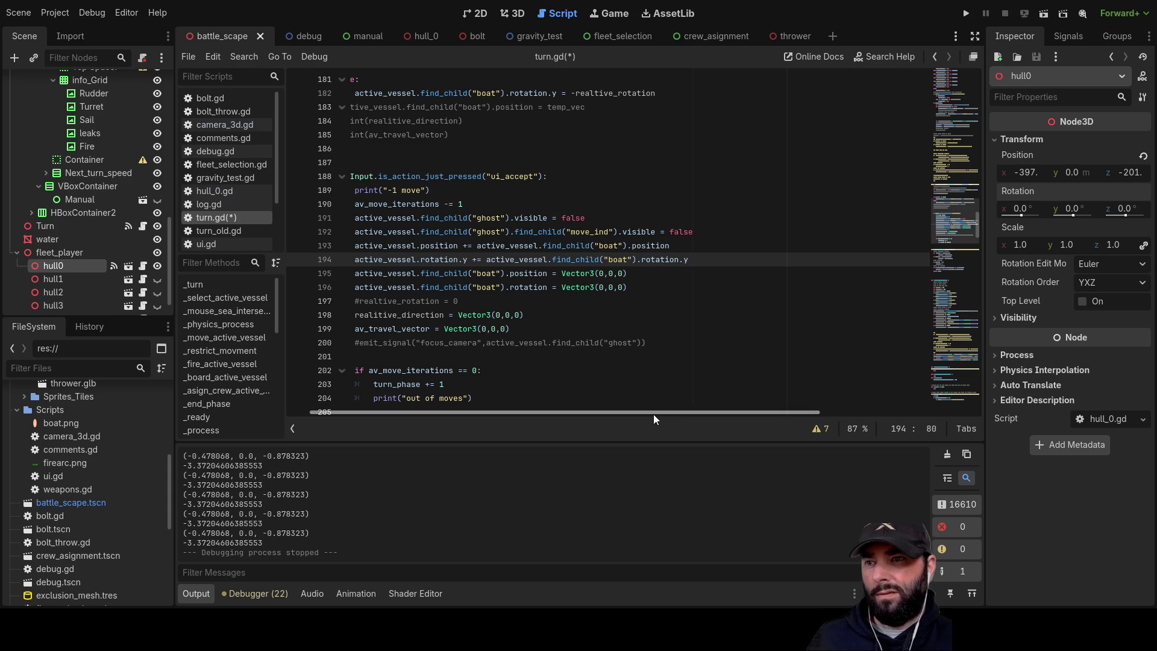
# - Look over the reset lines around line 197, then launch the game
pyautogui.scroll(-5, 603, 331)
pyautogui.moveTo(356, 233); pyautogui.dragTo(681, 405)
pyautogui.scroll(7, 583, 355)
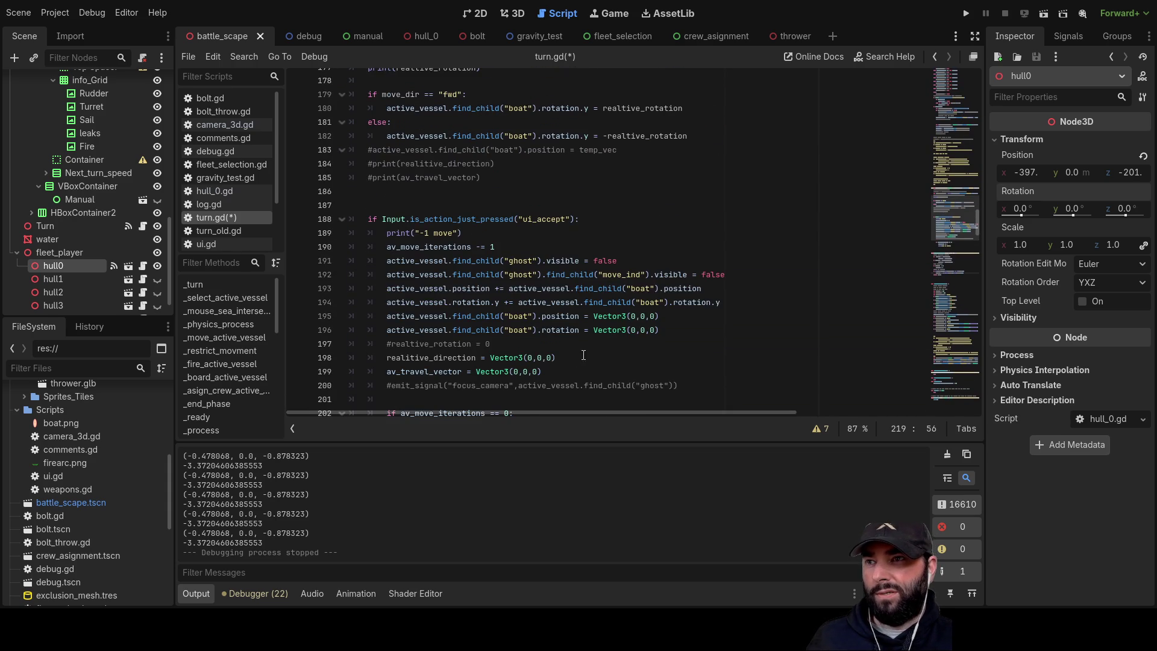
pyautogui.click(580, 344)
pyautogui.scroll(-2, 604, 368)
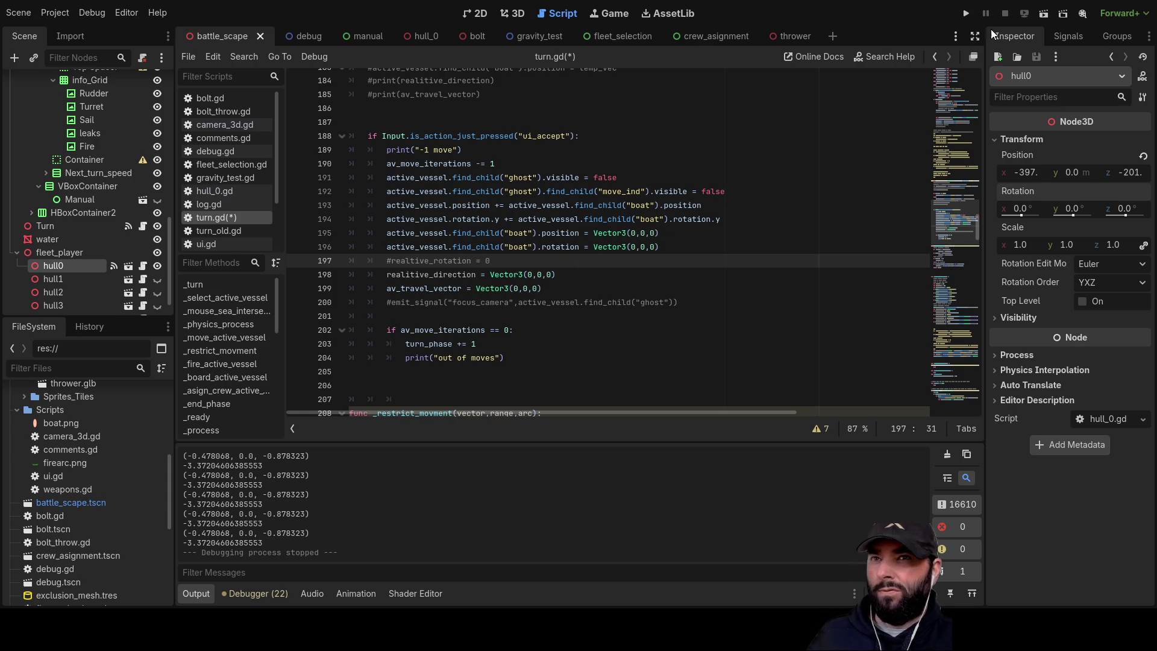
pyautogui.click(962, 14)
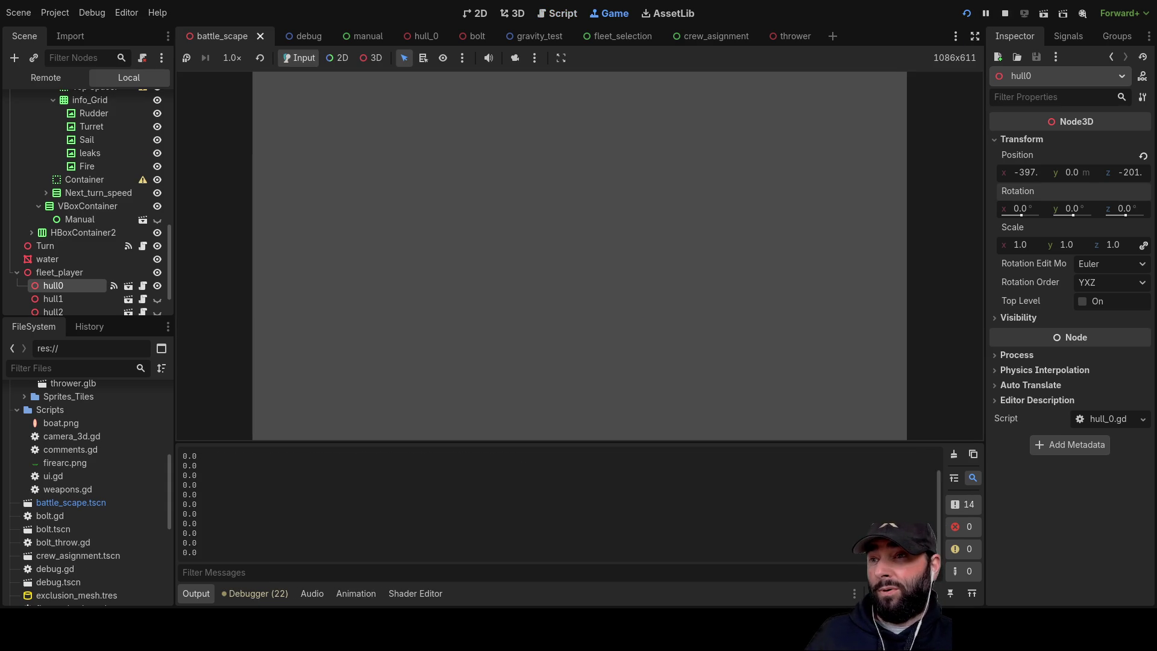
# - Steer the player ship with A, W and S, then drive it forward repeatedly to test rotation
pyautogui.press('a')
pyautogui.press('w')
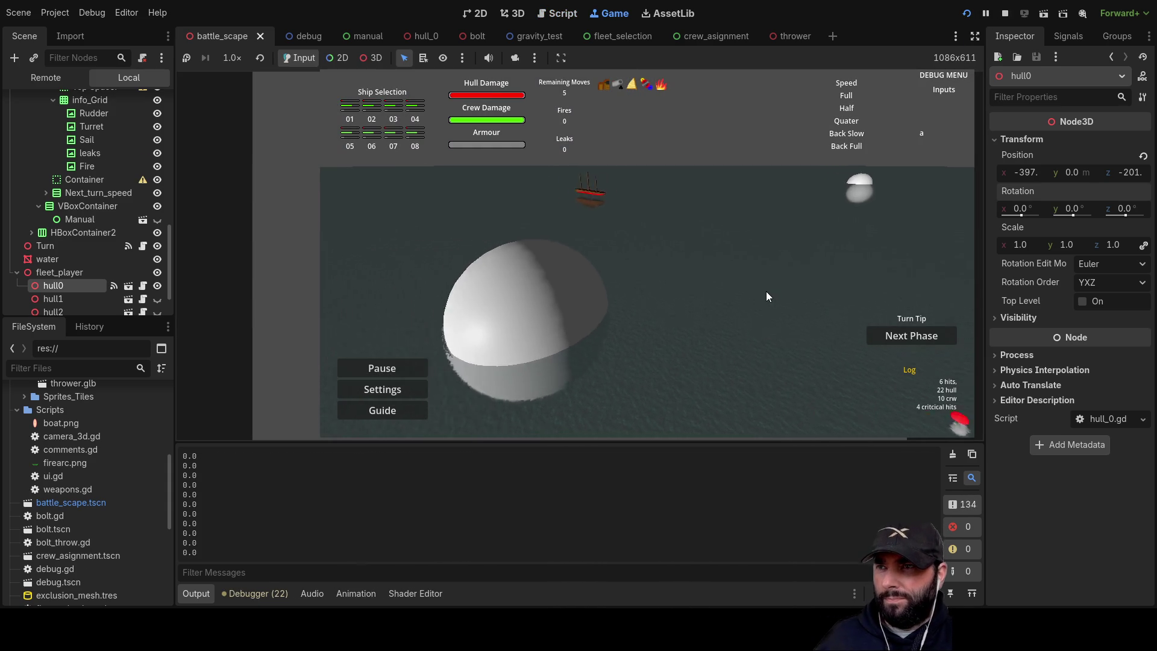
pyautogui.press('s')
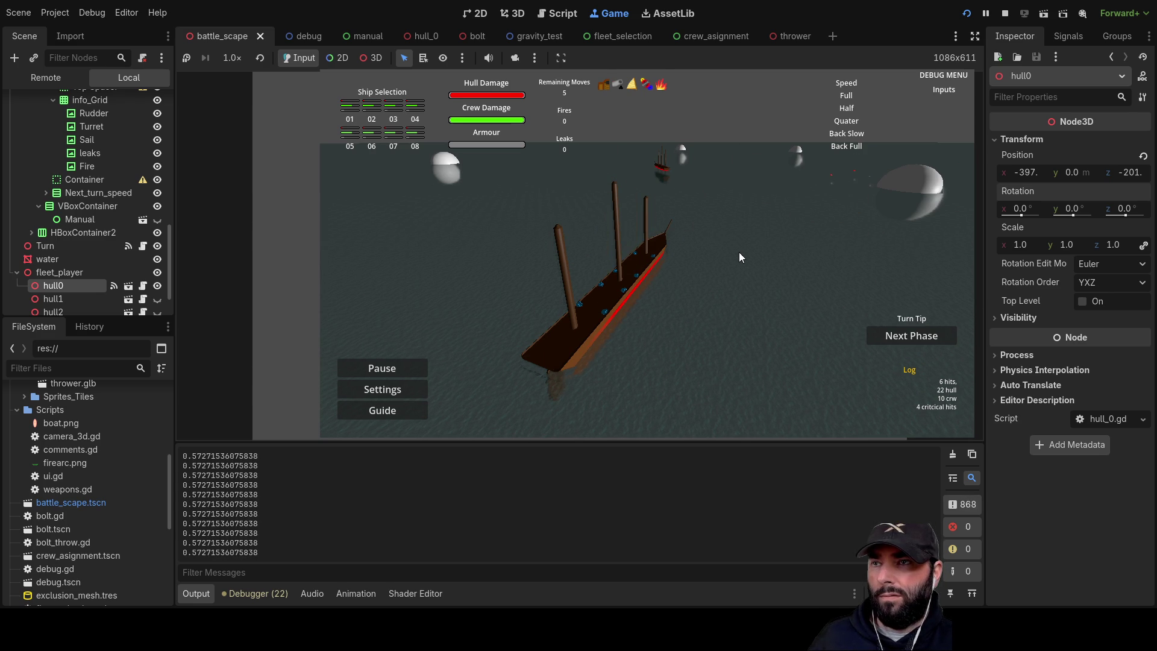
pyautogui.press('w')
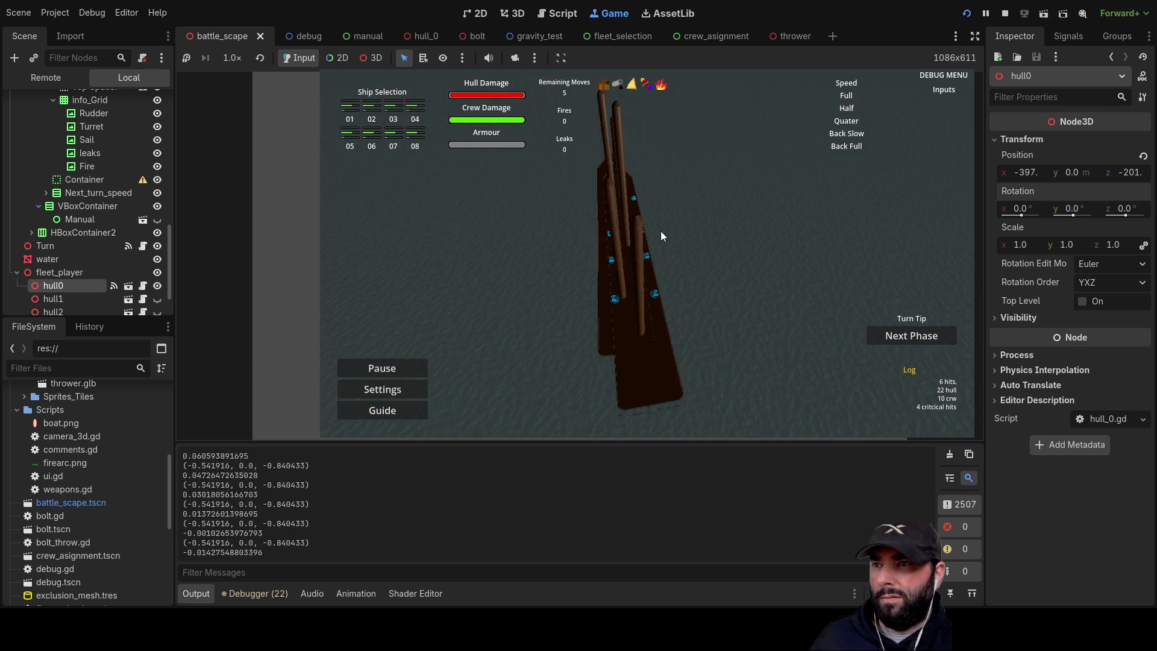
pyautogui.press('w')
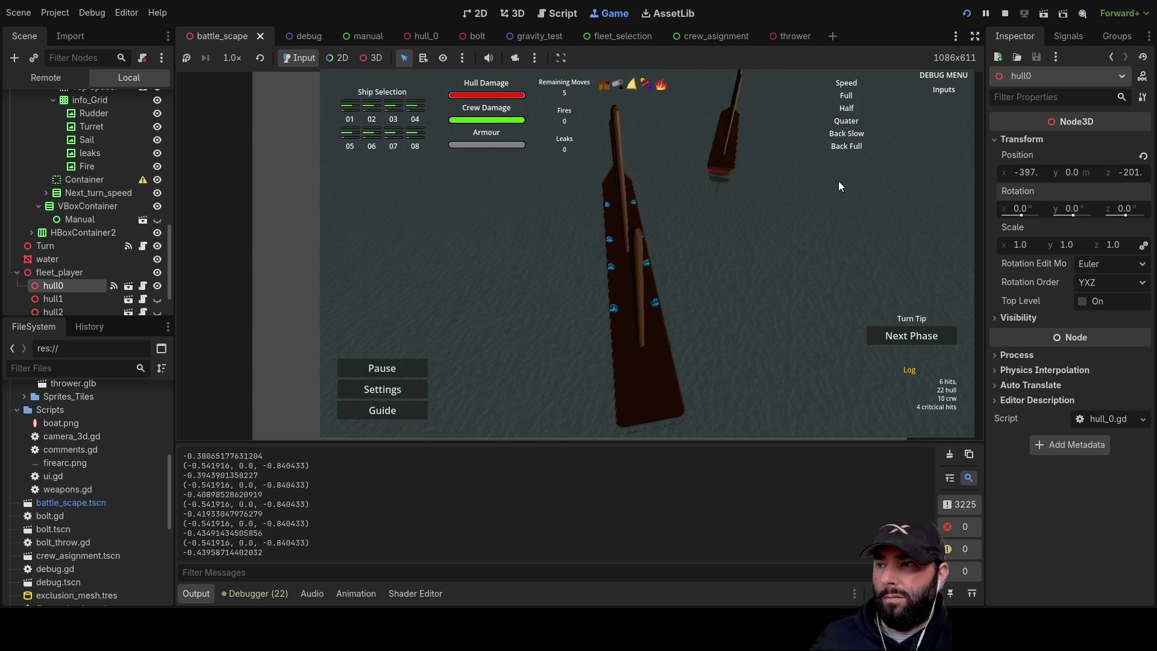
pyautogui.press('w')
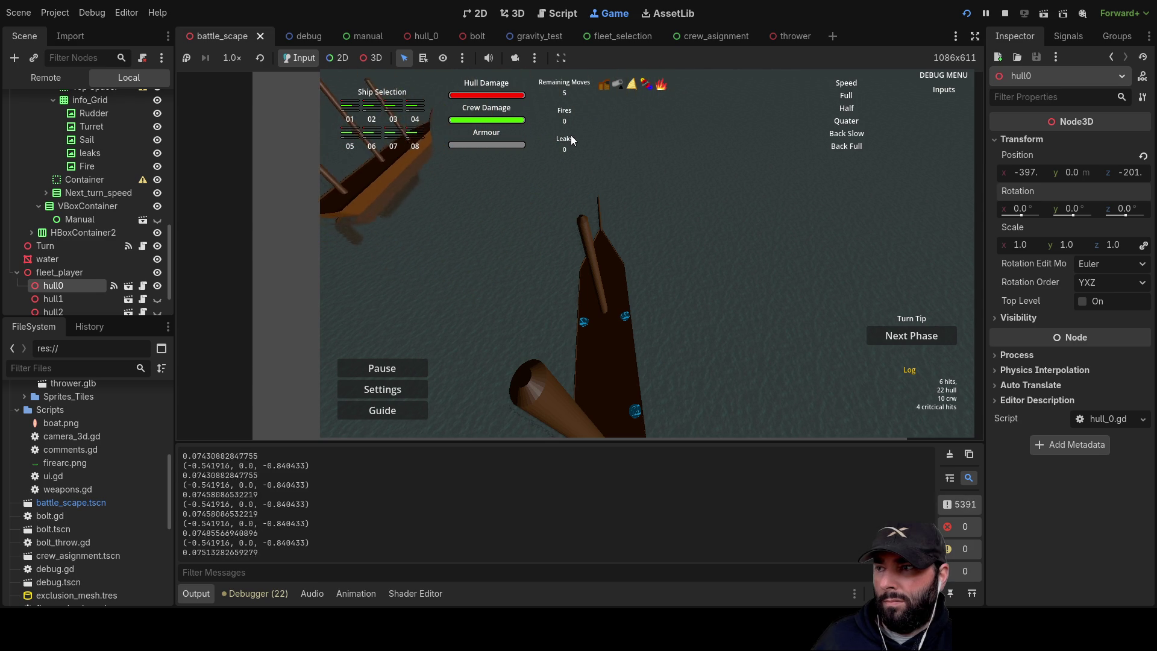
# - Plan a turn within the ship's movement range, confirm it, steer forward again, then stop with F8
pyautogui.press('a')
pyautogui.press('w')
pyautogui.press('s')
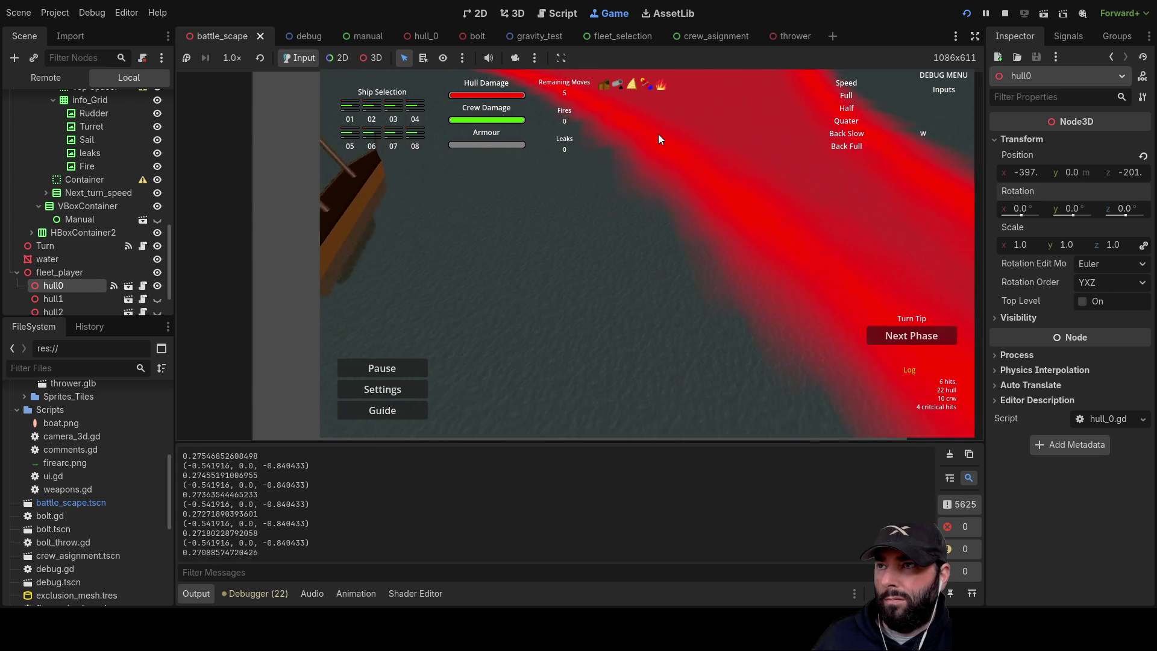
pyautogui.press('q')
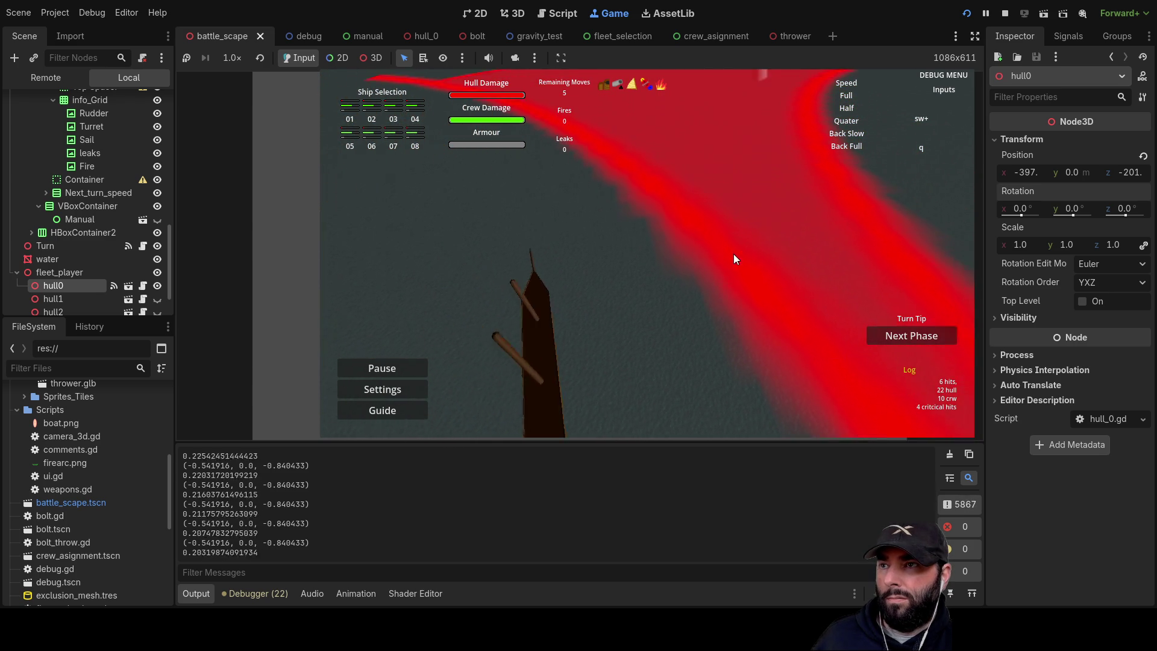
pyautogui.press('s')
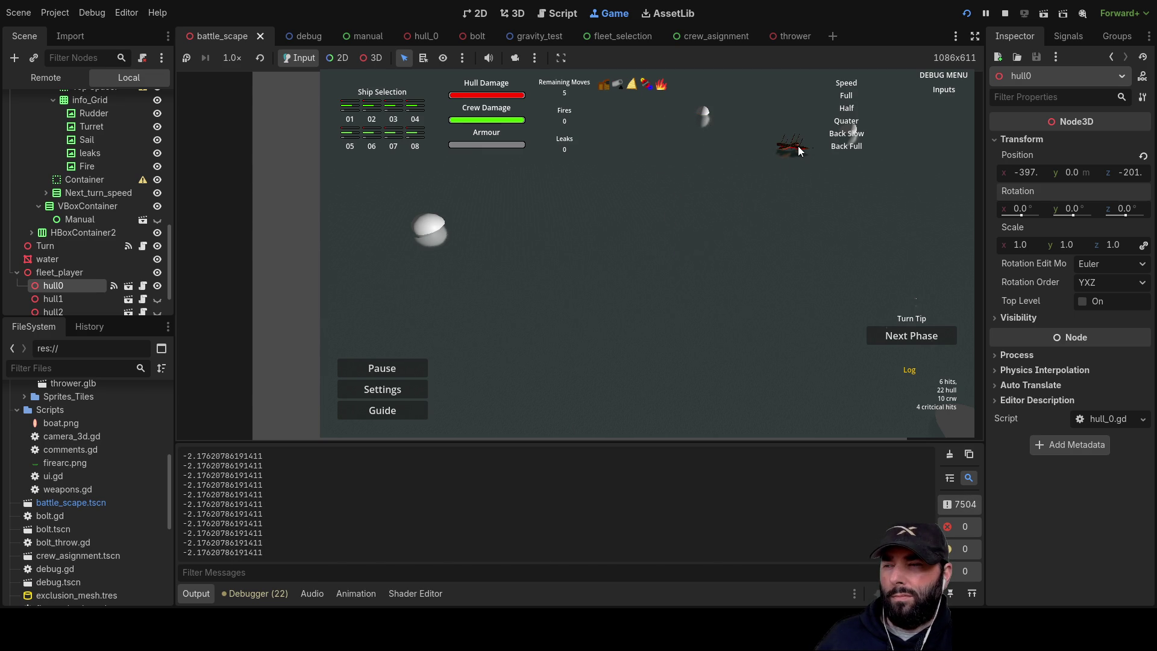
pyautogui.press('a')
pyautogui.press('w')
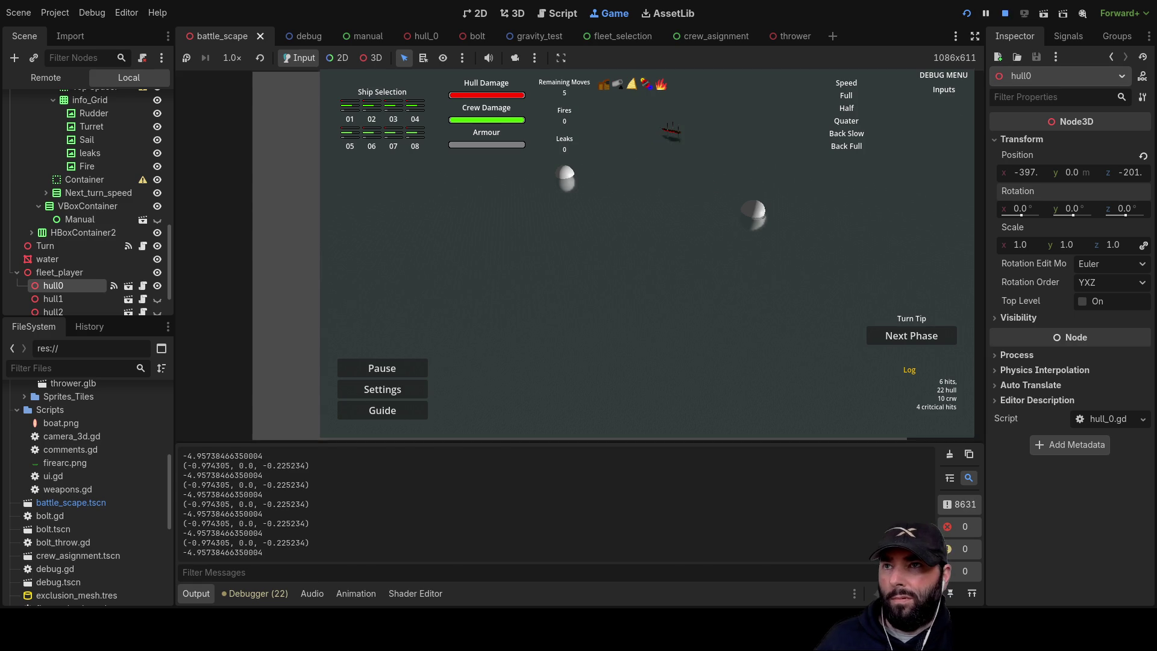
pyautogui.press('F8')
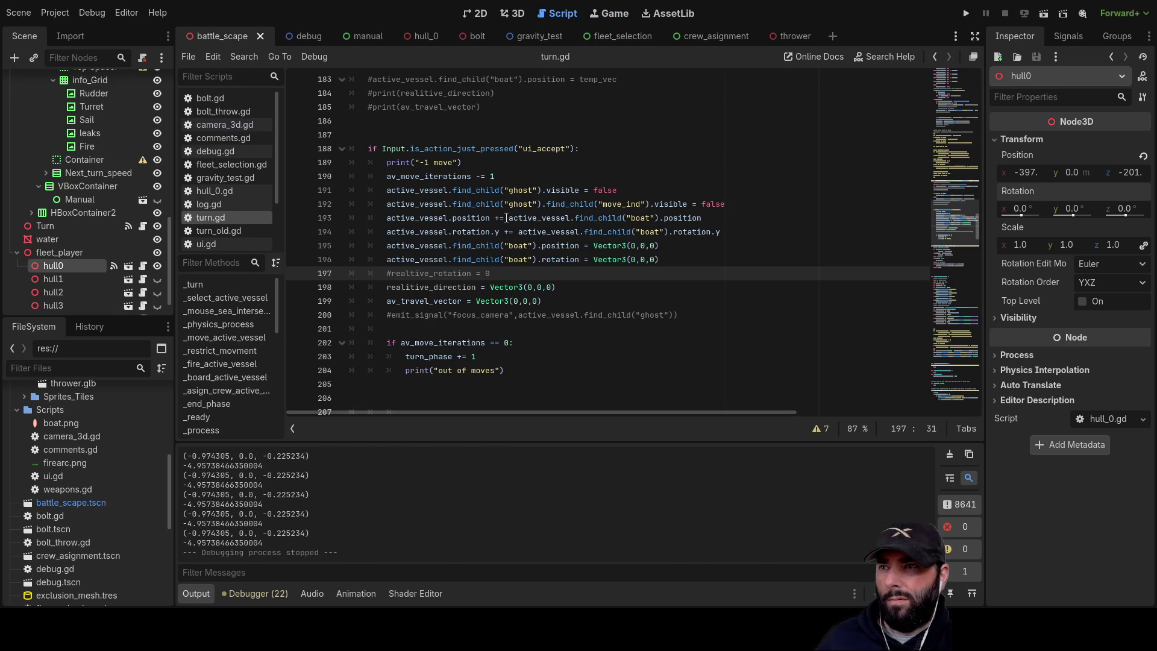
# - Change '+=' to '=' for position on line 193 and rotation.y on line 194, then run the game
pyautogui.click(500, 218)
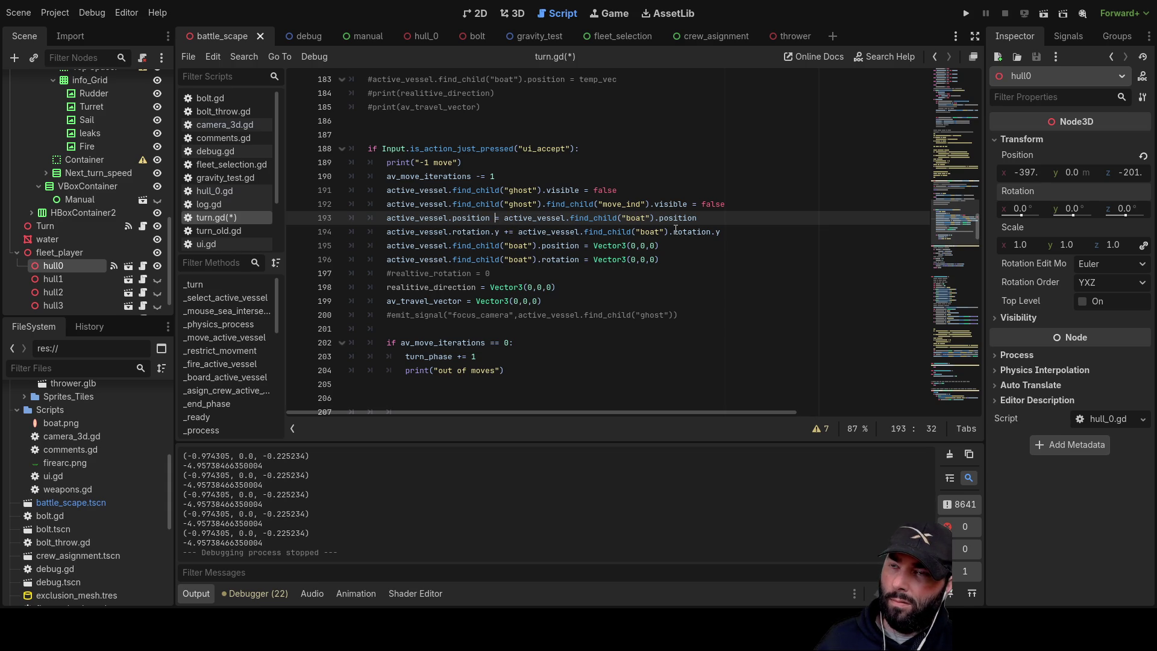
pyautogui.click(510, 232)
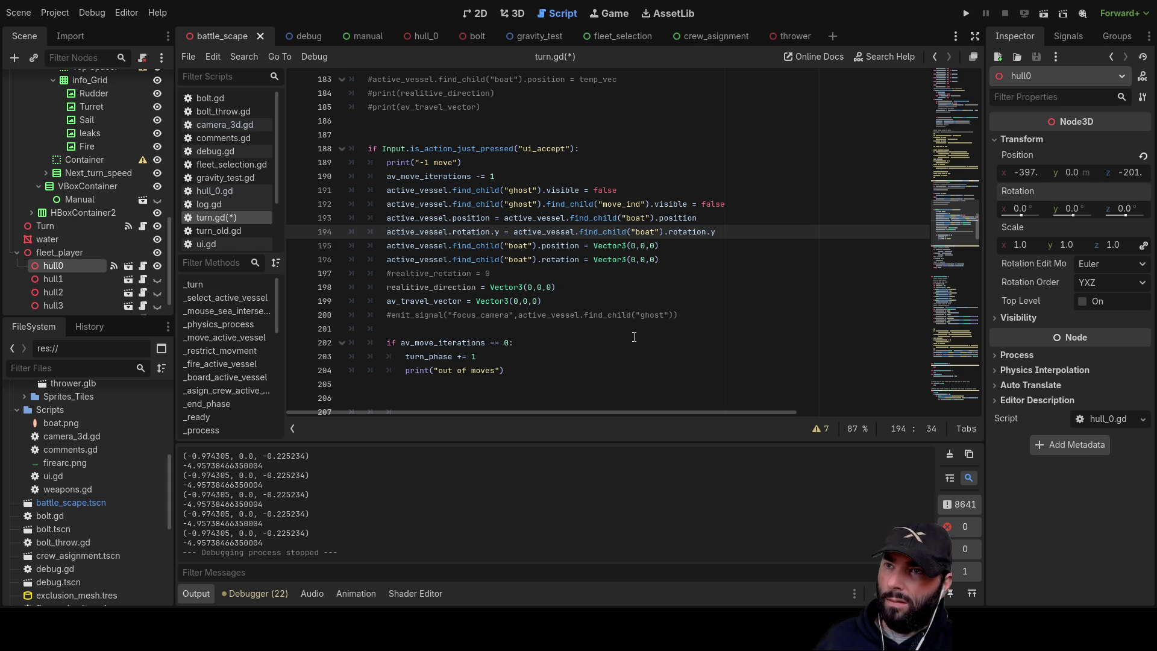
pyautogui.click(967, 14)
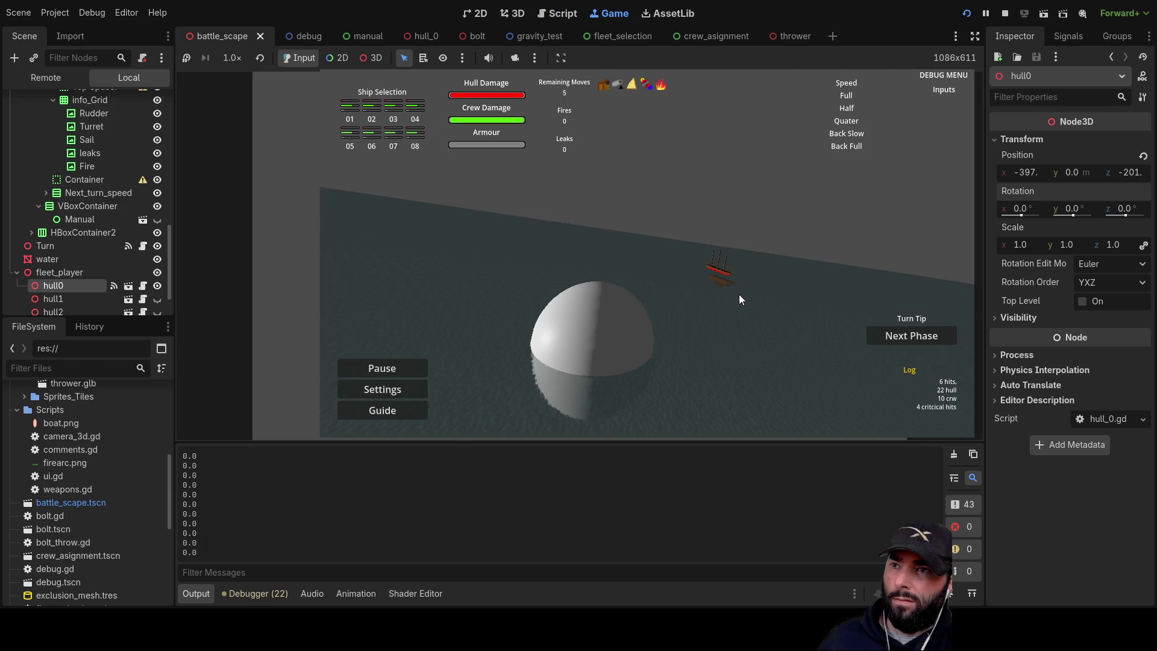
# - Turn the ship with Q, move it forward, sideways and backward, then stop with F8
pyautogui.scroll(3, 848, 262)
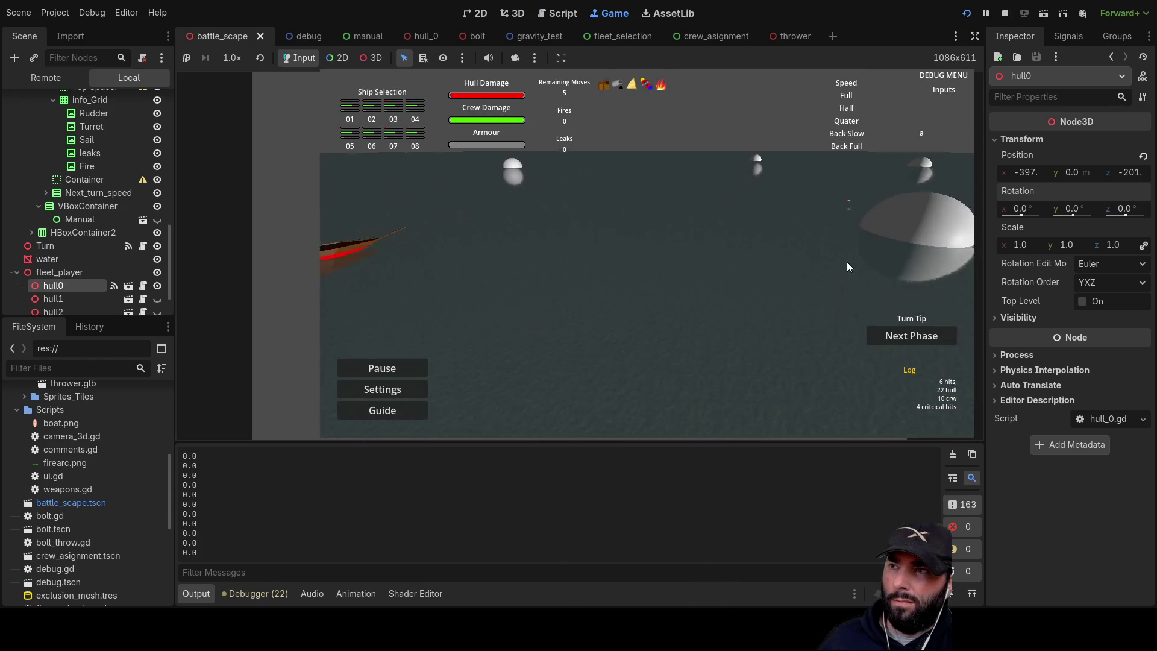
pyautogui.press('q')
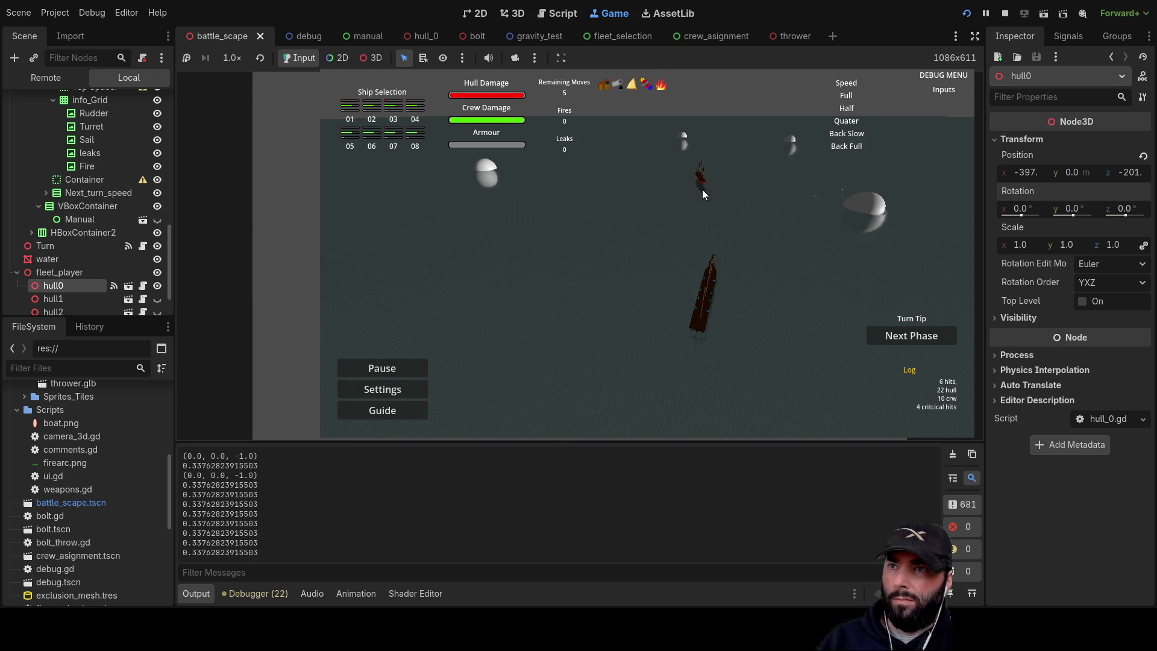
pyautogui.press('w')
pyautogui.press('d')
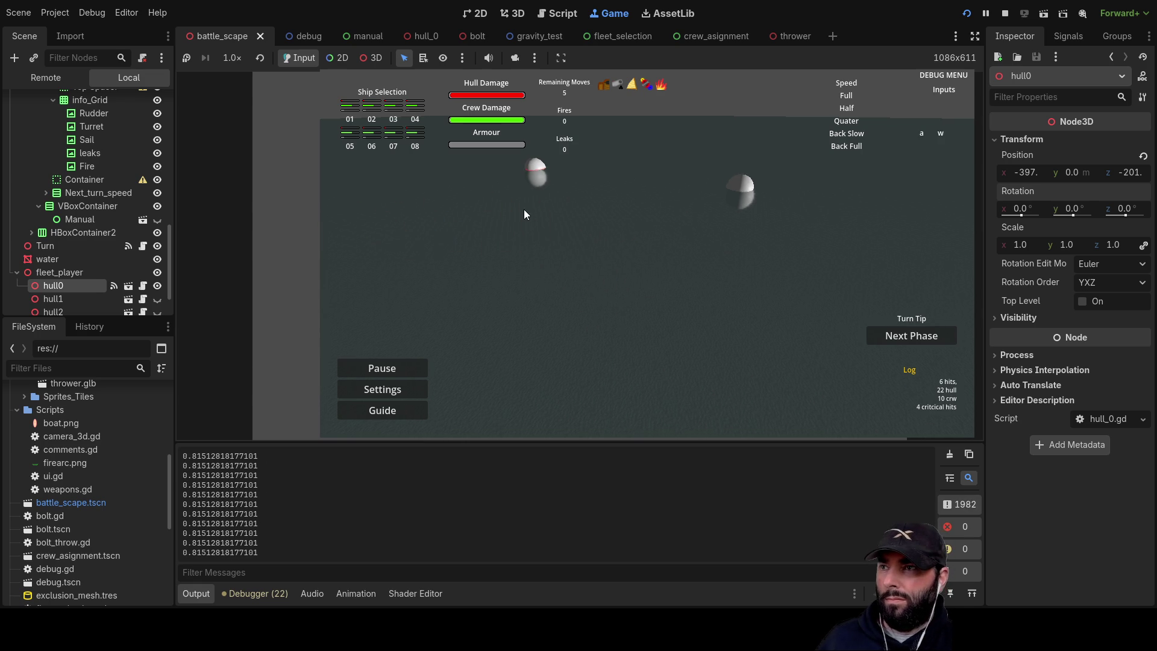
pyautogui.press('s')
pyautogui.press('a')
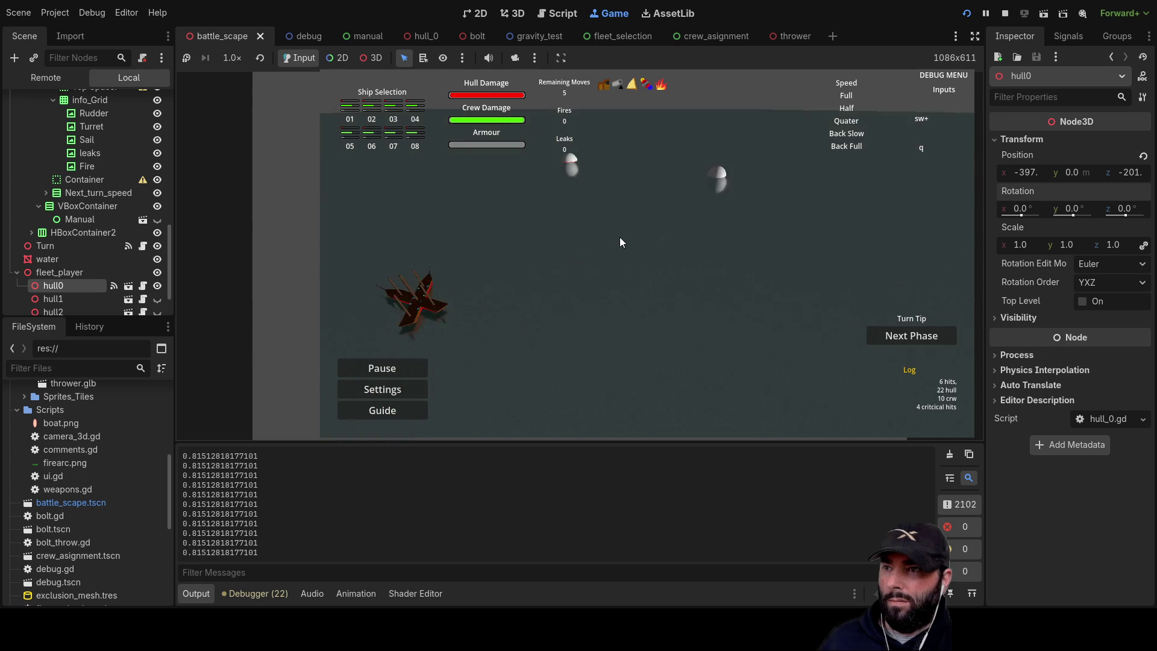
pyautogui.press('F8')
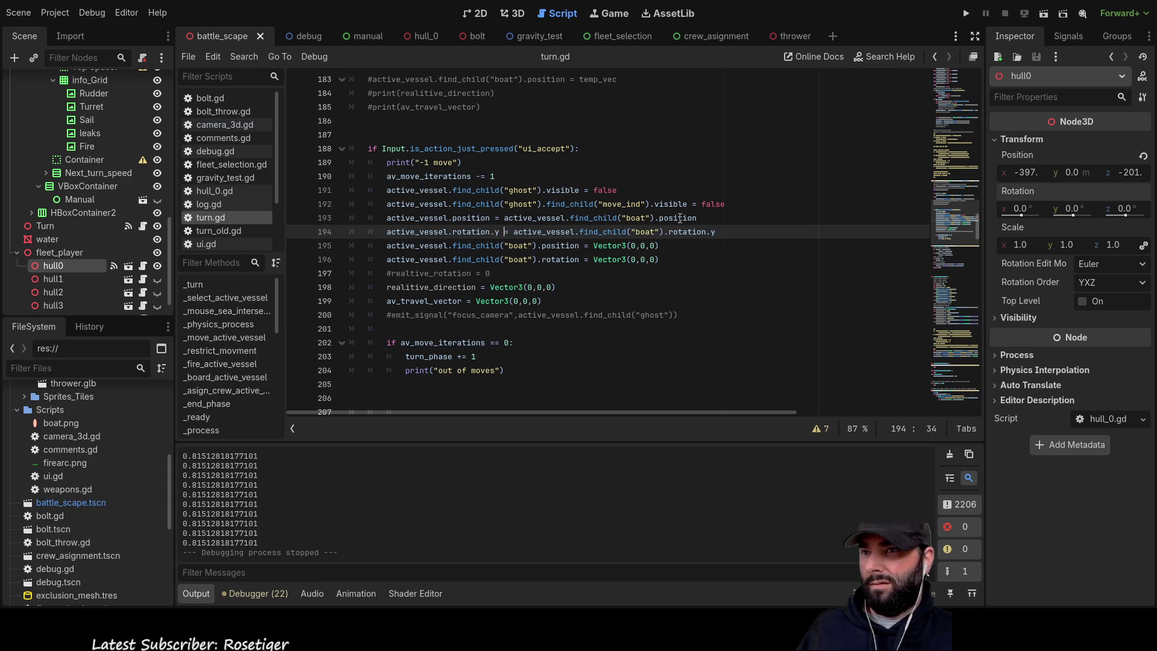
# - Select 'active_vessel.position =' on line 193 and relaunch the game
pyautogui.doubleClick(528, 217)
pyautogui.click(527, 216)
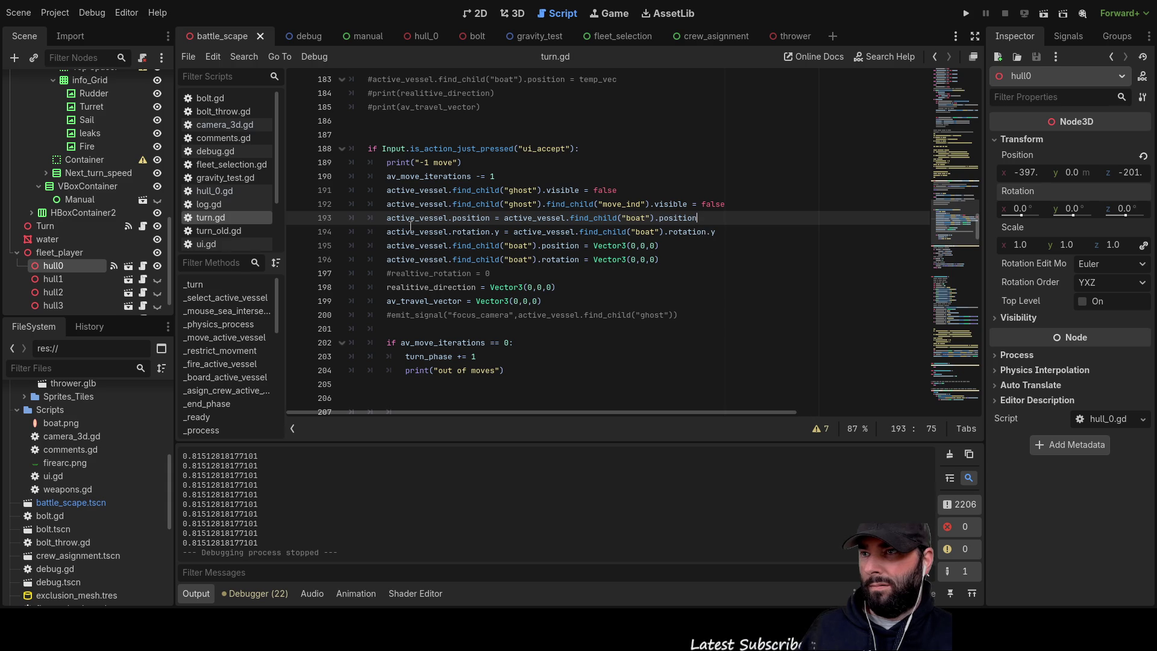
pyautogui.moveTo(387, 218); pyautogui.dragTo(499, 218)
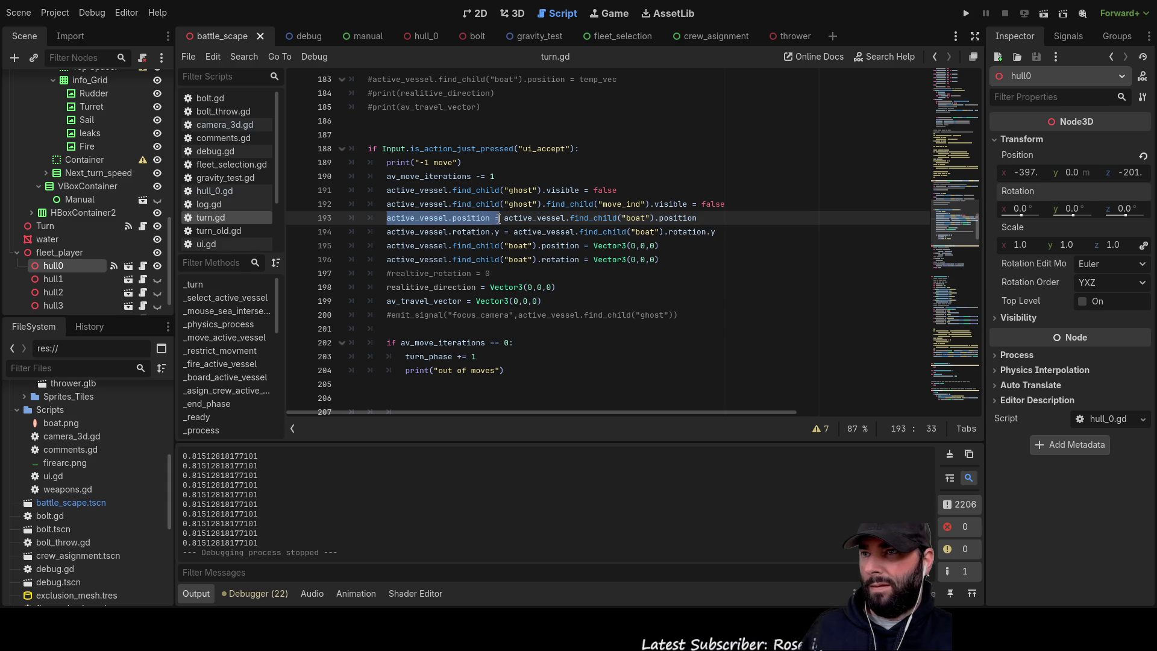
pyautogui.click(966, 13)
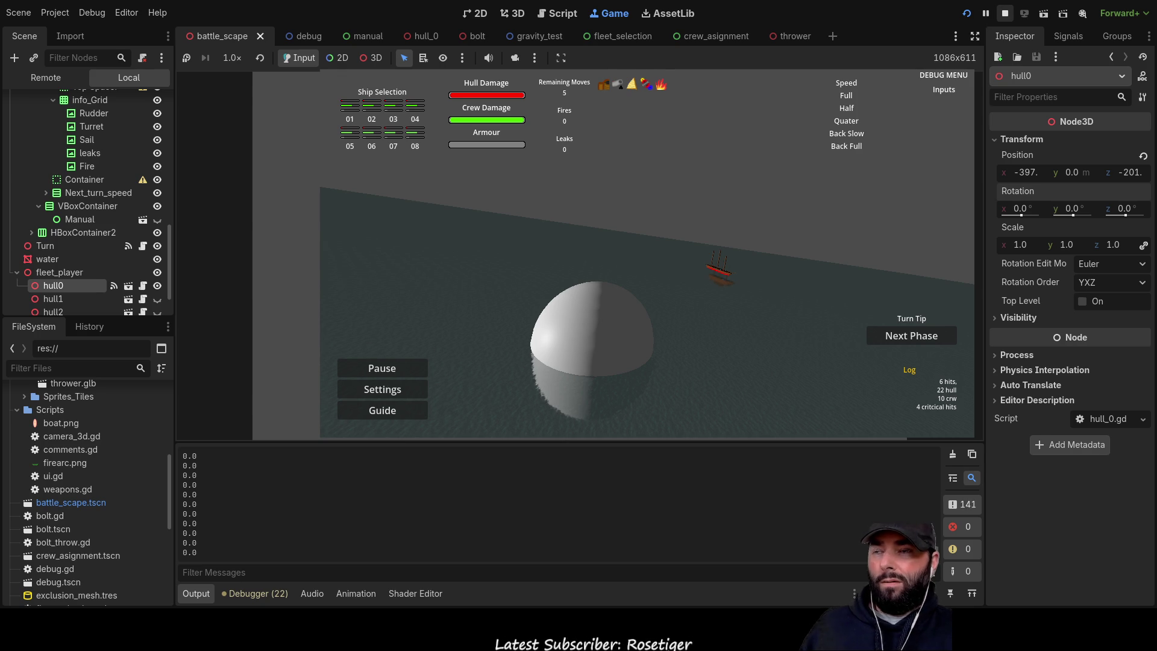
# - Steer the ship with A and W, fire a shot, apply the planned move, then stop with F8
pyautogui.press('a')
pyautogui.press('w')
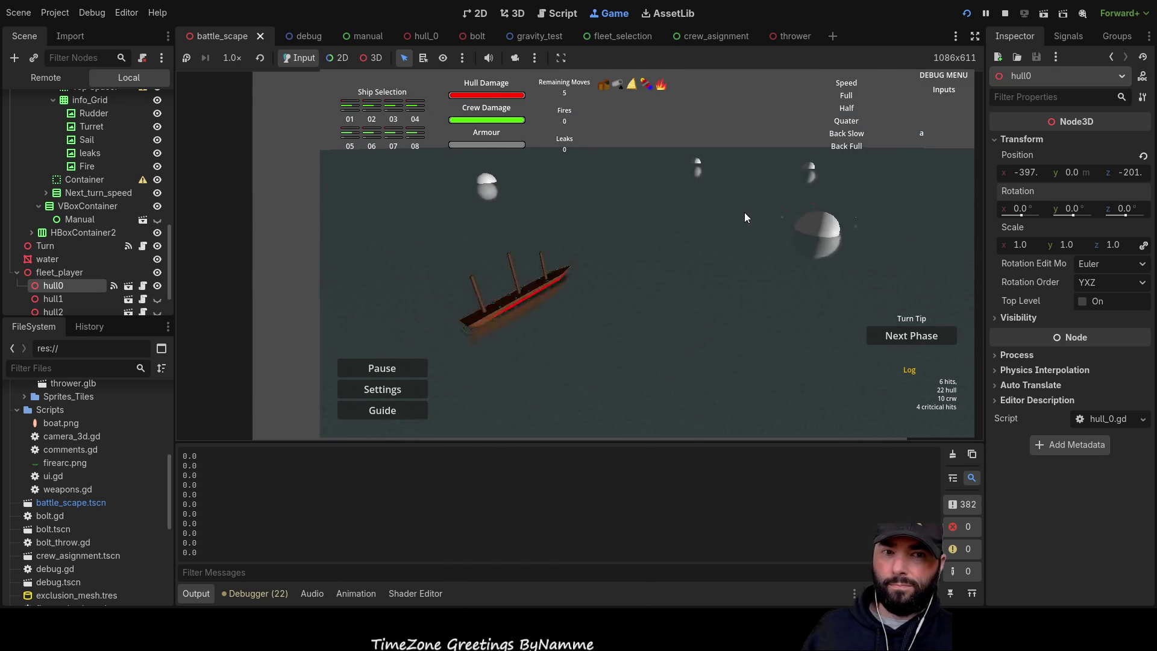
pyautogui.click(666, 409)
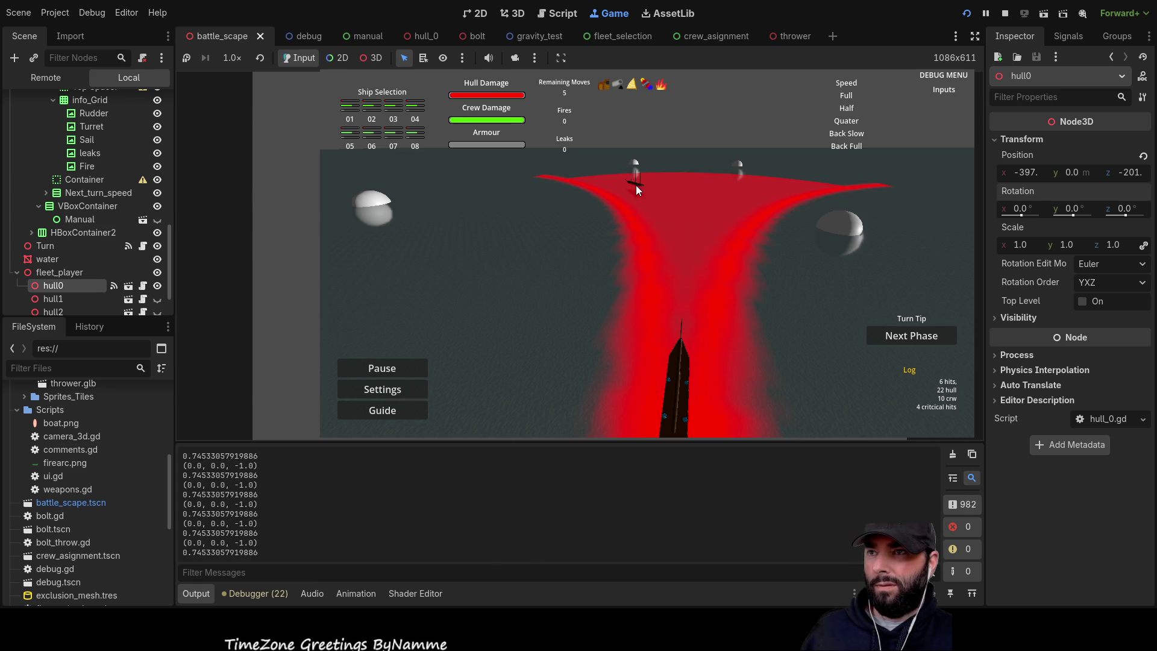
pyautogui.click(691, 270)
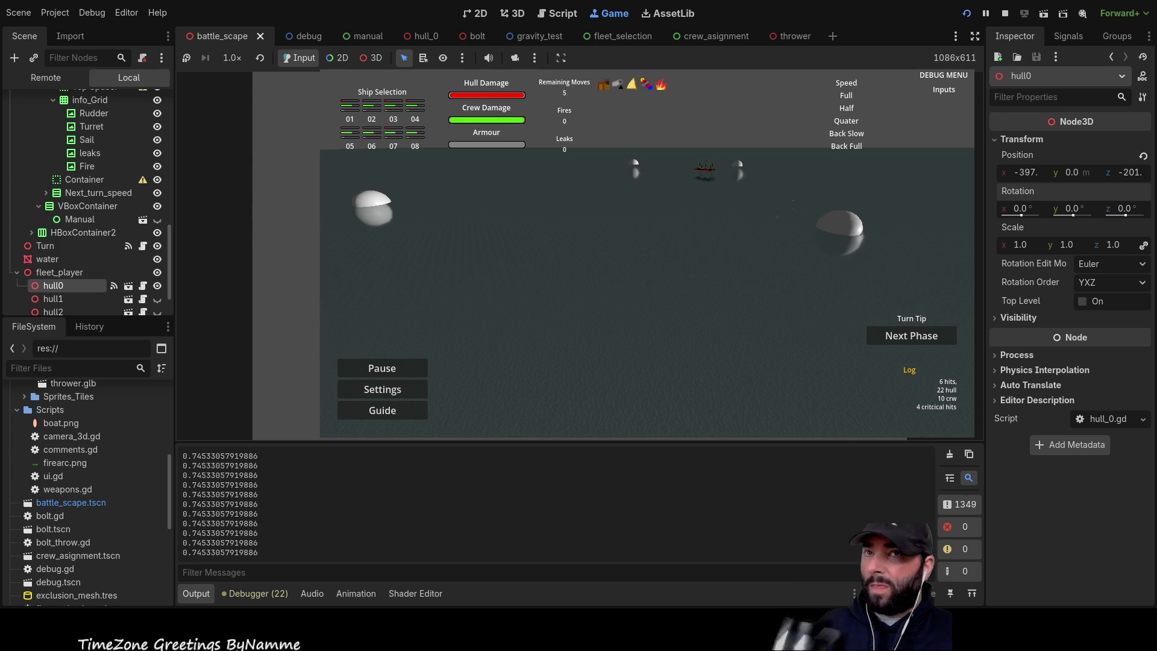
pyautogui.press('F8')
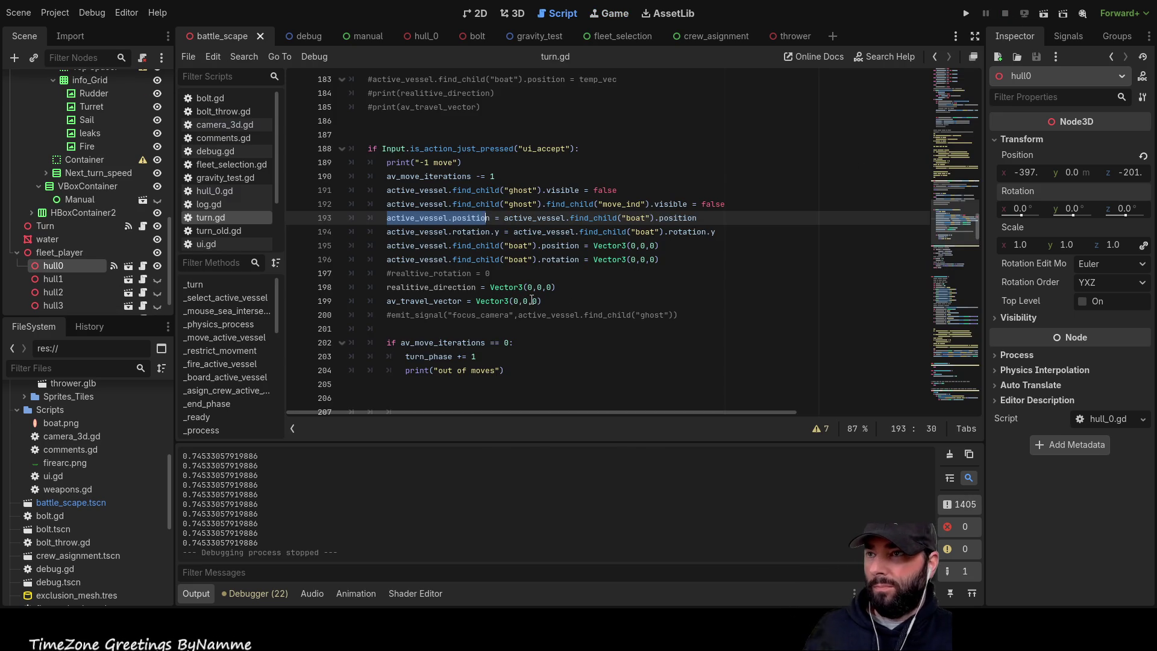
# - Review the realitive_direction and av_travel_vector reset lines 198–199 in turn.gd, then rerun the game
pyautogui.click(597, 300)
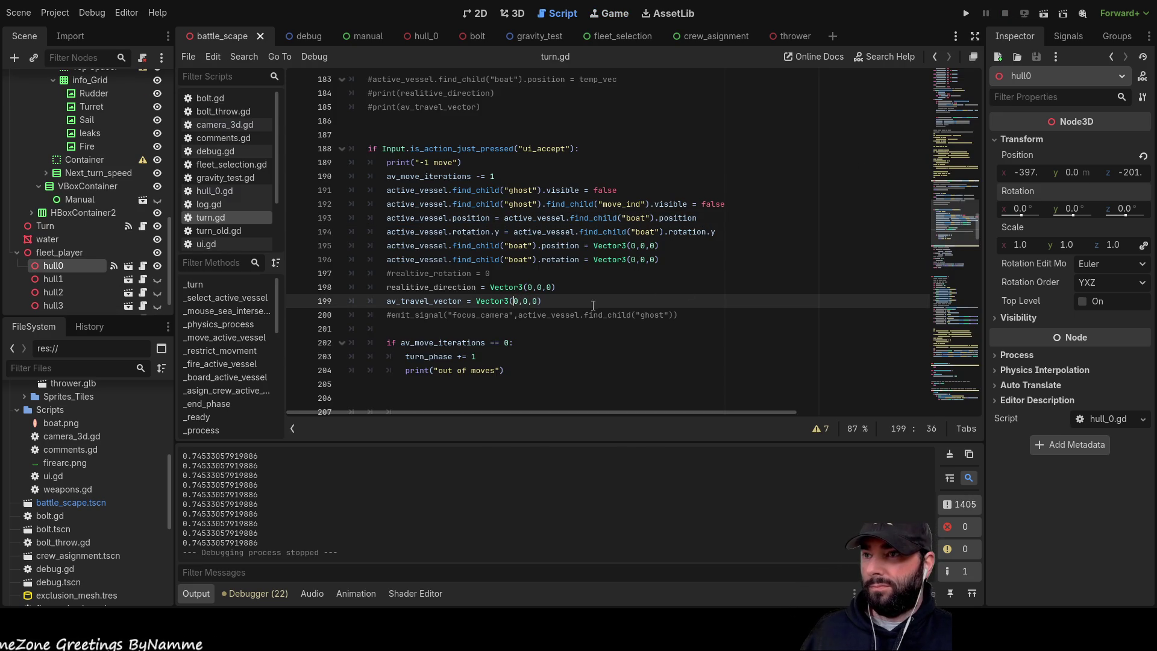
pyautogui.doubleClick(469, 287)
pyautogui.doubleClick(424, 301)
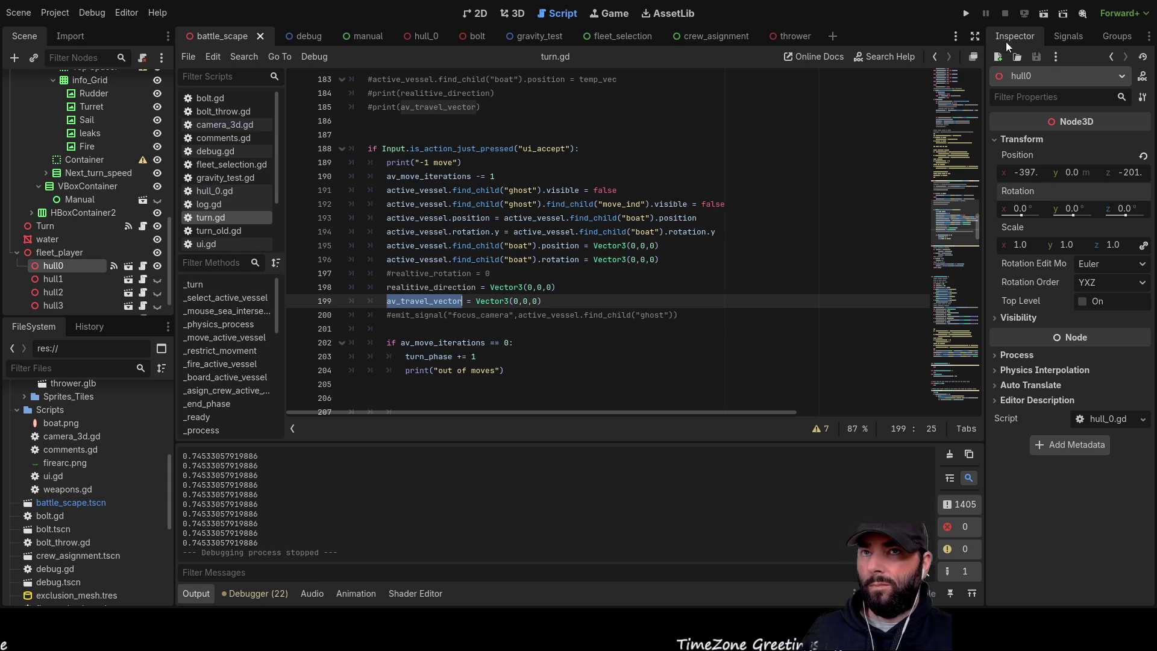
pyautogui.click(963, 15)
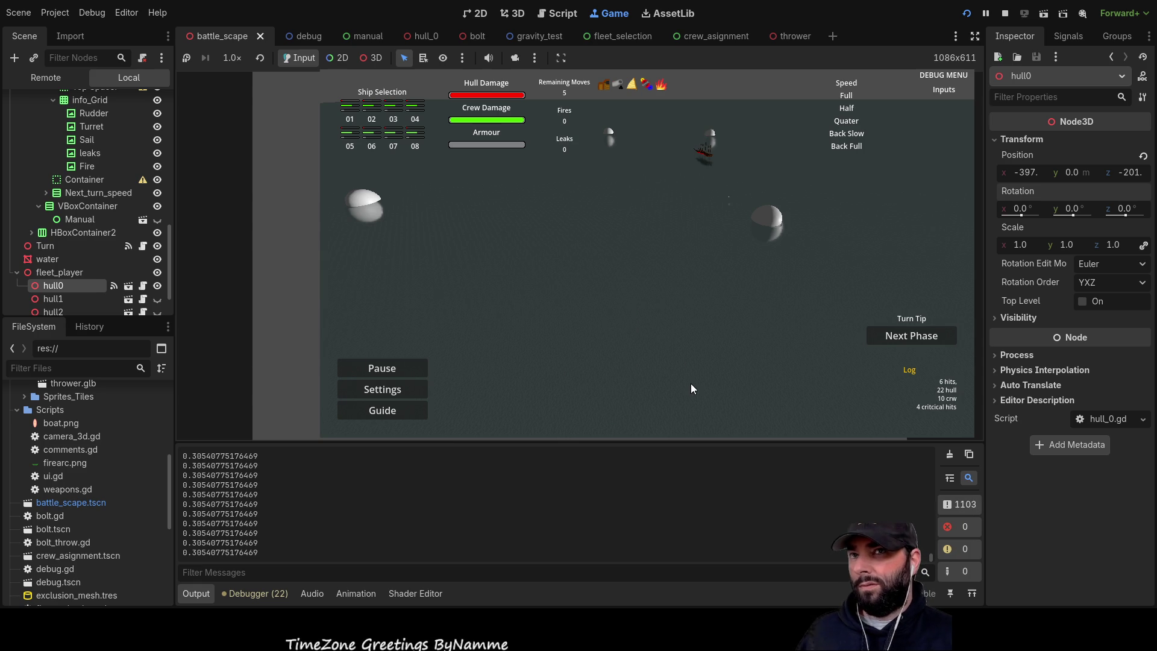
# - Stop the running game with F8, returning to turn.gd's move-apply code
pyautogui.press('F8')
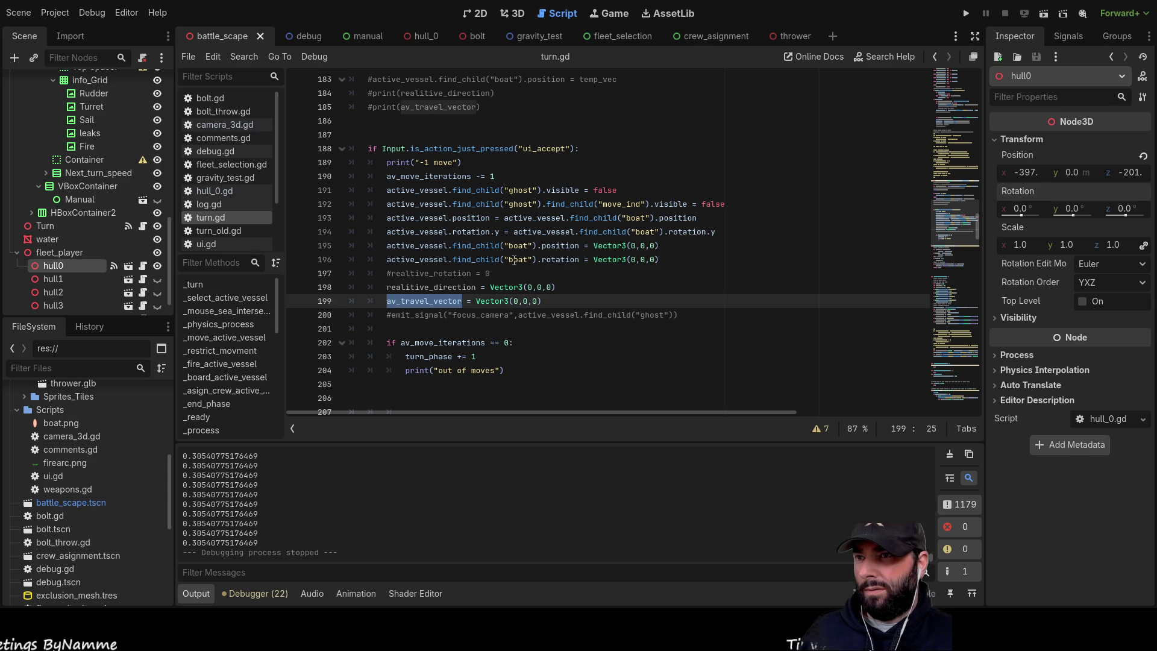
pyautogui.moveTo(673, 258); pyautogui.dragTo(397, 248)
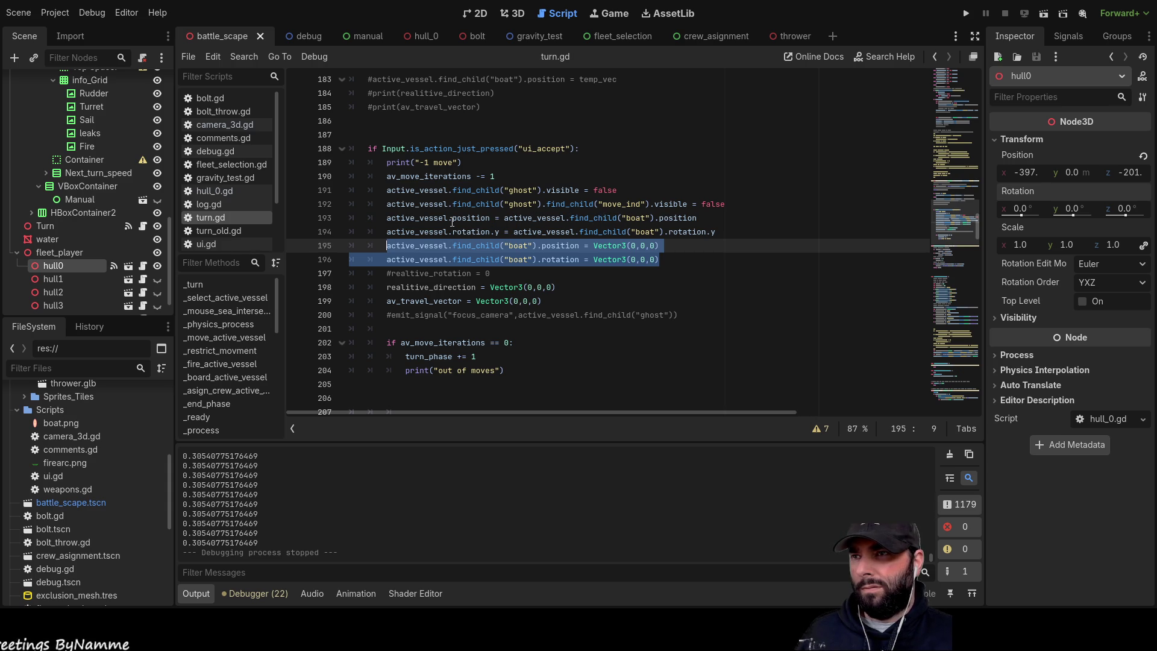
# - Run the game, steer the ghost ship inside the red movement range, and commit the move
pyautogui.click(965, 17)
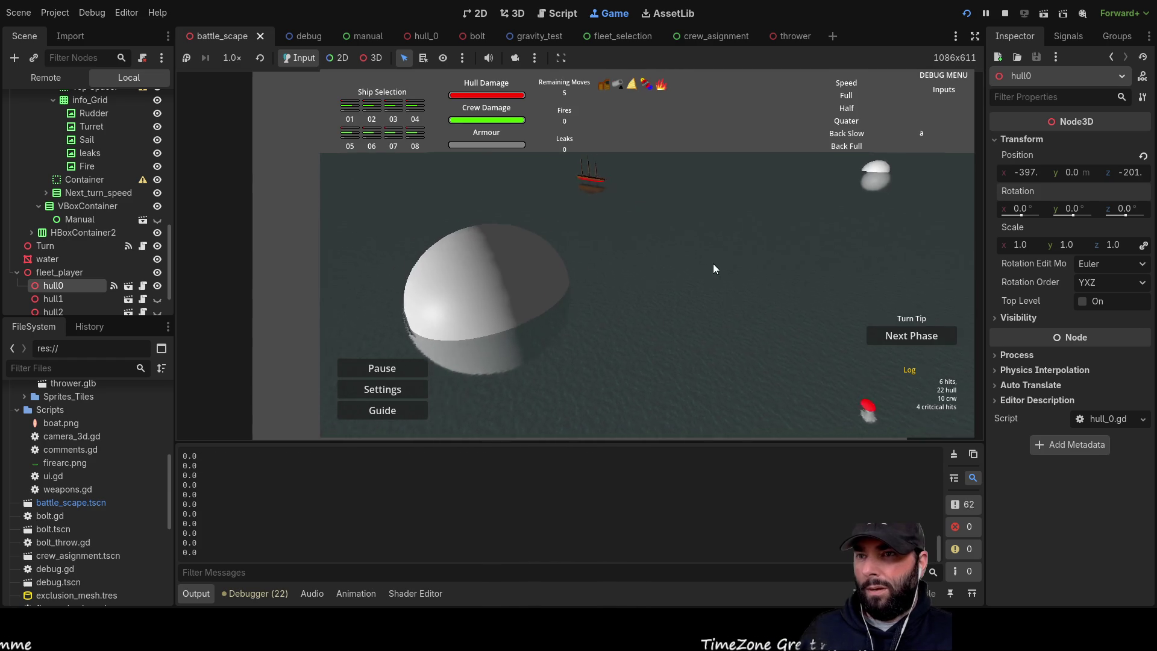
pyautogui.press('a')
pyautogui.press('s')
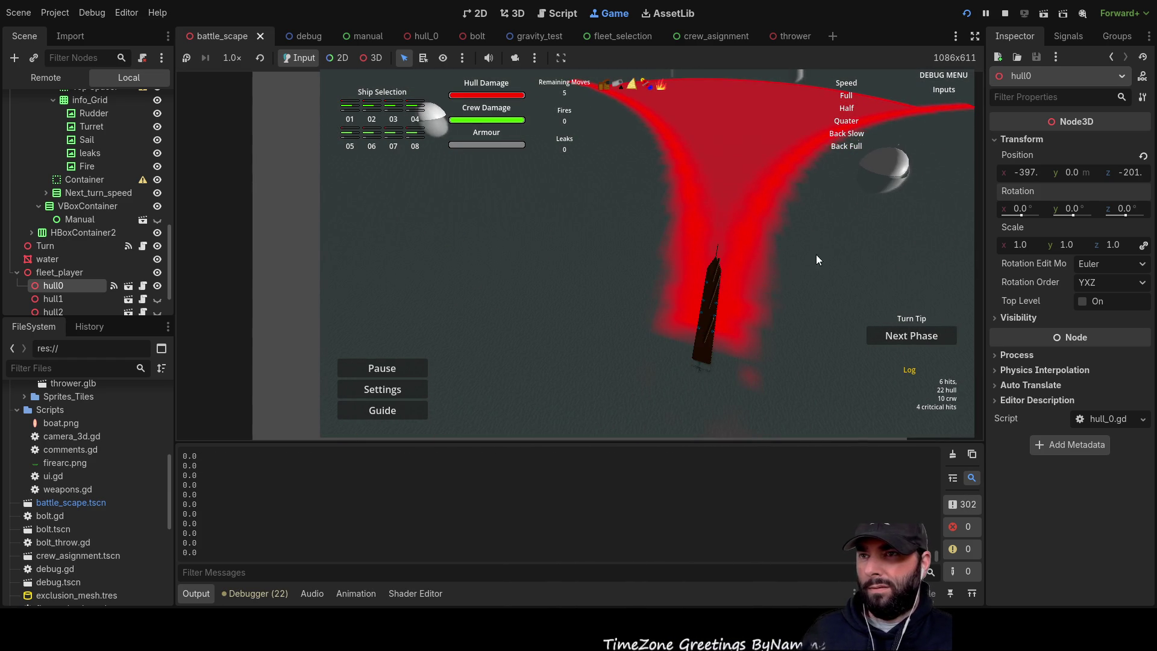
pyautogui.moveTo(710, 292)
pyautogui.mouseDown()
pyautogui.moveTo(745, 134)
pyautogui.moveTo(697, 132)
pyautogui.moveTo(637, 165)
pyautogui.moveTo(647, 188)
pyautogui.moveTo(656, 146)
pyautogui.moveTo(606, 130)
pyautogui.moveTo(823, 149)
pyautogui.moveTo(652, 127)
pyautogui.moveTo(675, 177)
pyautogui.moveTo(693, 309)
pyautogui.mouseUp()
pyautogui.press('a')
pyautogui.press('s')
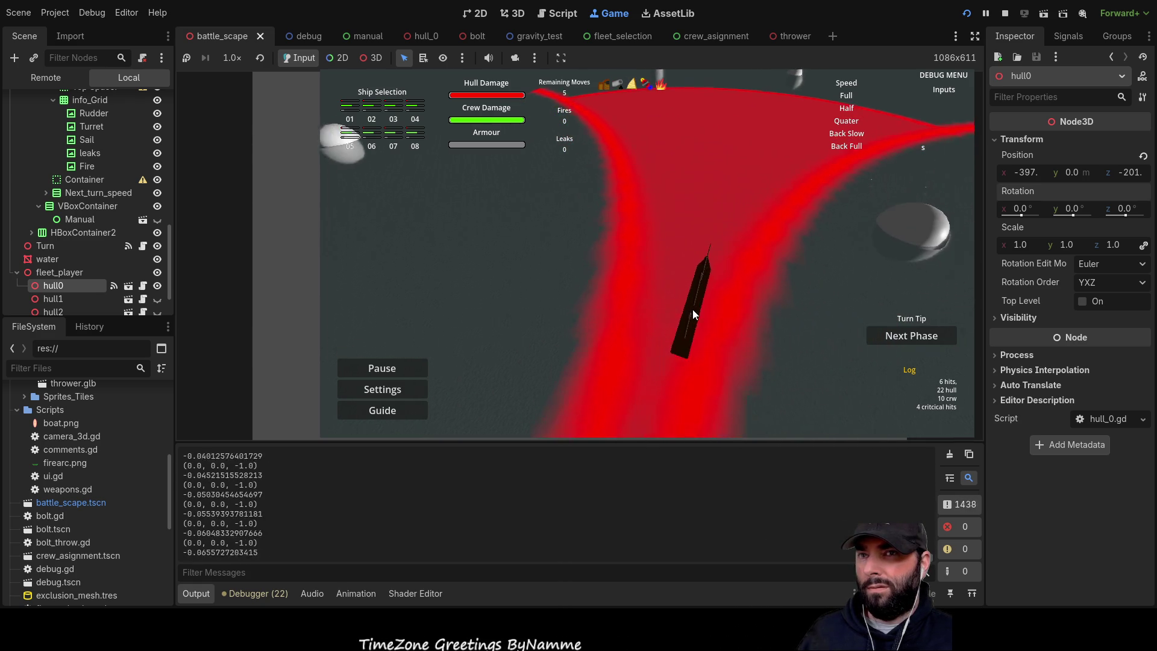
pyautogui.press('w')
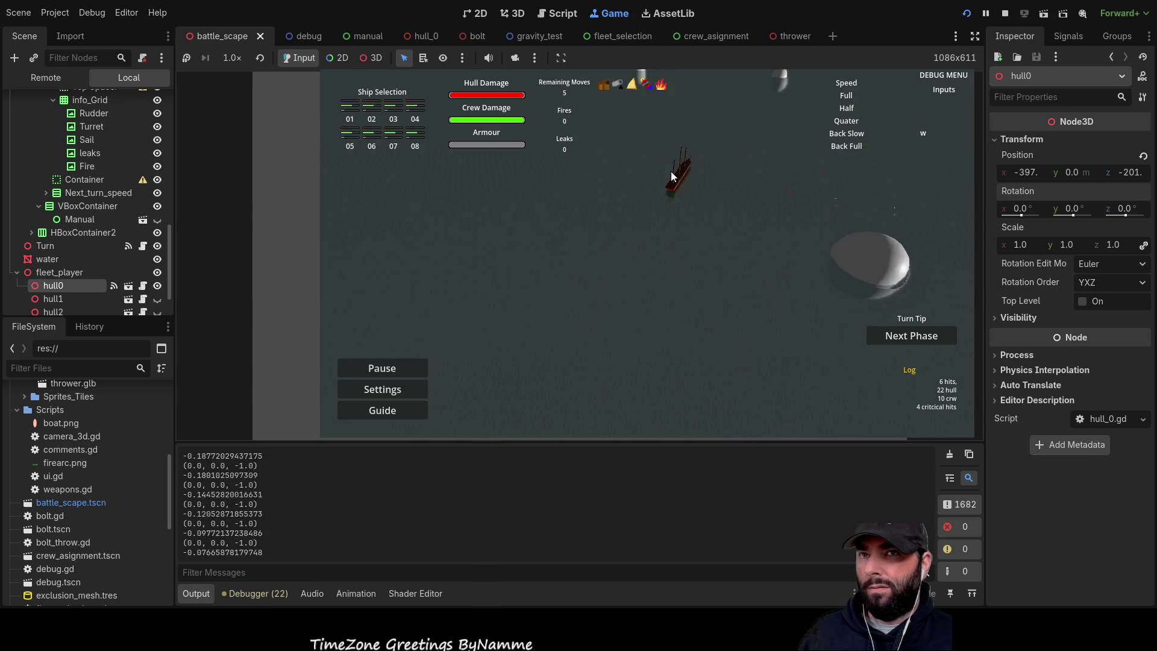
pyautogui.moveTo(661, 172); pyautogui.dragTo(588, 162)
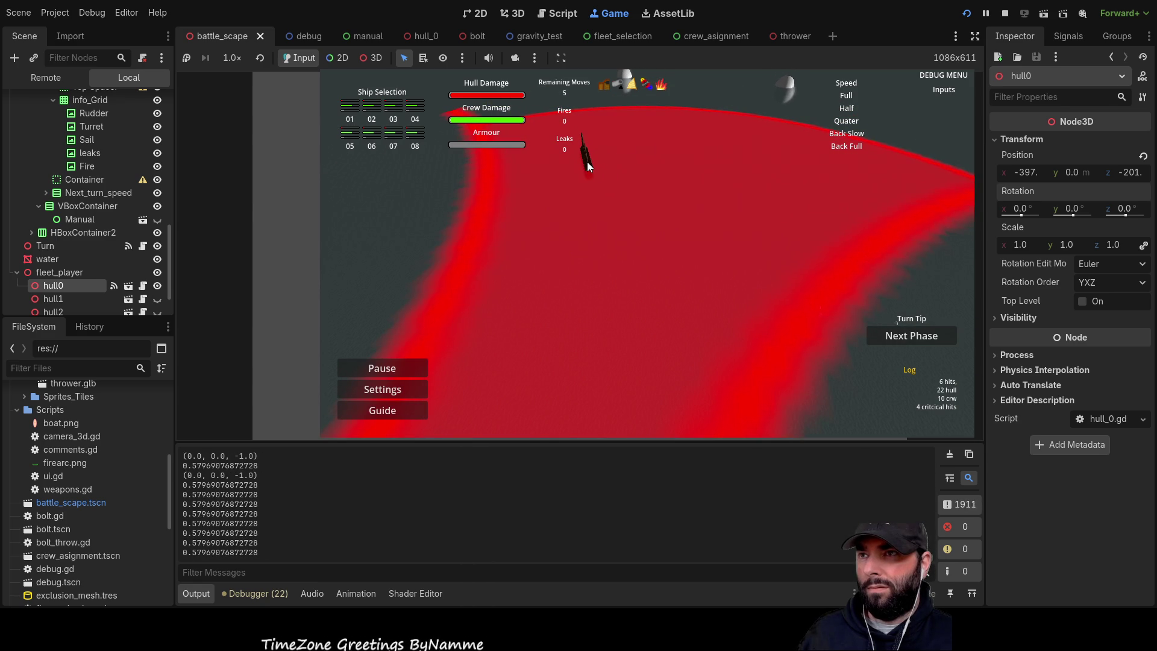
pyautogui.click(705, 294)
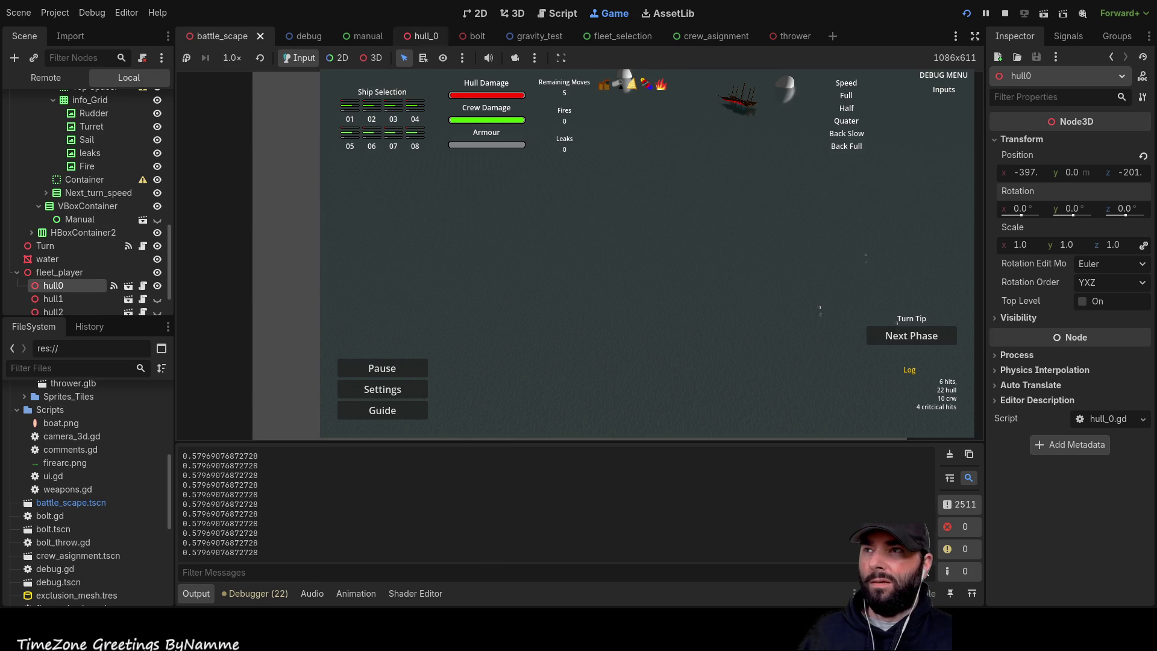
pyautogui.click(421, 36)
# - Stop the game and view the hull_0 boat in the 3D workspace
pyautogui.click(62, 116)
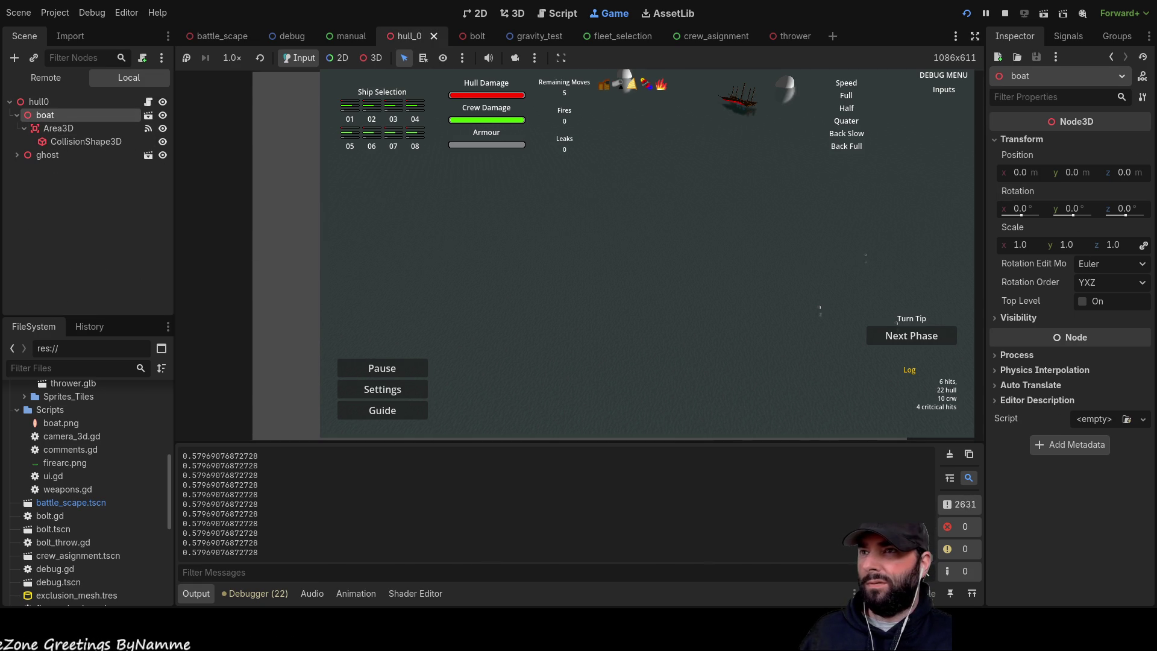
pyautogui.press('F8')
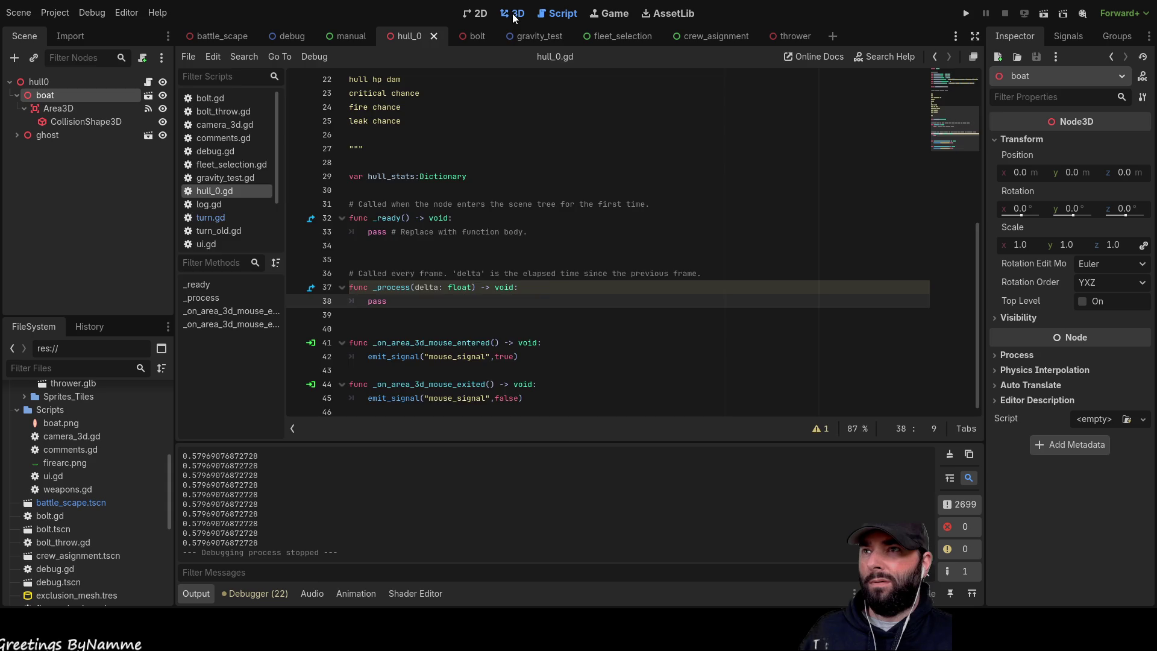
pyautogui.click(514, 17)
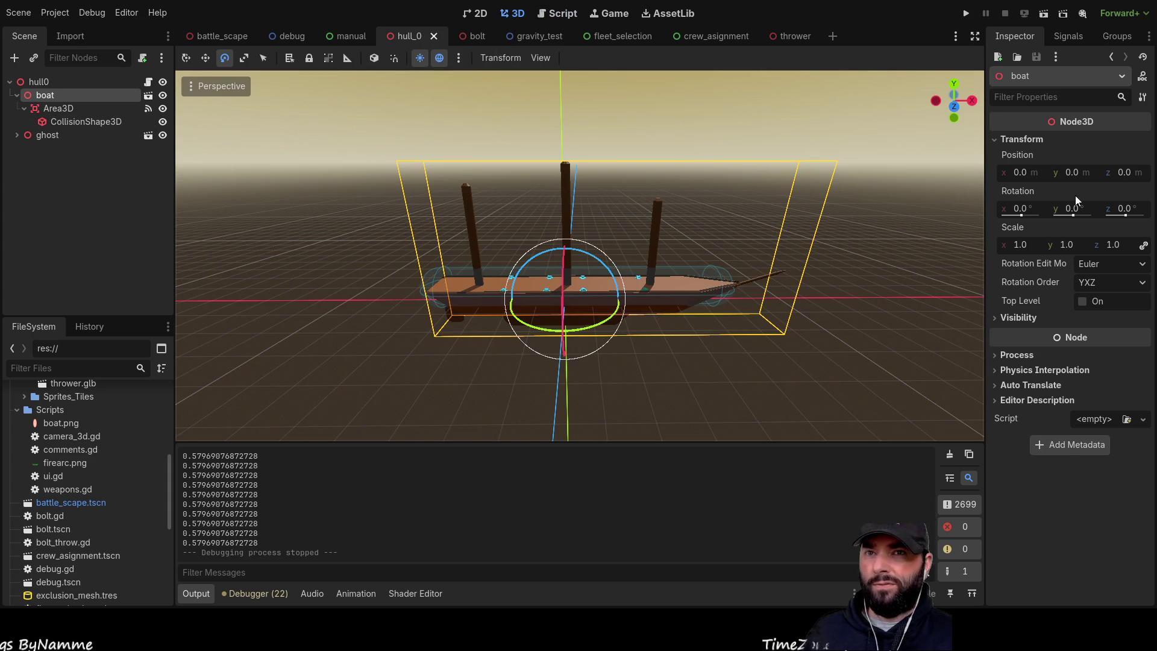
# - Set the ghost node's Position x to 0, compare it with the boat, and save hull_0
pyautogui.click(63, 135)
pyautogui.click(1039, 178)
pyautogui.write('0')
pyautogui.press('Return')
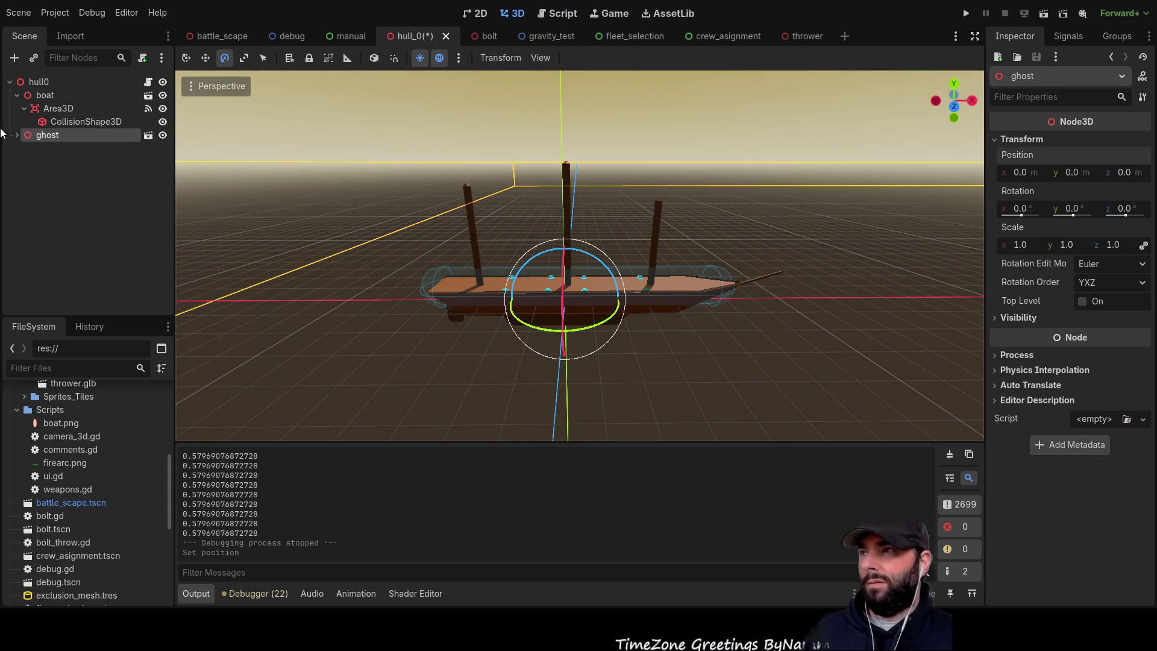
pyautogui.click(51, 92)
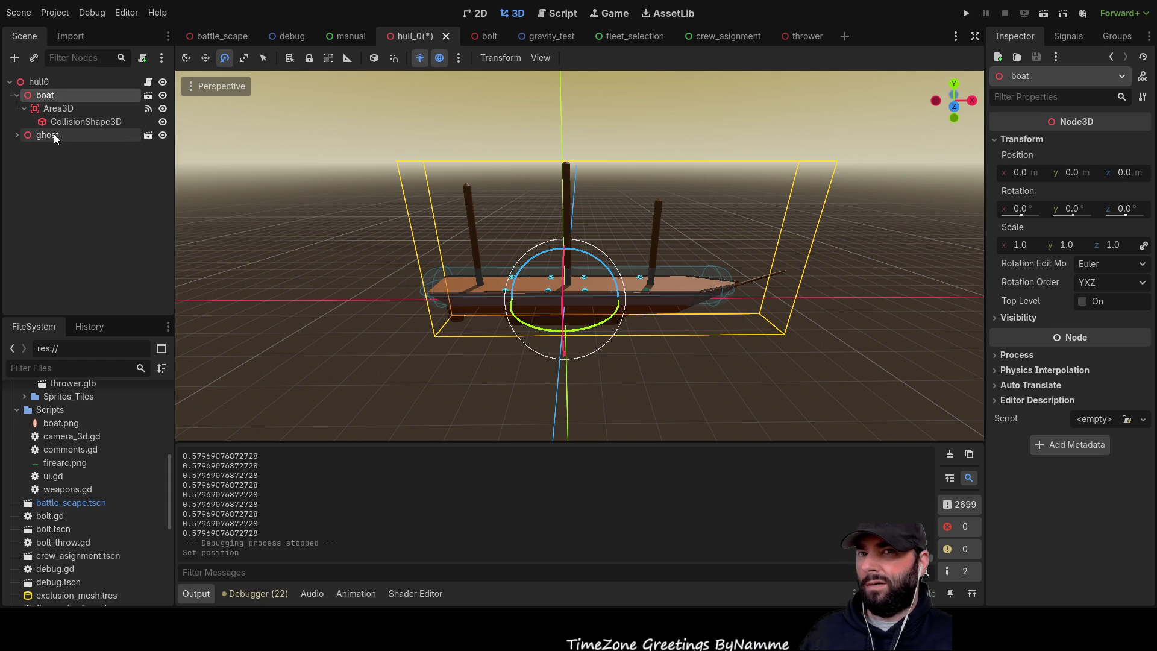
pyautogui.click(53, 134)
pyautogui.click(36, 84)
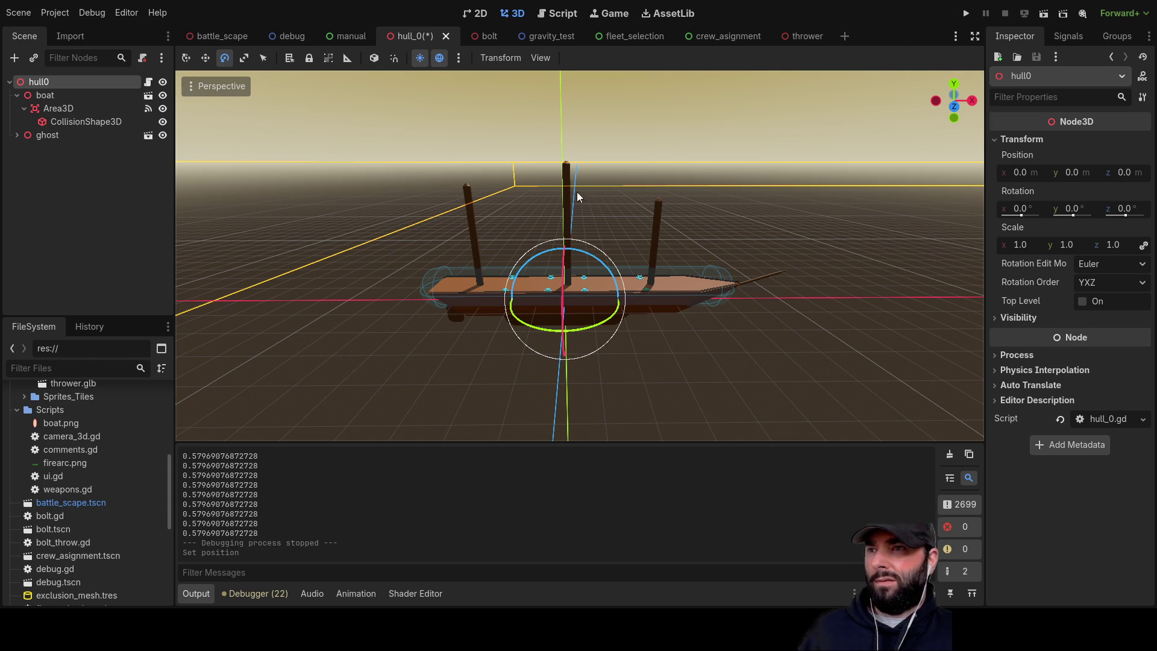
pyautogui.hotkey('ctrl', 's')
pyautogui.click(220, 36)
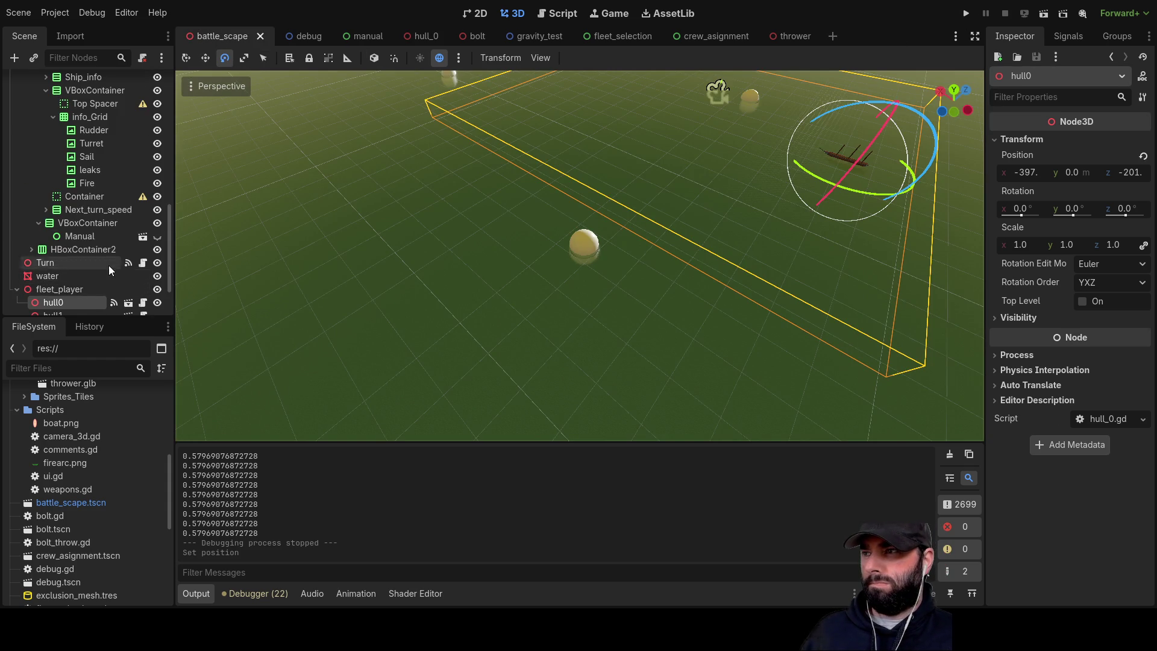
# - Frame hull0 in battle_scape and drag it along Z from about -201 to -549
pyautogui.scroll(-3, 109, 265)
pyautogui.press('w')
pyautogui.moveTo(692, 240); pyautogui.dragTo(709, 244)
pyautogui.scroll(-3, 580, 256)
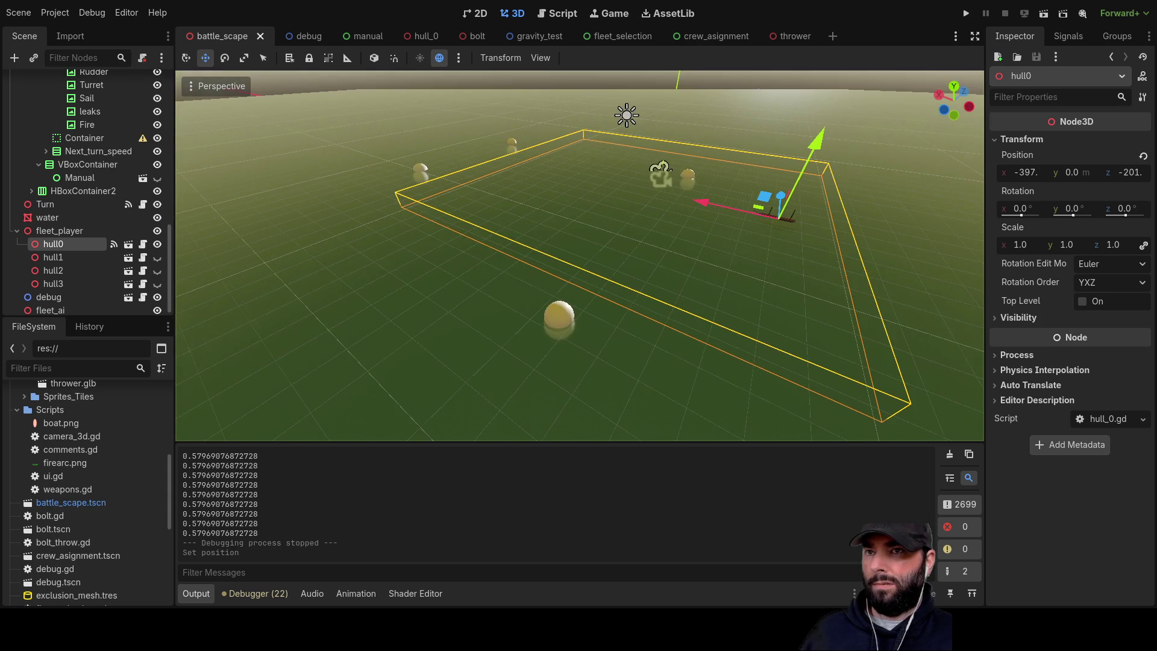
pyautogui.scroll(2, 727, 258)
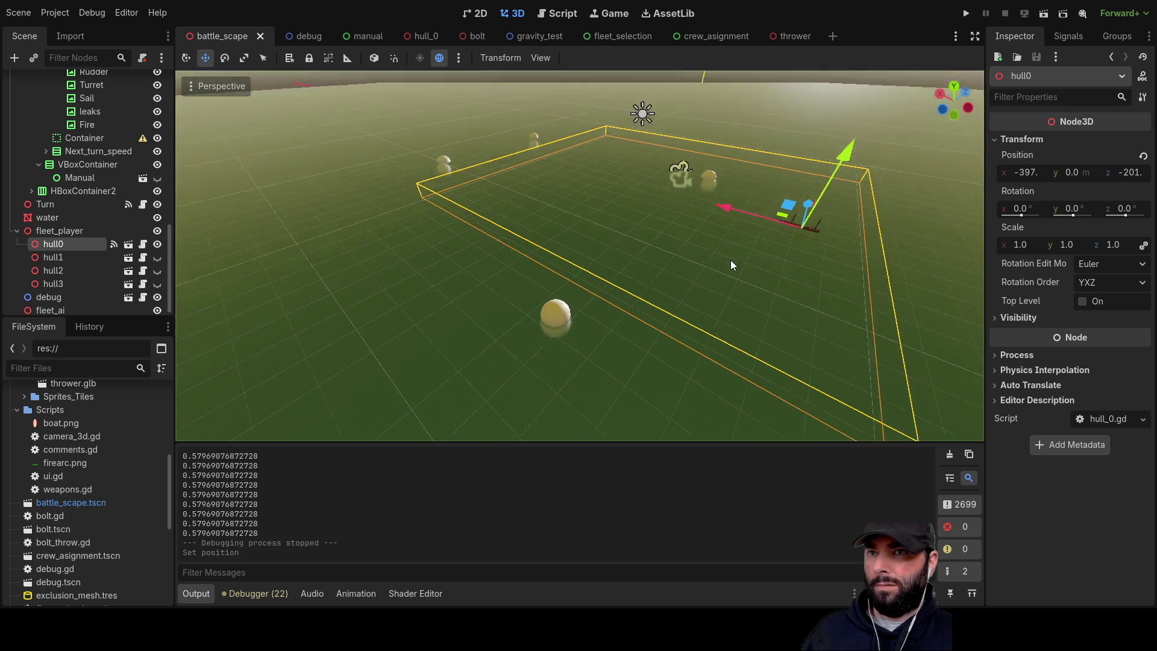
pyautogui.moveTo(731, 261)
pyautogui.mouseDown()
pyautogui.moveTo(749, 241)
pyautogui.moveTo(693, 244)
pyautogui.mouseUp()
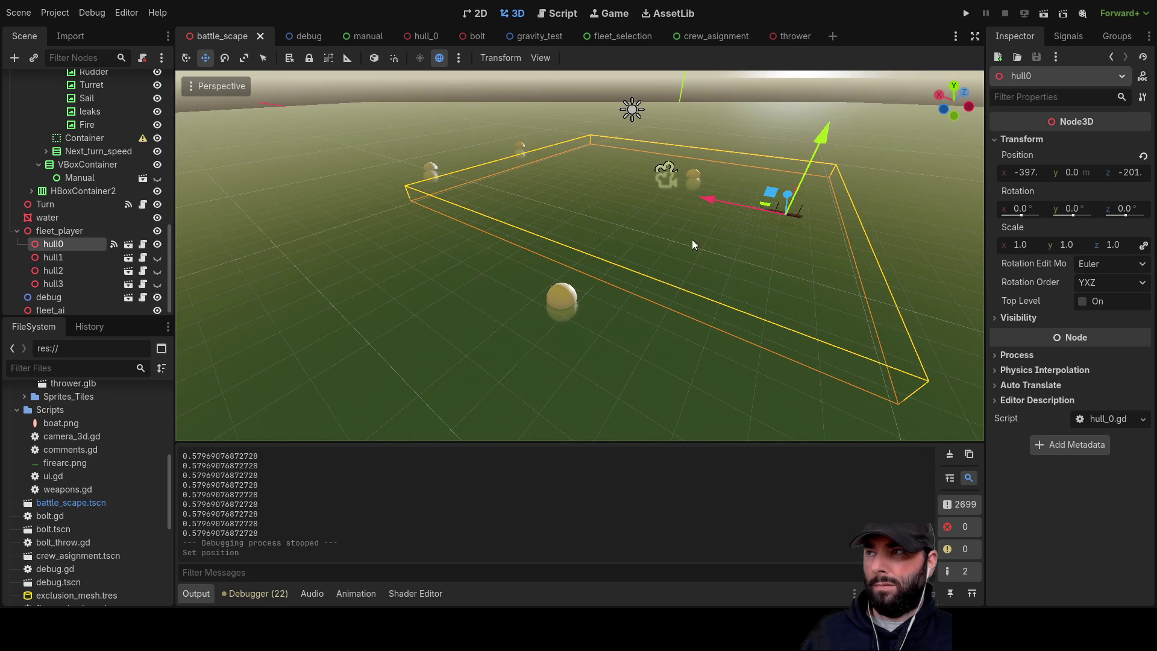
pyautogui.doubleClick(36, 247)
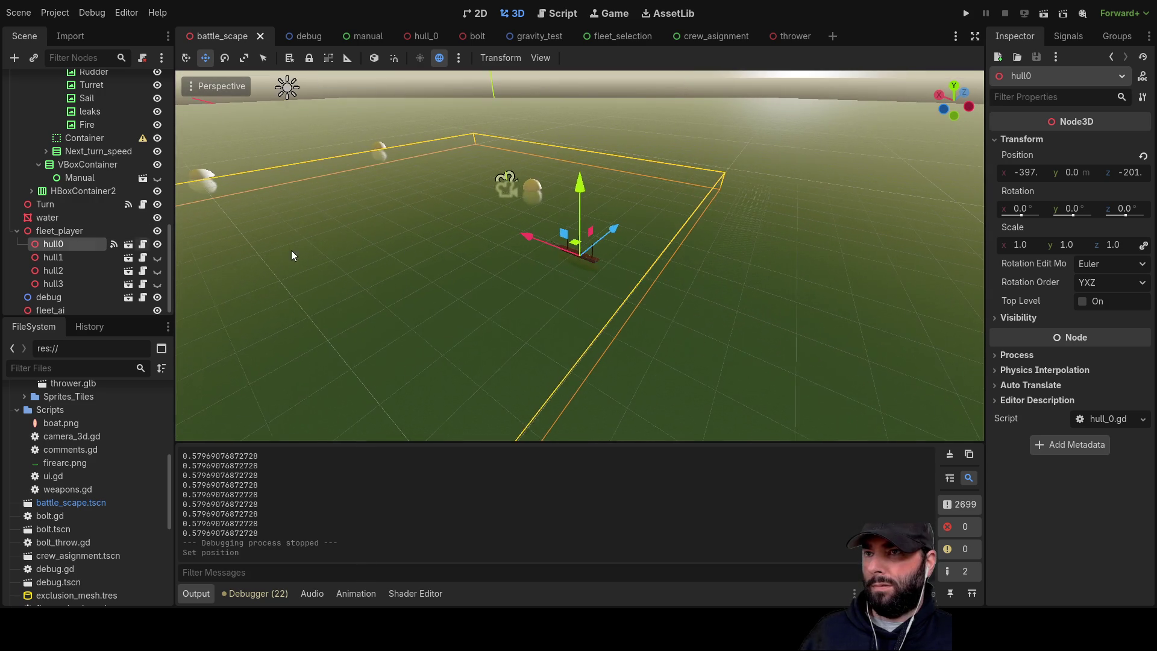
pyautogui.scroll(2, 525, 258)
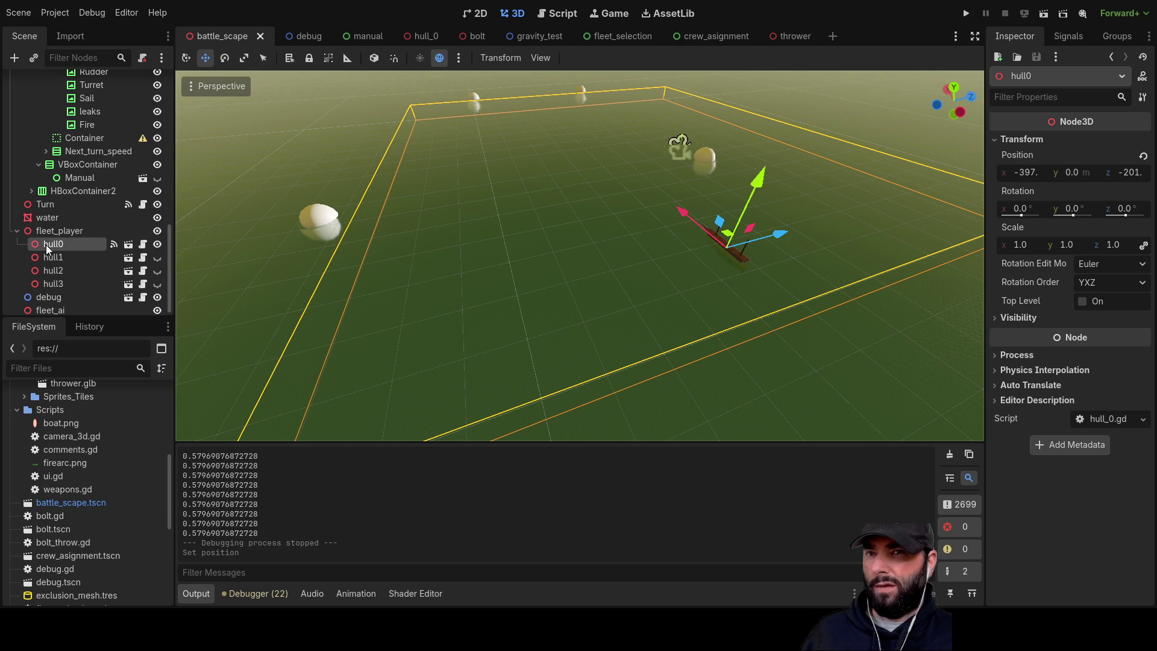
pyautogui.moveTo(785, 239)
pyautogui.mouseDown()
pyautogui.moveTo(464, 286)
pyautogui.moveTo(808, 223)
pyautogui.moveTo(677, 280)
pyautogui.moveTo(536, 150)
pyautogui.moveTo(597, 261)
pyautogui.mouseUp()
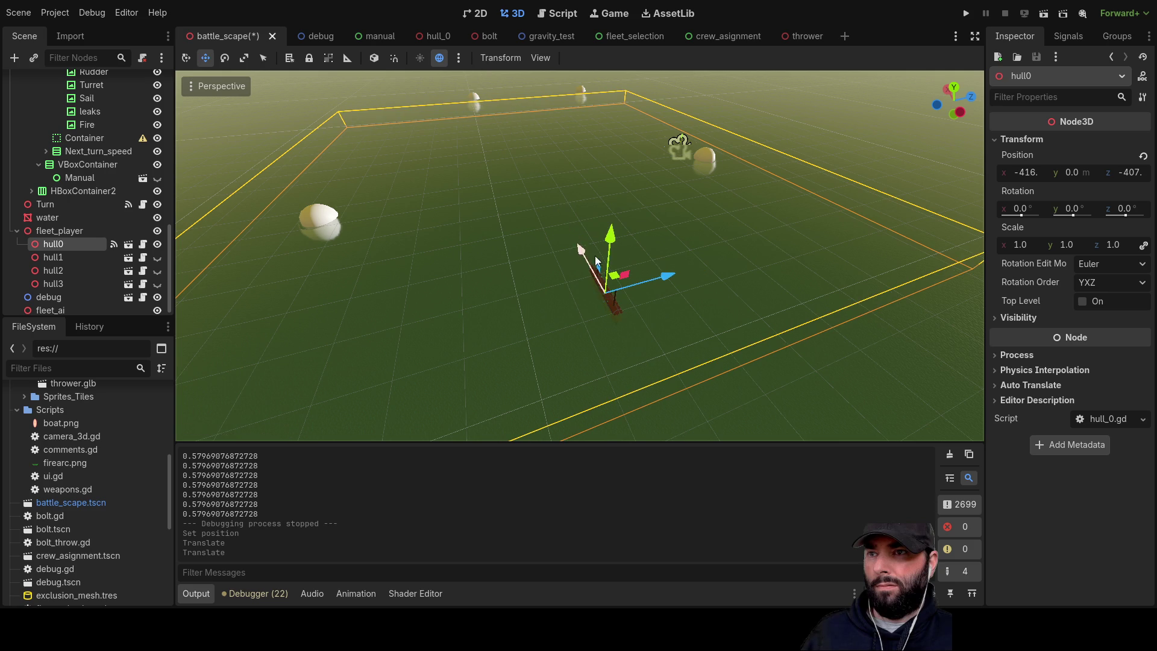
pyautogui.moveTo(670, 276)
pyautogui.mouseDown()
pyautogui.moveTo(542, 301)
pyautogui.moveTo(569, 306)
pyautogui.mouseUp()
pyautogui.moveTo(667, 250)
pyautogui.mouseDown()
pyautogui.moveTo(756, 184)
pyautogui.moveTo(656, 224)
pyautogui.mouseUp()
pyautogui.scroll(-3, 656, 224)
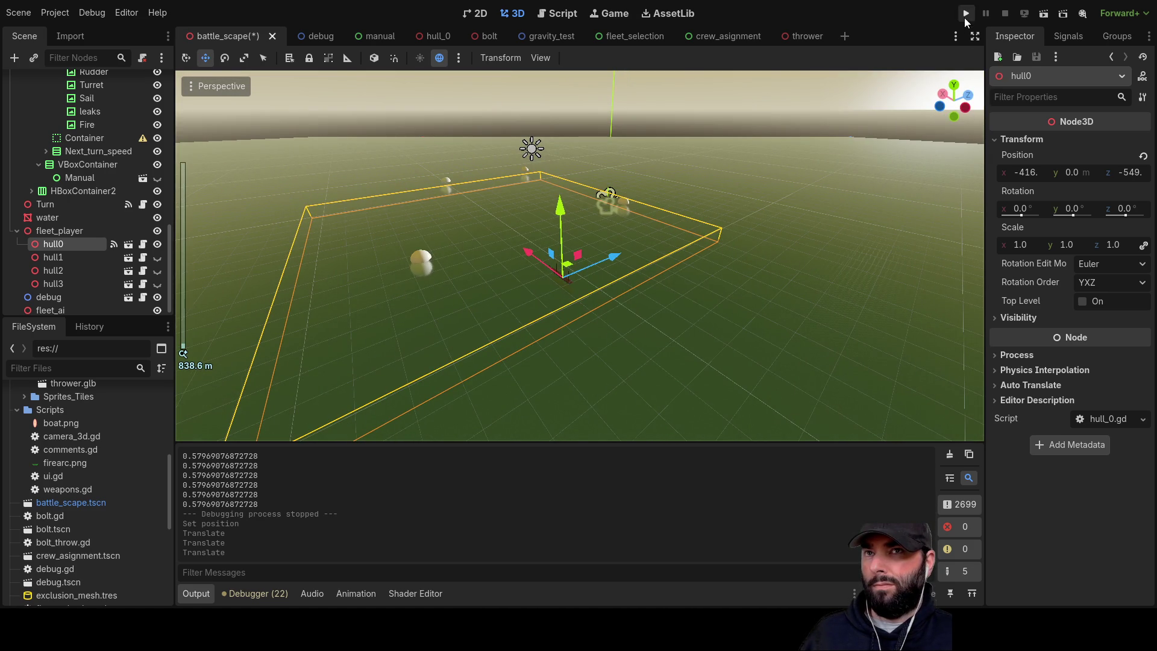
# - Run the game with hull0 repositioned and commit a first move inside the red range
pyautogui.click(964, 17)
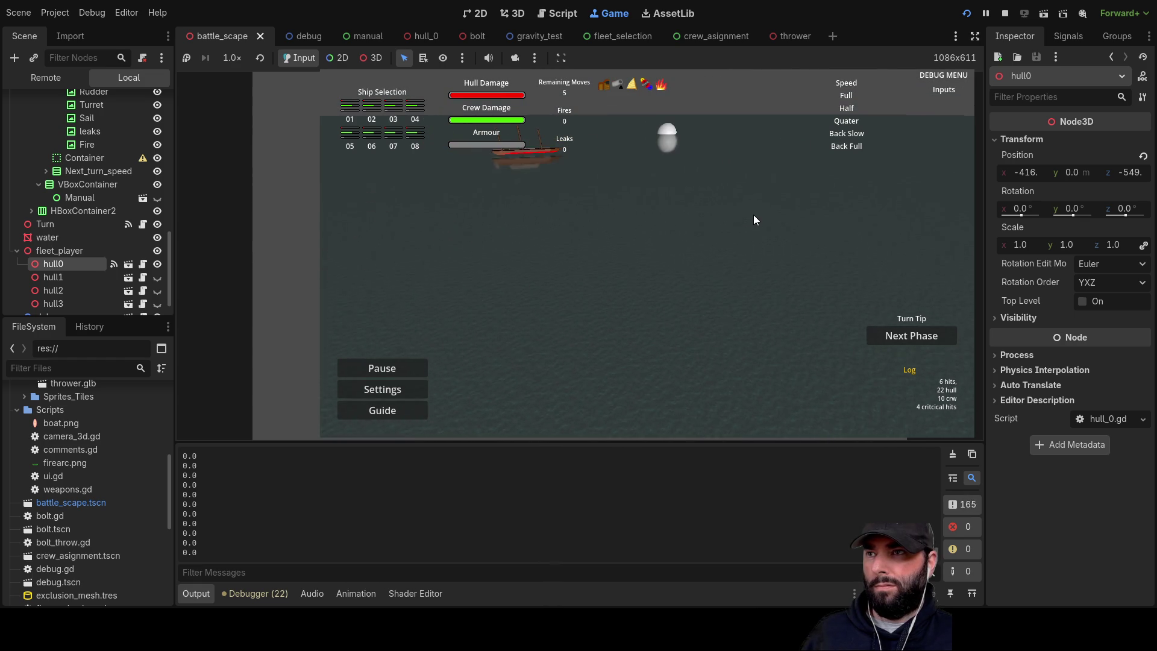
pyautogui.press('a')
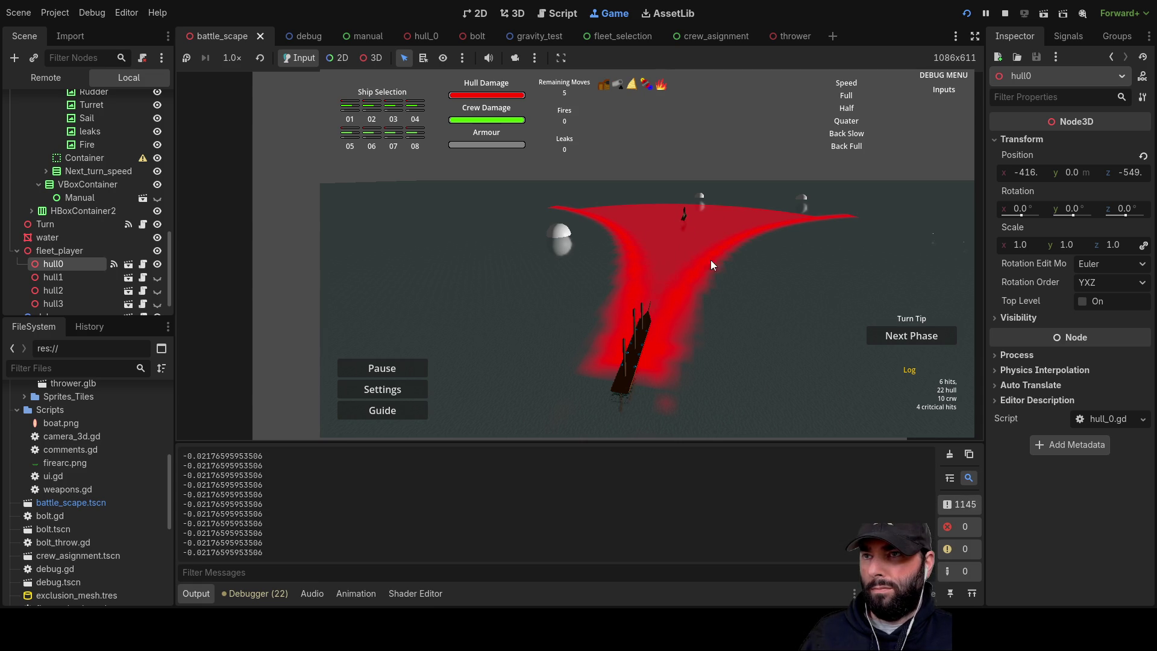
pyautogui.click(763, 311)
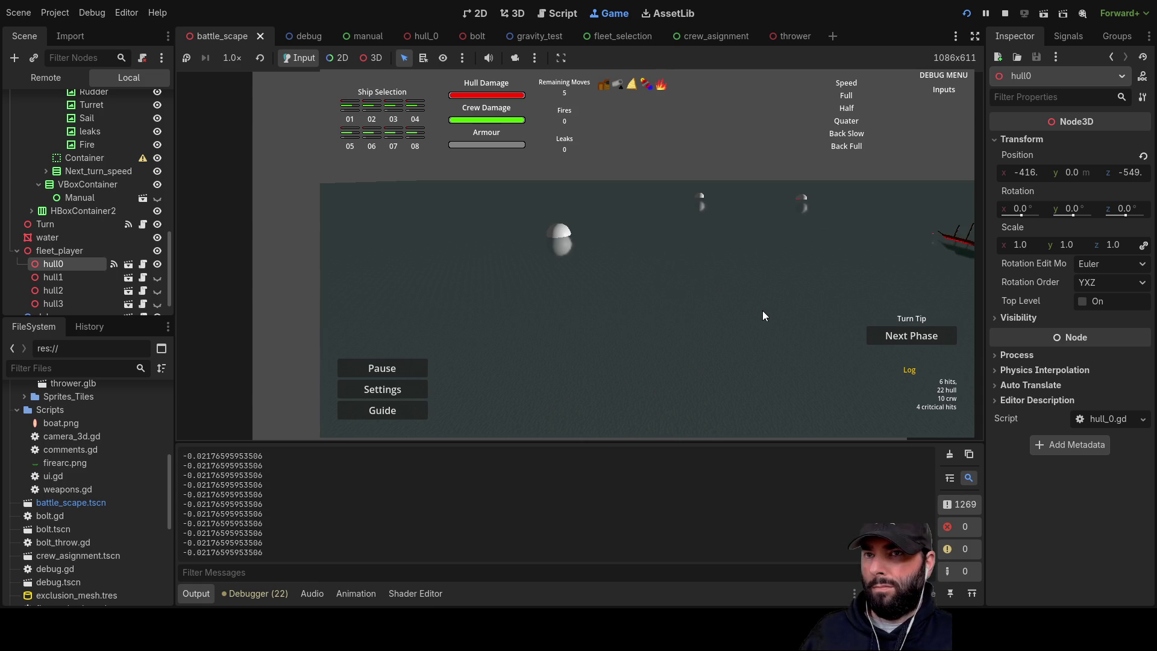
# - Swing the game camera, place the ghost ship at a new spot, then stop the game
pyautogui.press('d')
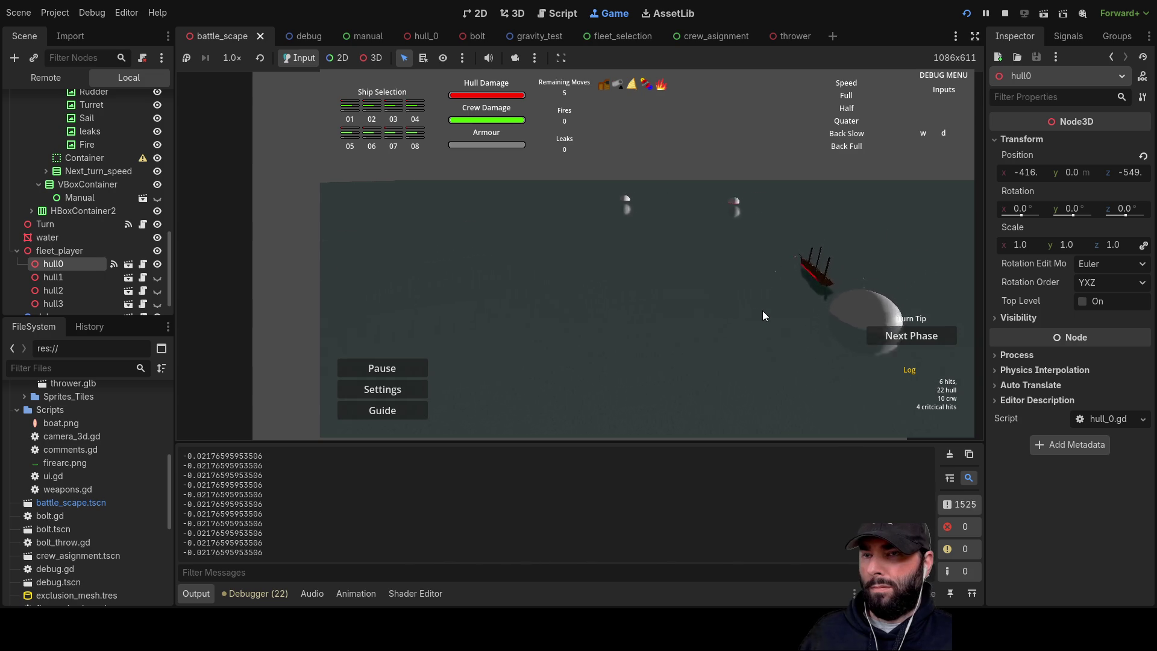
pyautogui.press('s')
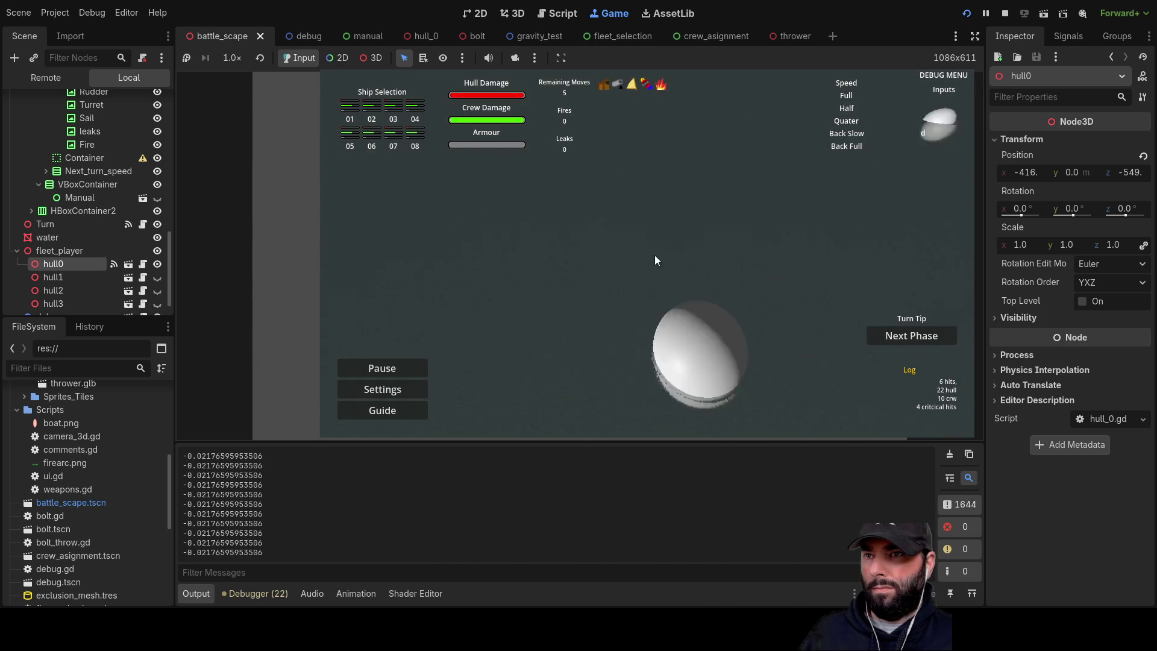
pyautogui.press('a')
pyautogui.press('w')
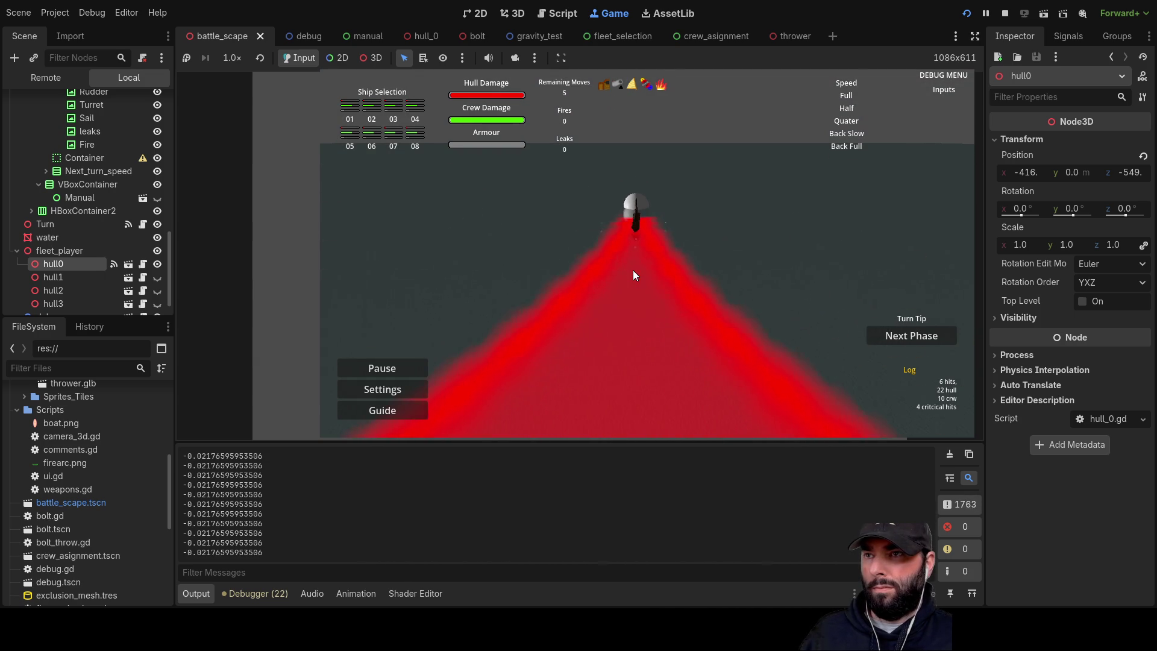
pyautogui.press('d')
pyautogui.press('s')
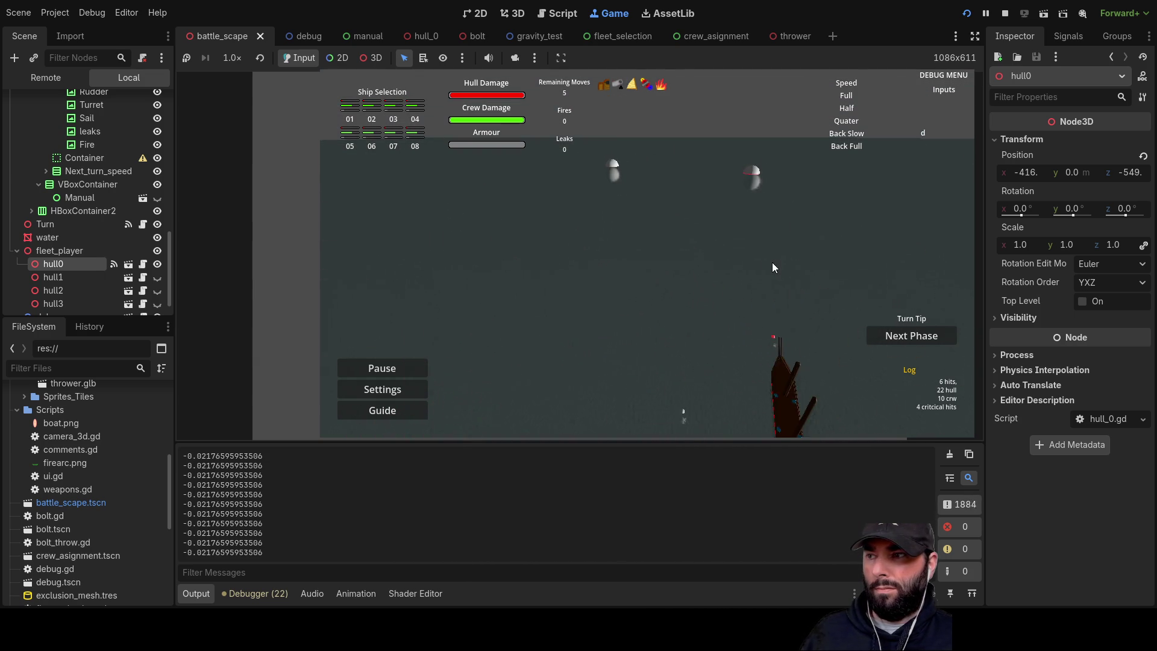
pyautogui.click(670, 211)
pyautogui.click(670, 212)
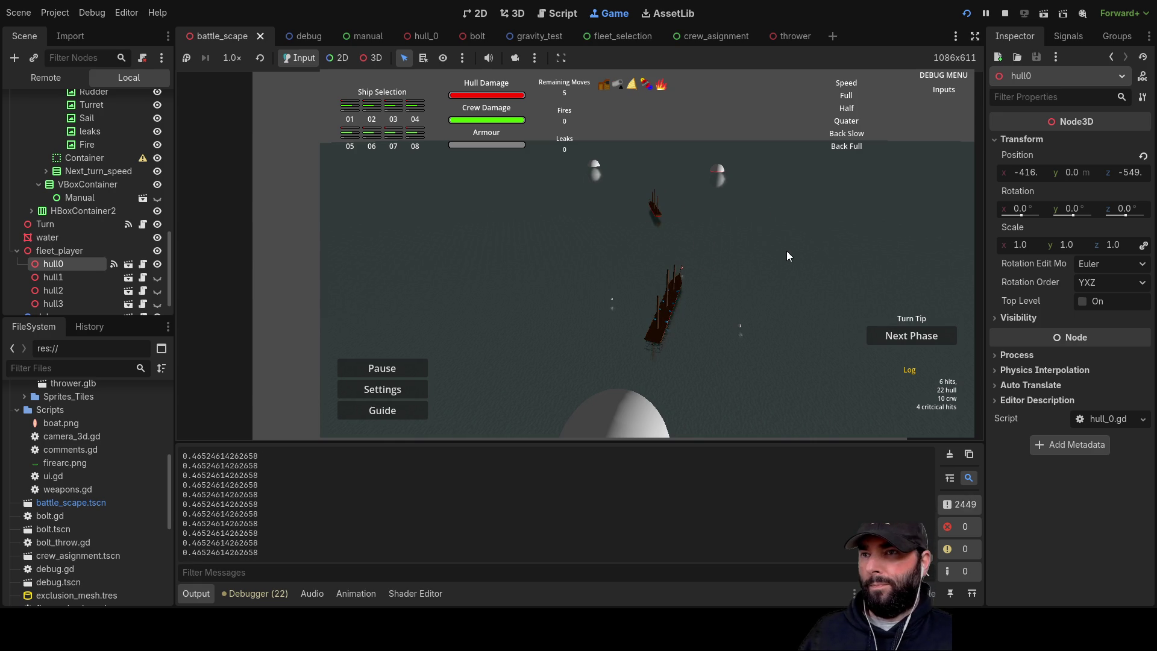
pyautogui.press('w')
pyautogui.press('d')
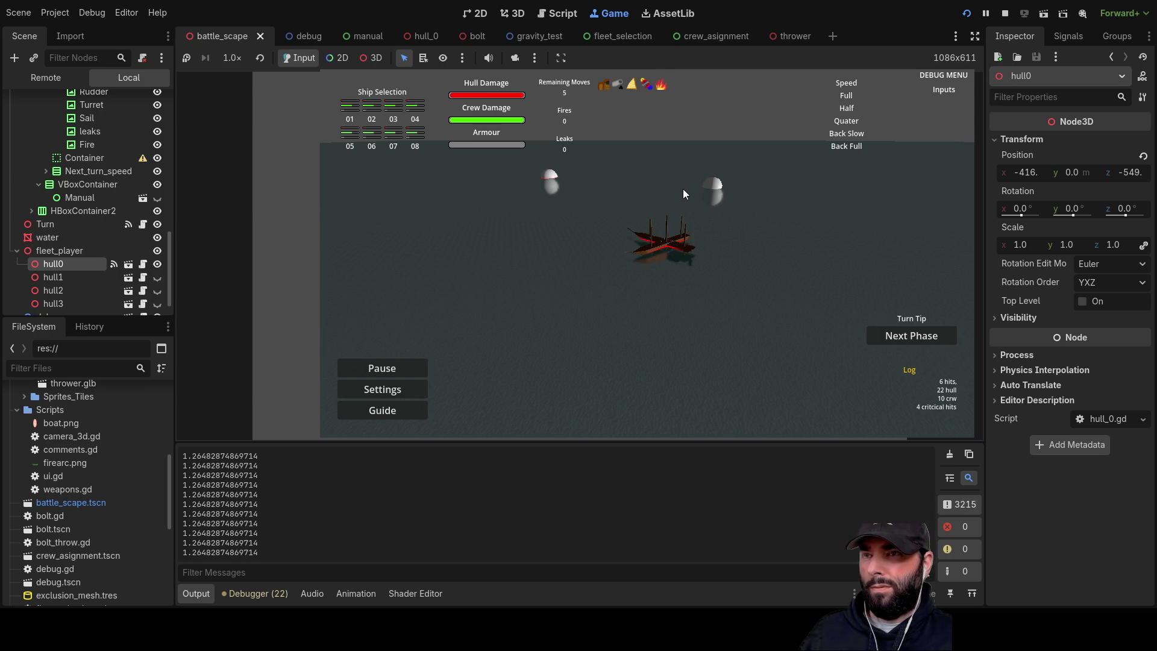
pyautogui.click(1005, 12)
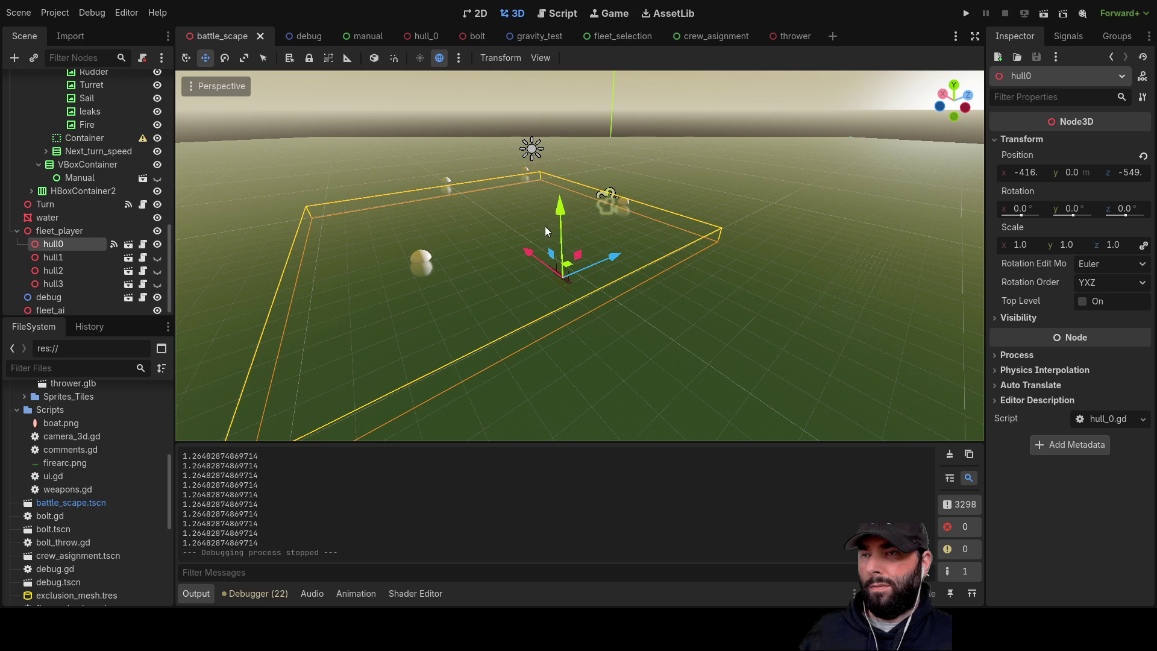
# - Scroll through camera_3d.gd, then return to turn.gd at its ui_accept block
pyautogui.click(555, 13)
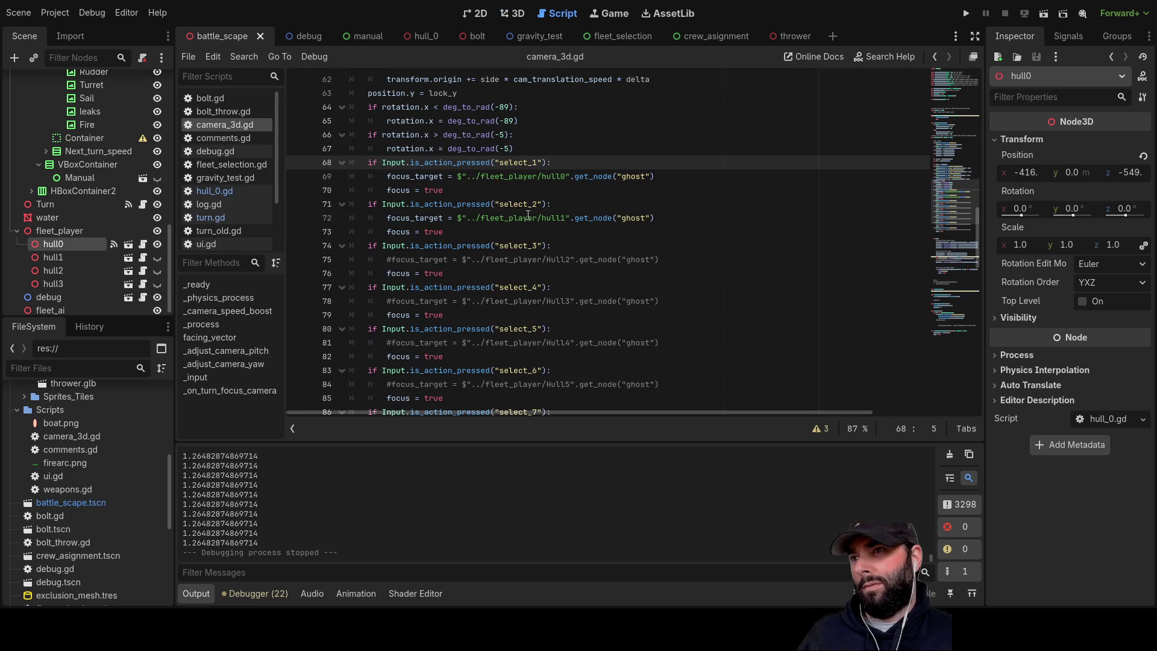
pyautogui.scroll(6, 464, 241)
pyautogui.scroll(-6, 469, 293)
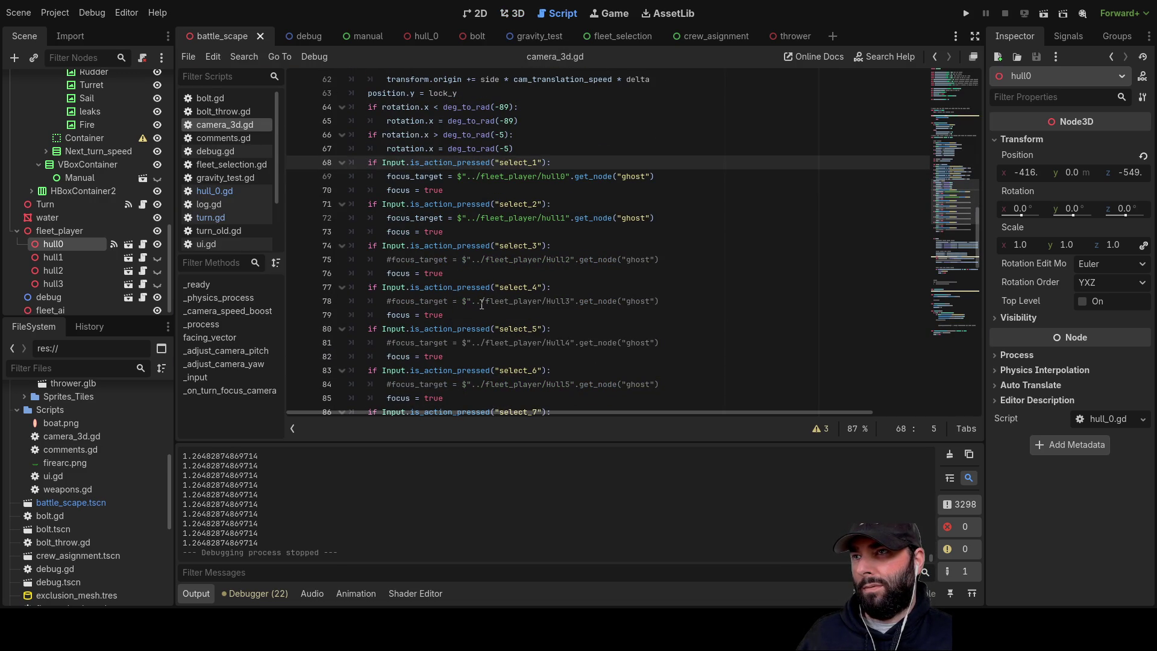
pyautogui.scroll(-7, 482, 305)
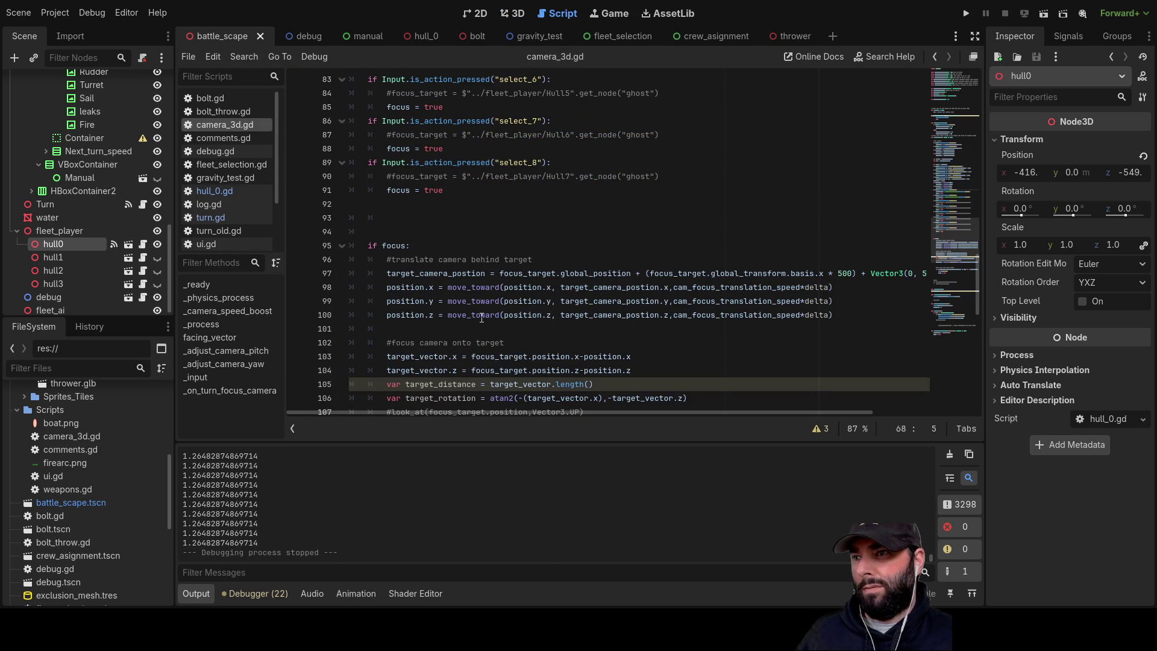
pyautogui.scroll(-3, 482, 318)
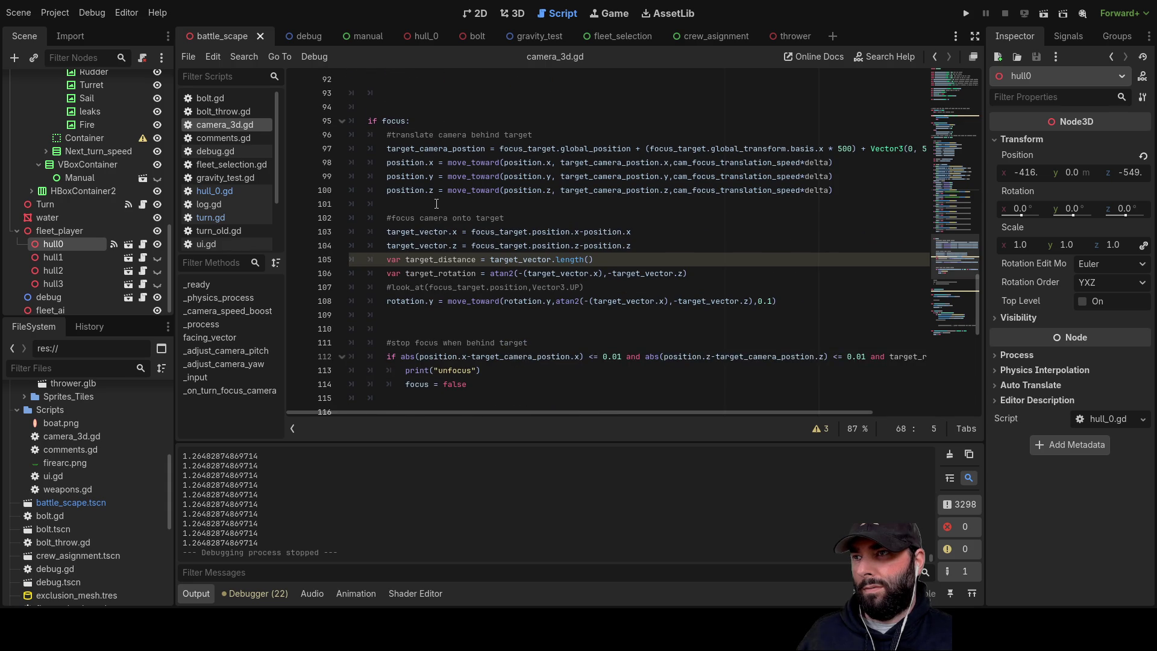
pyautogui.scroll(20, 437, 203)
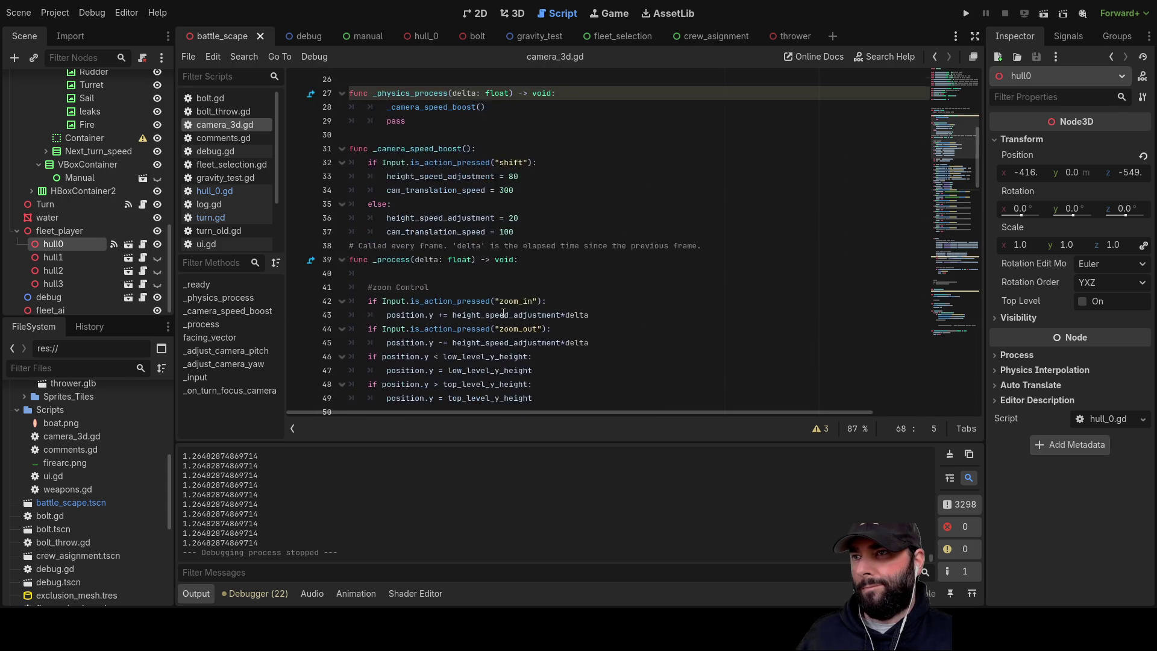
pyautogui.scroll(5, 503, 313)
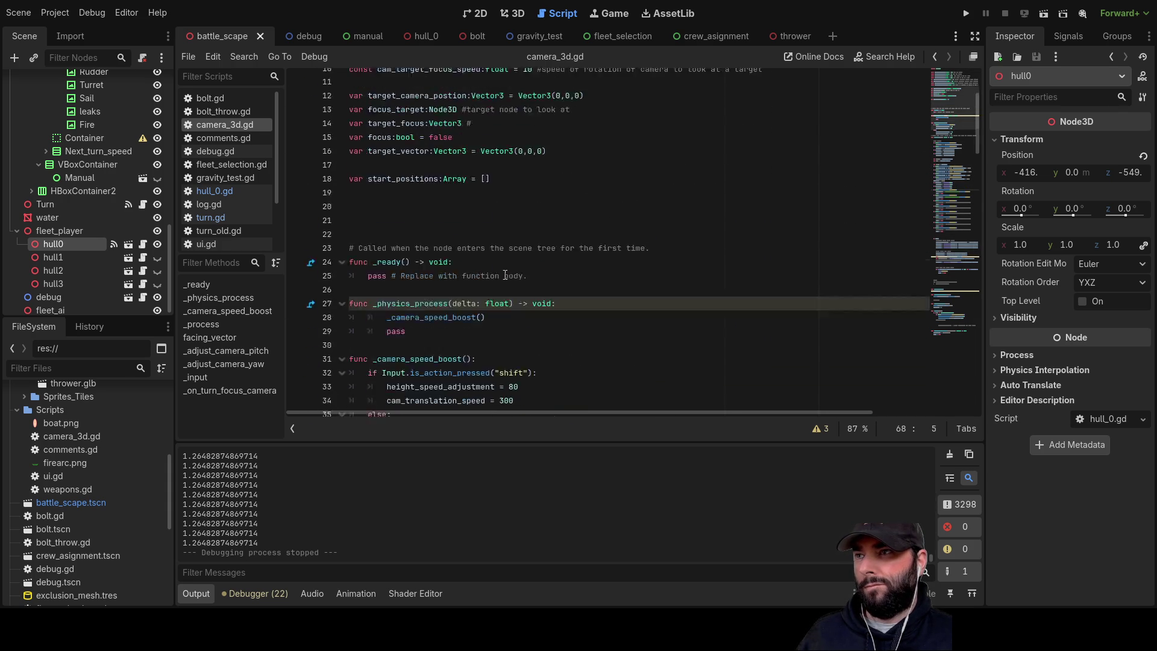
pyautogui.scroll(-5, 505, 275)
pyautogui.click(220, 219)
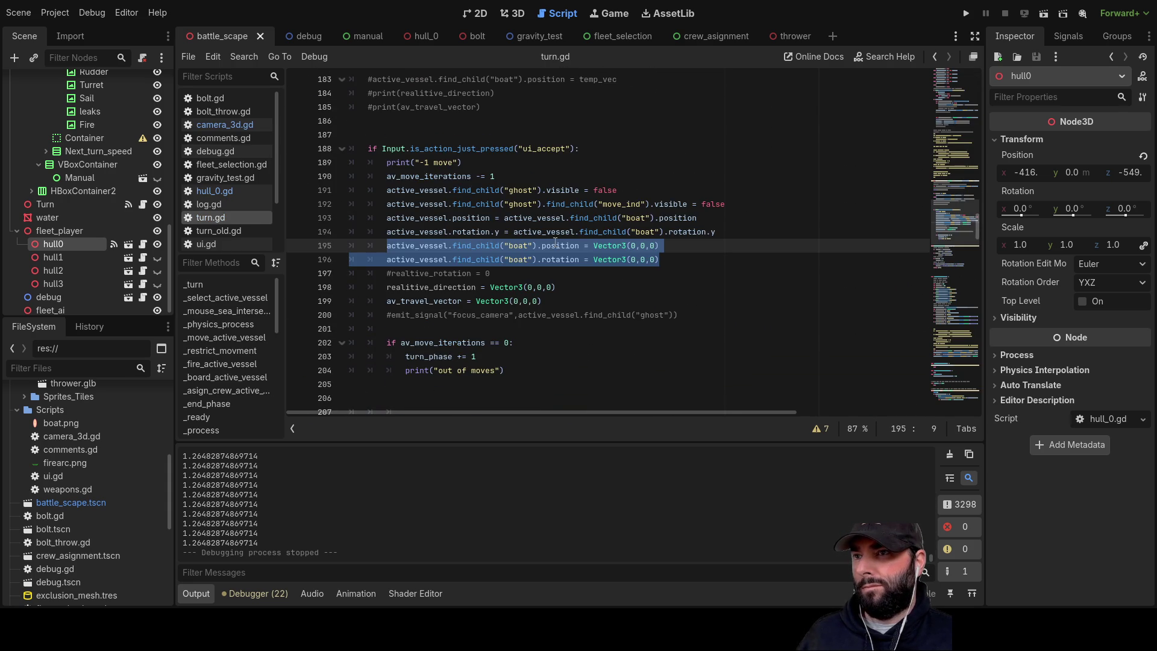
# - Make line 193 use 'active_vessel.position +=' with the boat's position, then launch the game
pyautogui.click(595, 274)
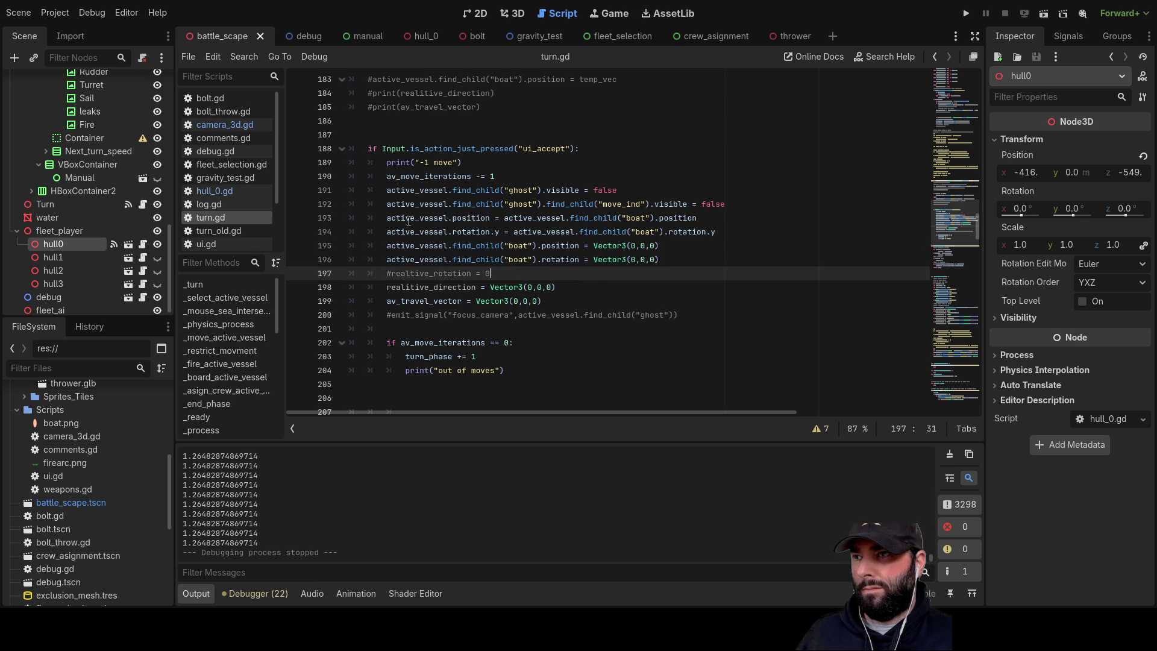
pyautogui.click(496, 217)
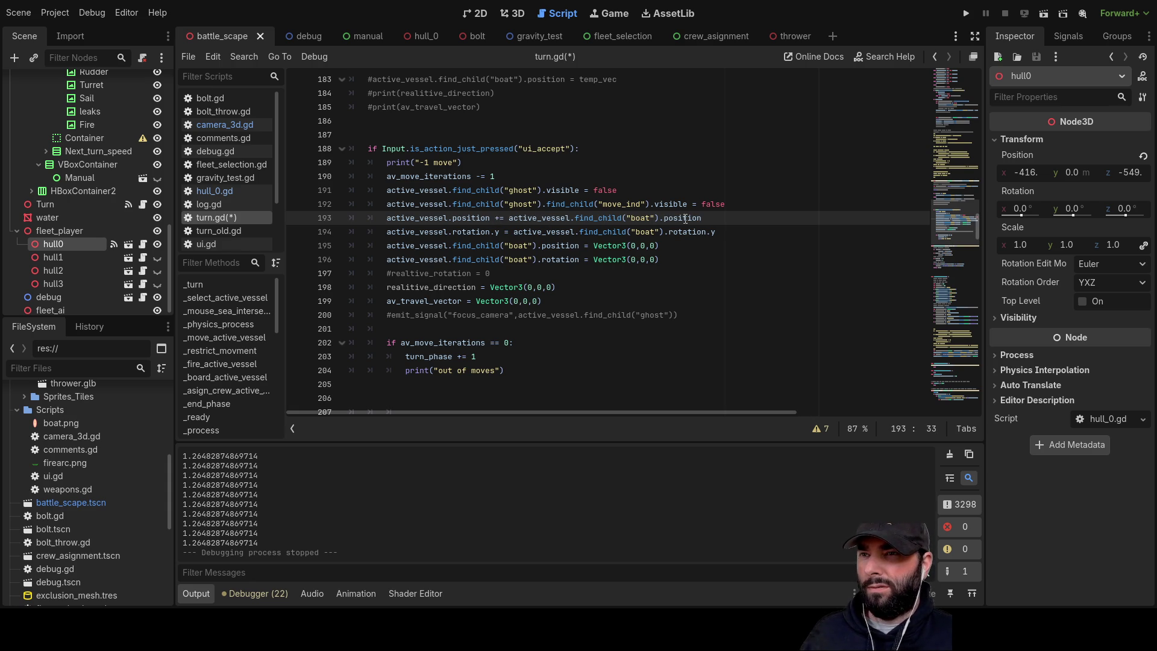
pyautogui.moveTo(704, 217); pyautogui.dragTo(509, 218)
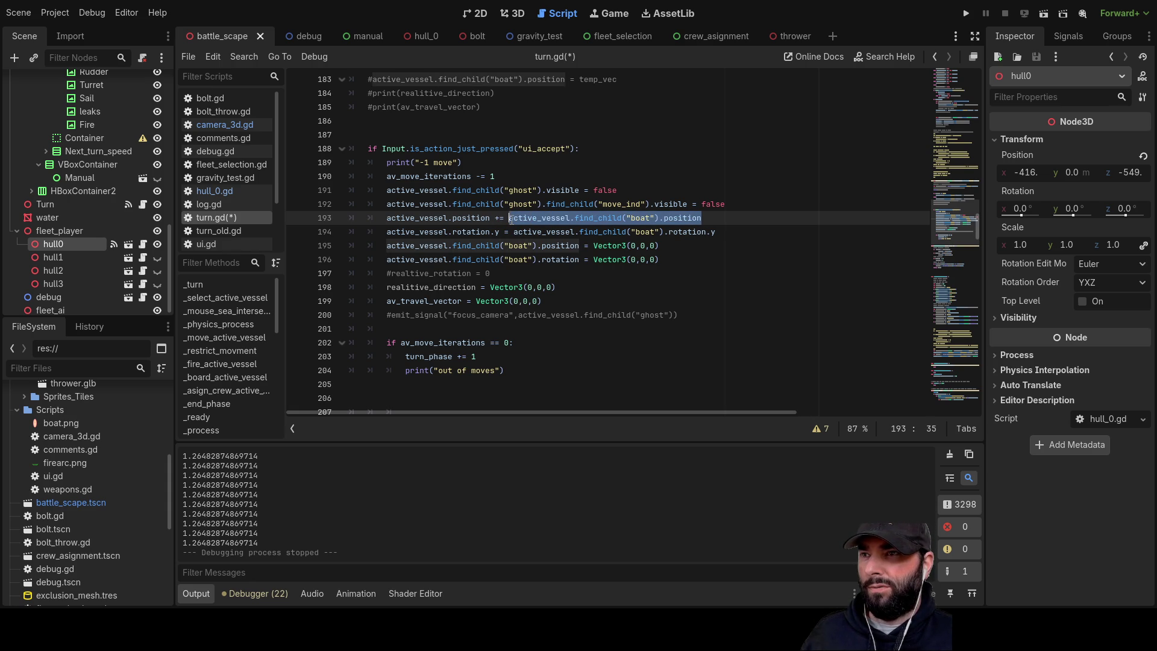
pyautogui.click(967, 13)
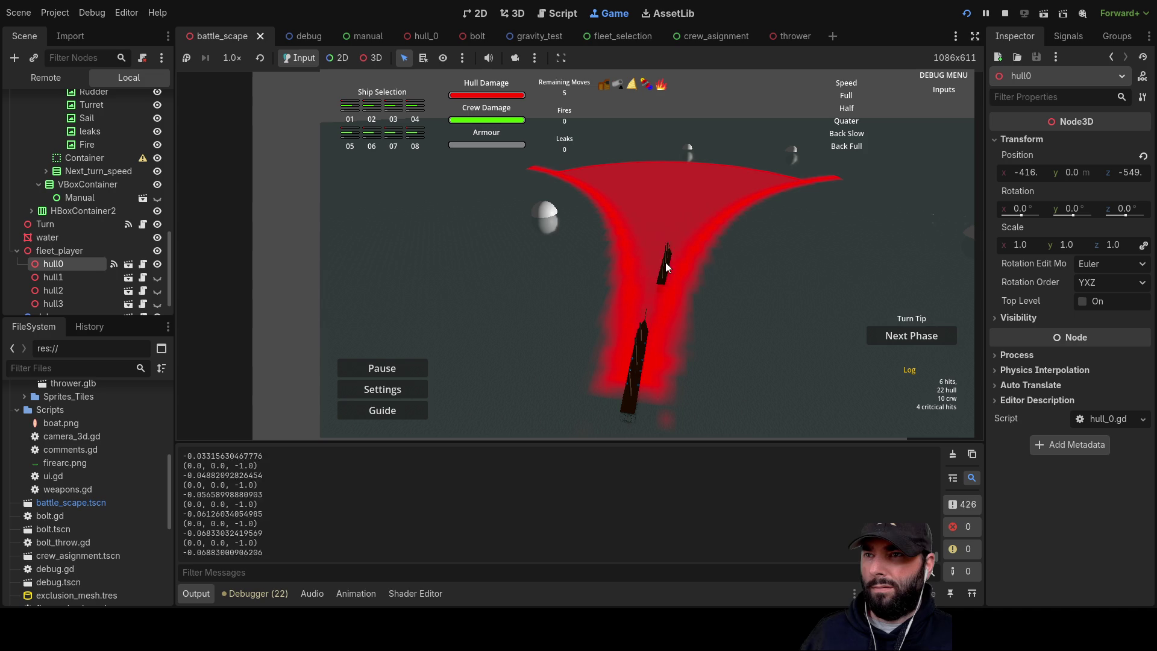
# - Play-test the ship's first moves, picking destinations and steering its course with WASD/QE
pyautogui.click(660, 212)
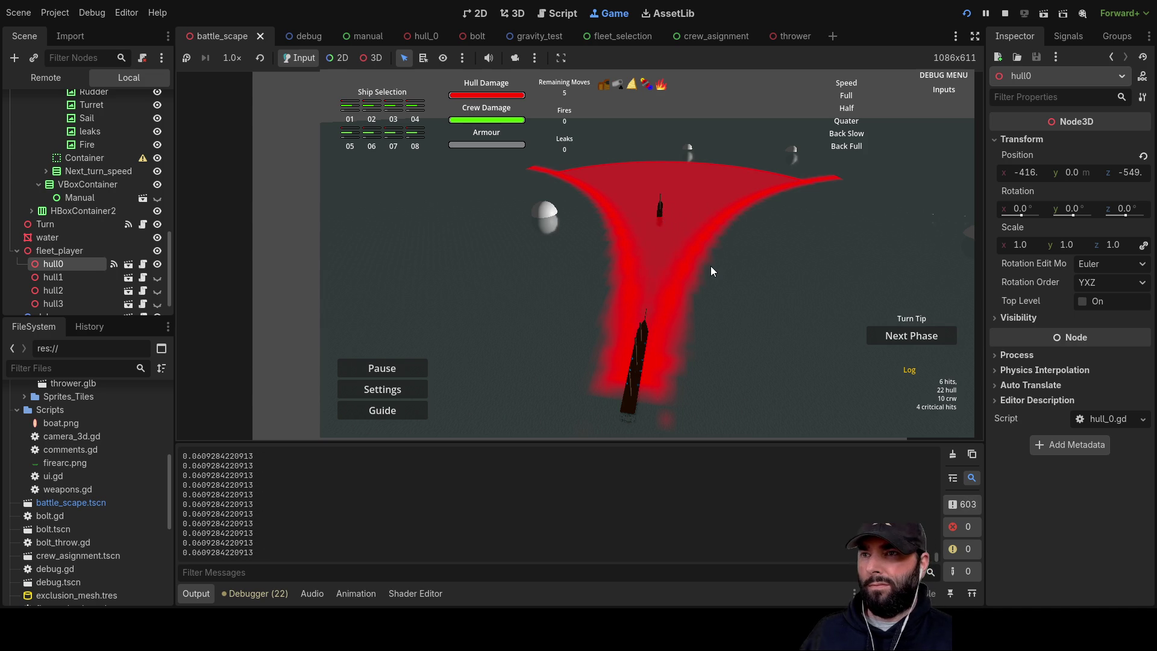
pyautogui.press('w')
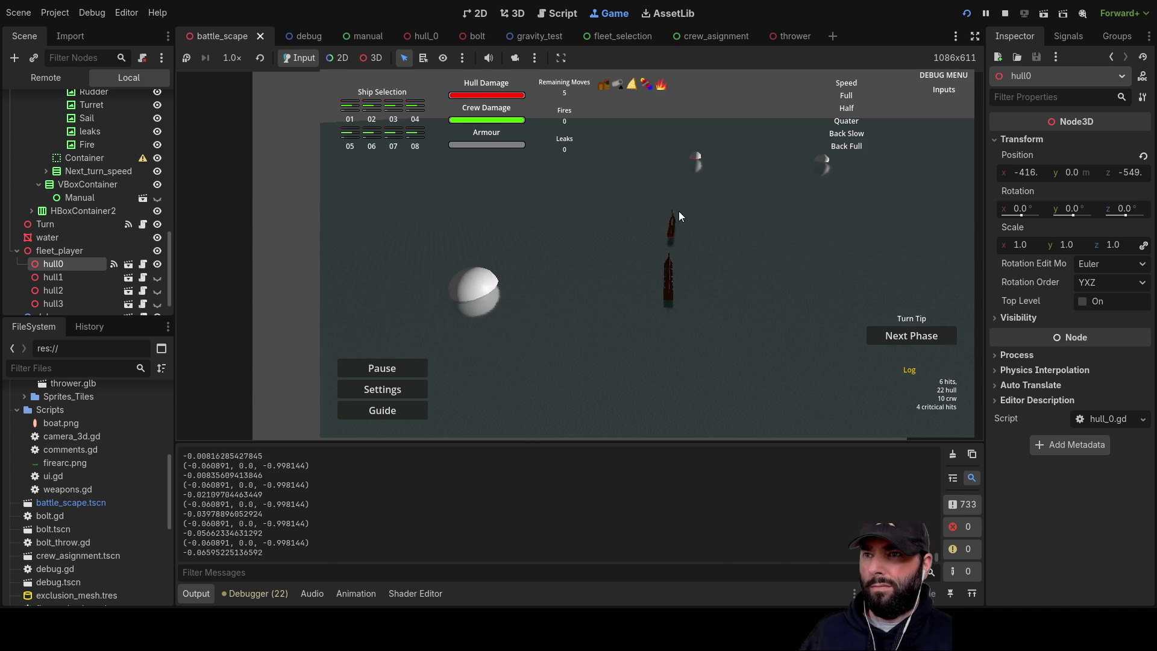
pyautogui.click(709, 189)
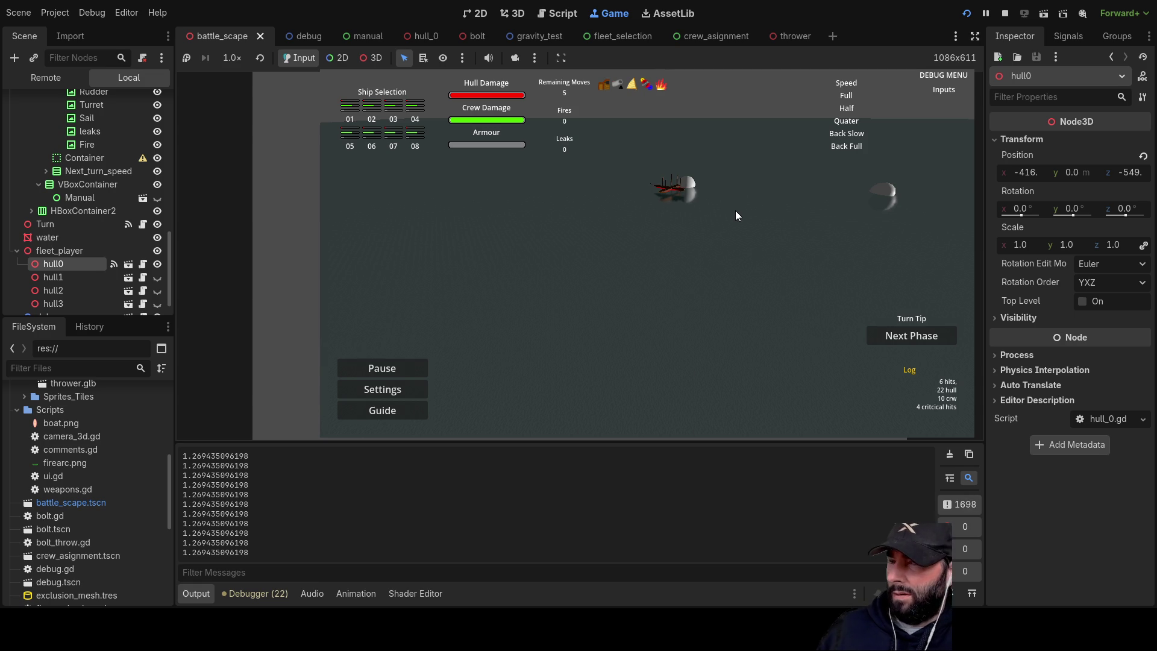
pyautogui.press('w')
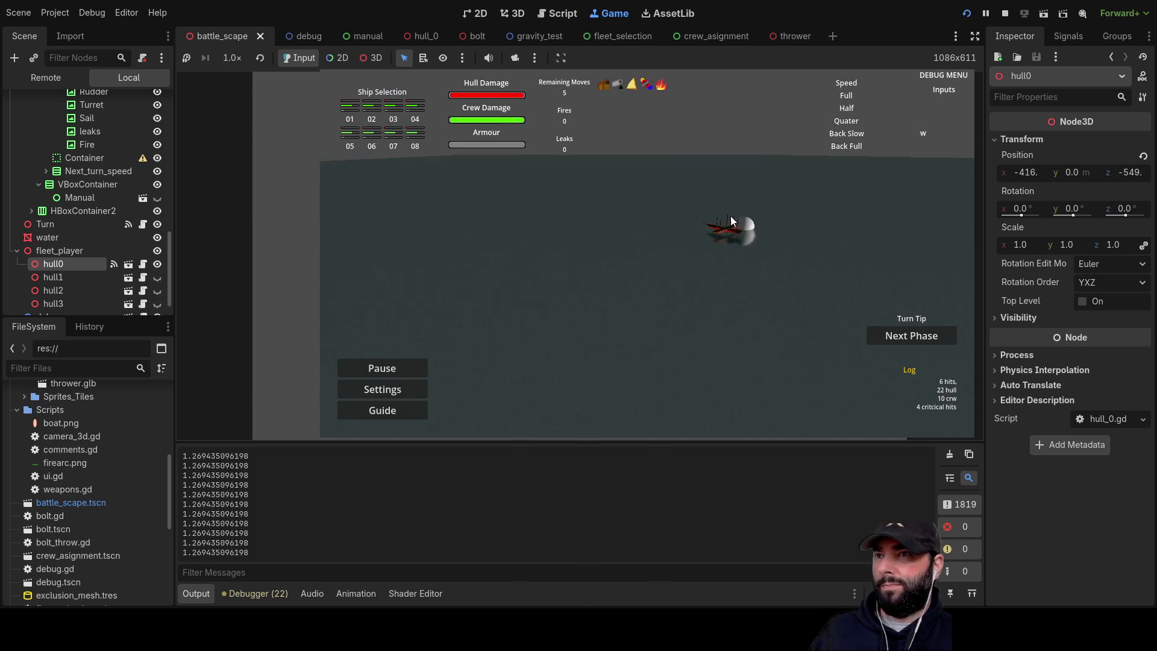
pyautogui.press('d')
pyautogui.press('q')
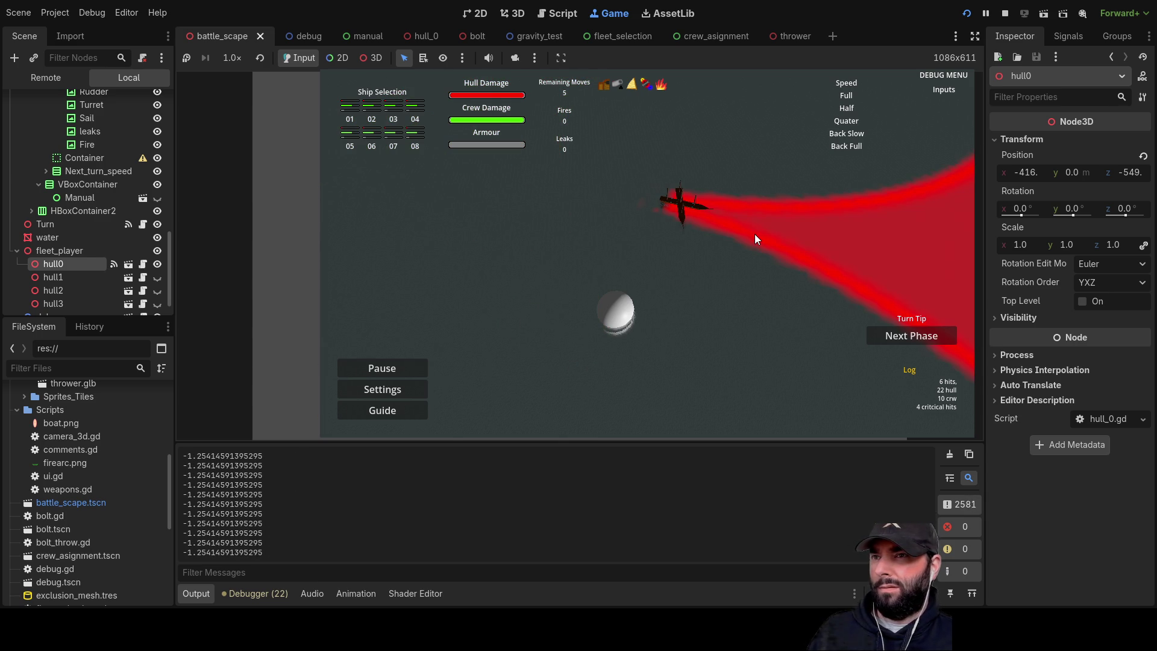
pyautogui.press('a')
pyautogui.press('s')
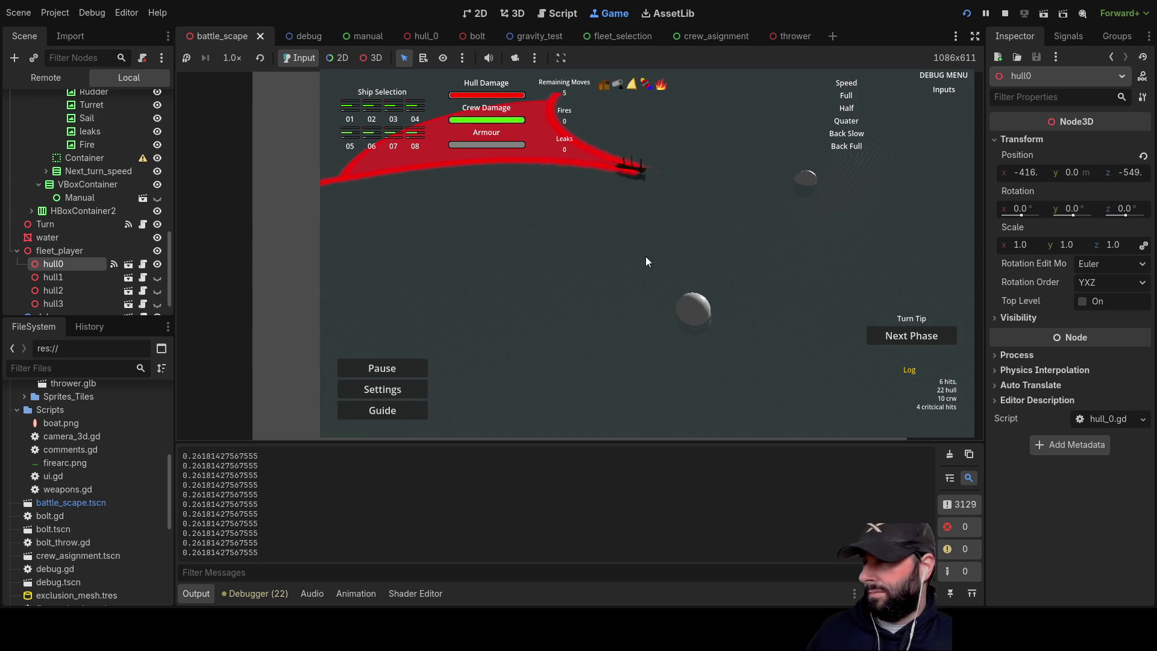
pyautogui.press('w')
pyautogui.press('d')
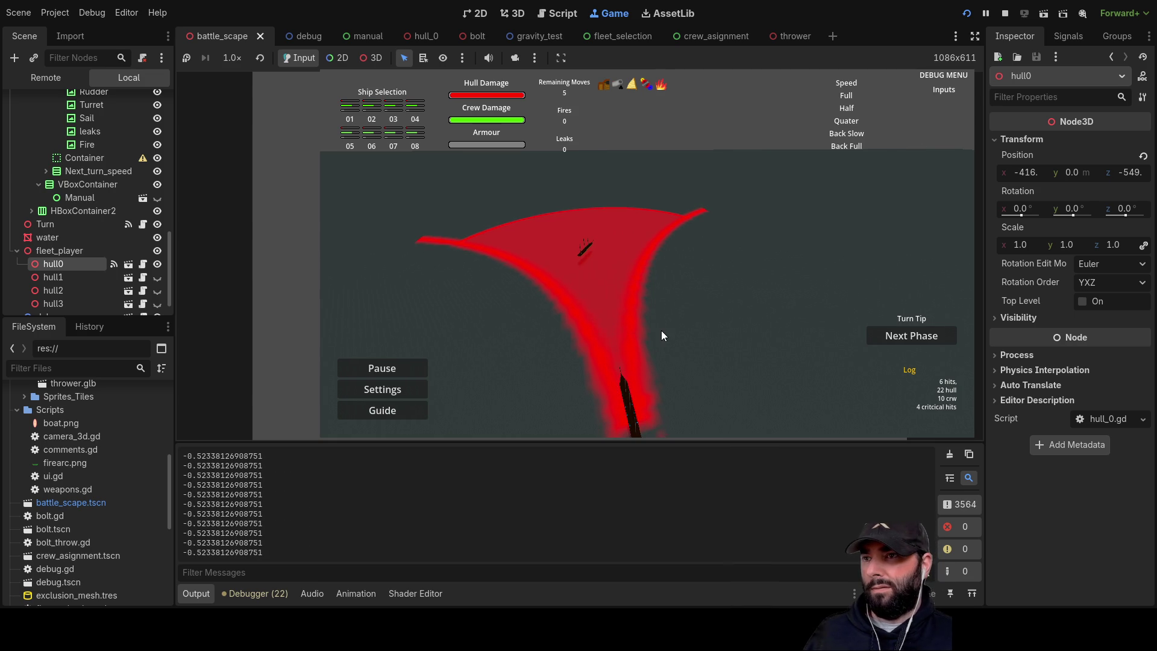
pyautogui.press('a')
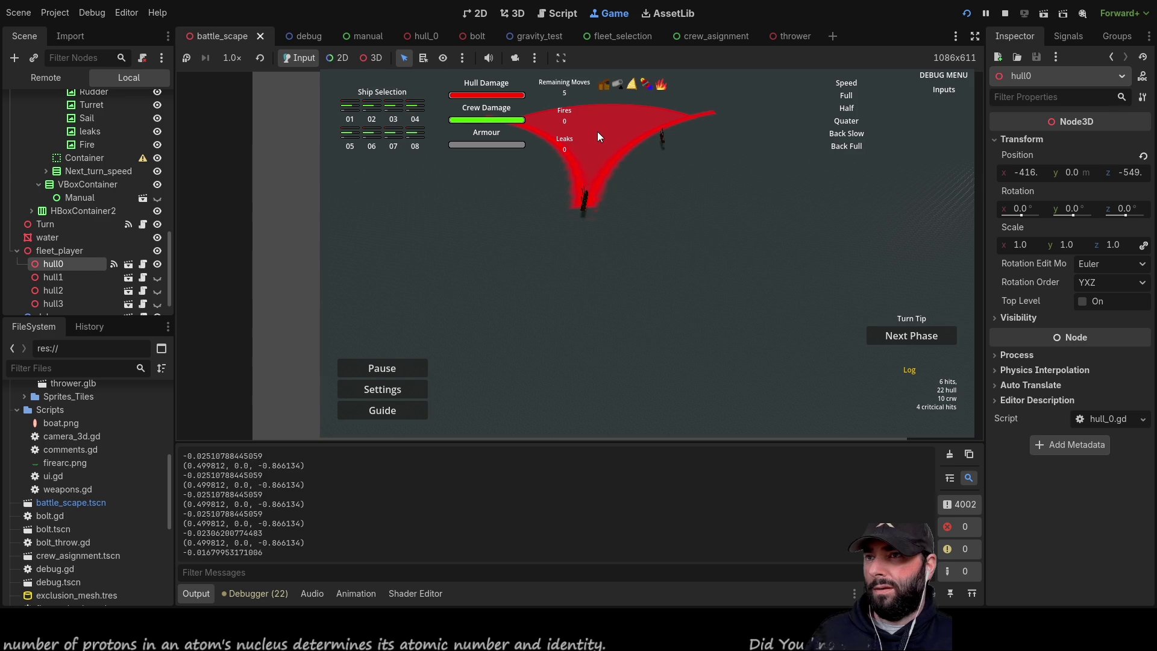
# - Apply further moves with new targets and headings, then stop the game
pyautogui.press('a')
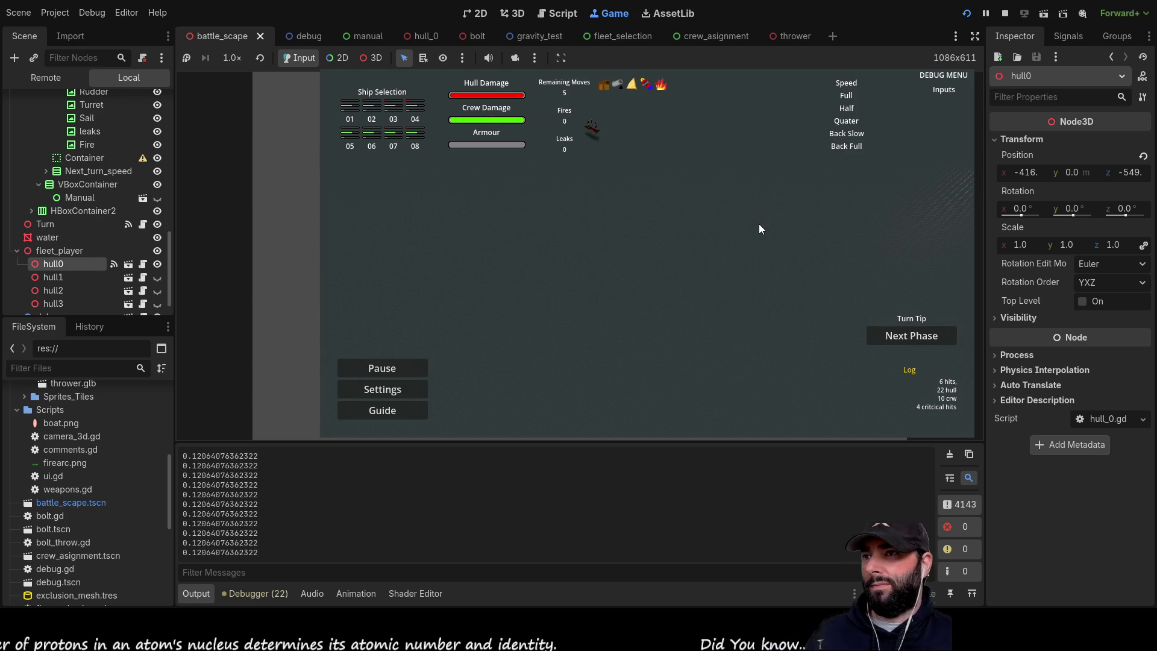
pyautogui.press('s')
pyautogui.press('w')
pyautogui.press('q')
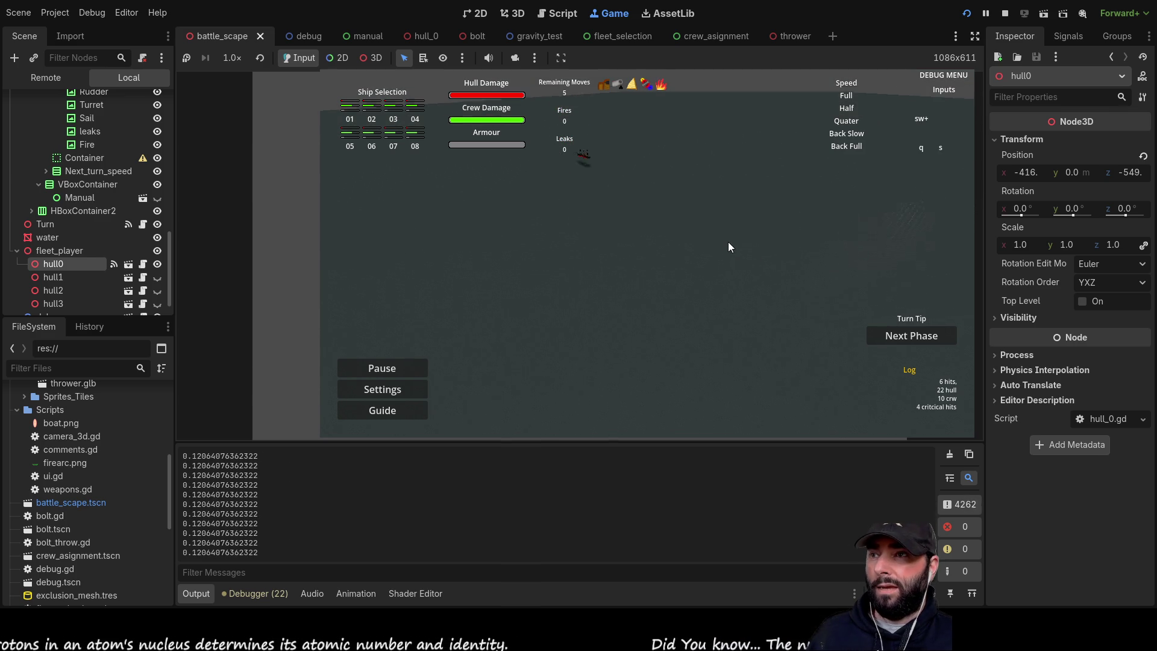
pyautogui.click(649, 172)
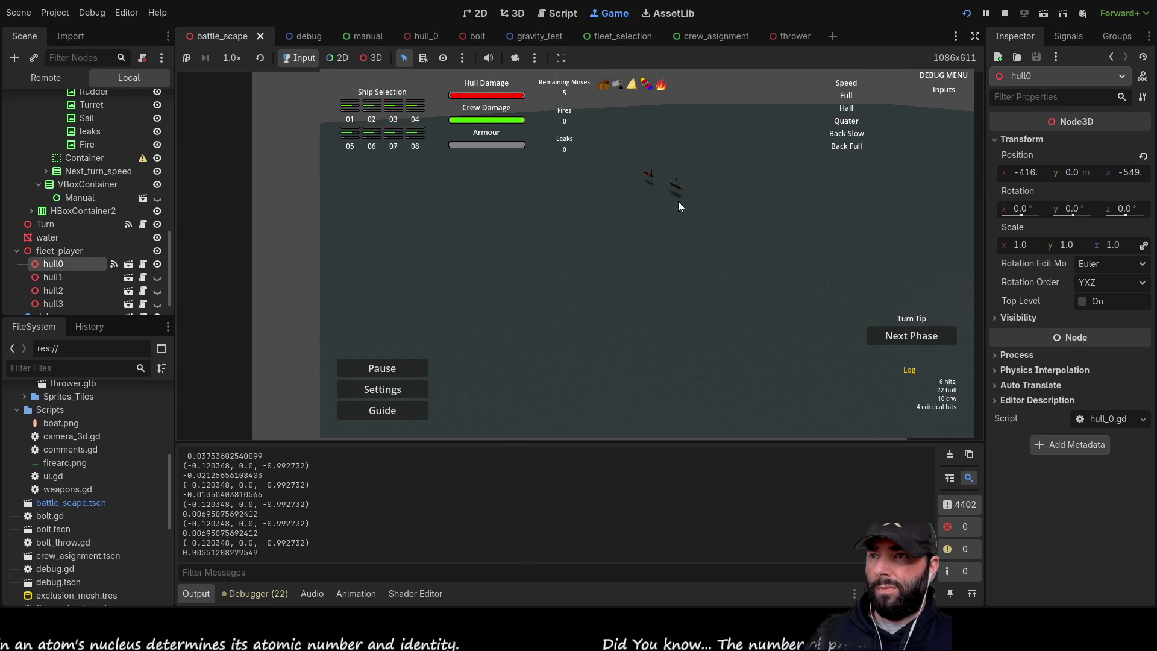
pyautogui.press('s')
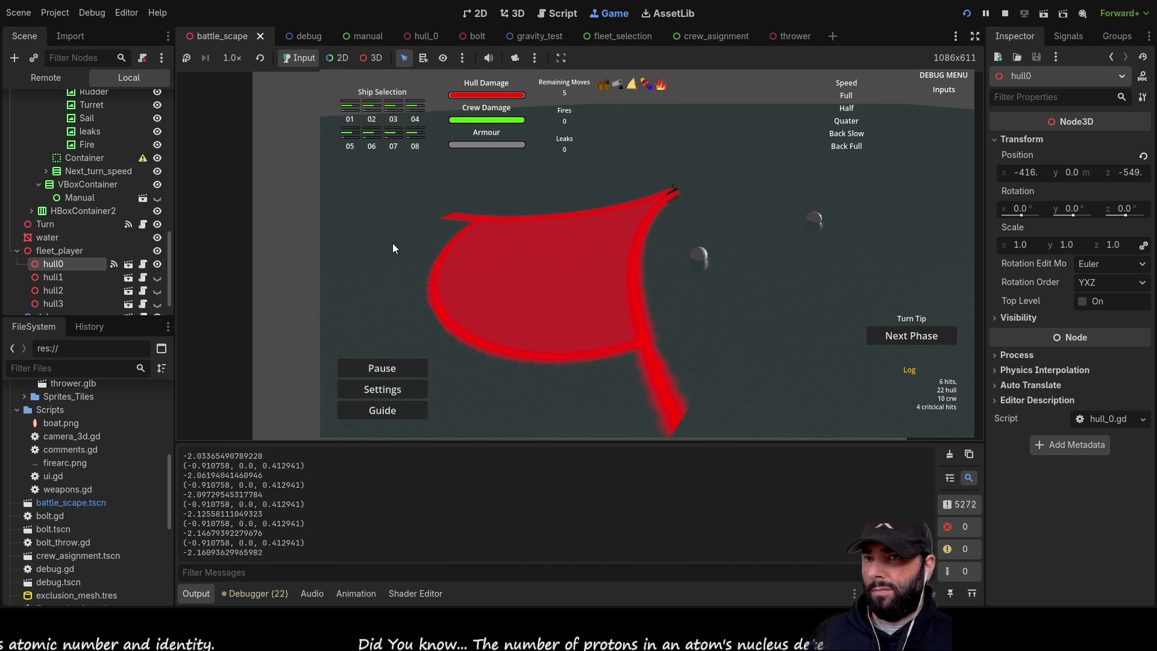
pyautogui.click(622, 291)
pyautogui.press('d')
pyautogui.press('s')
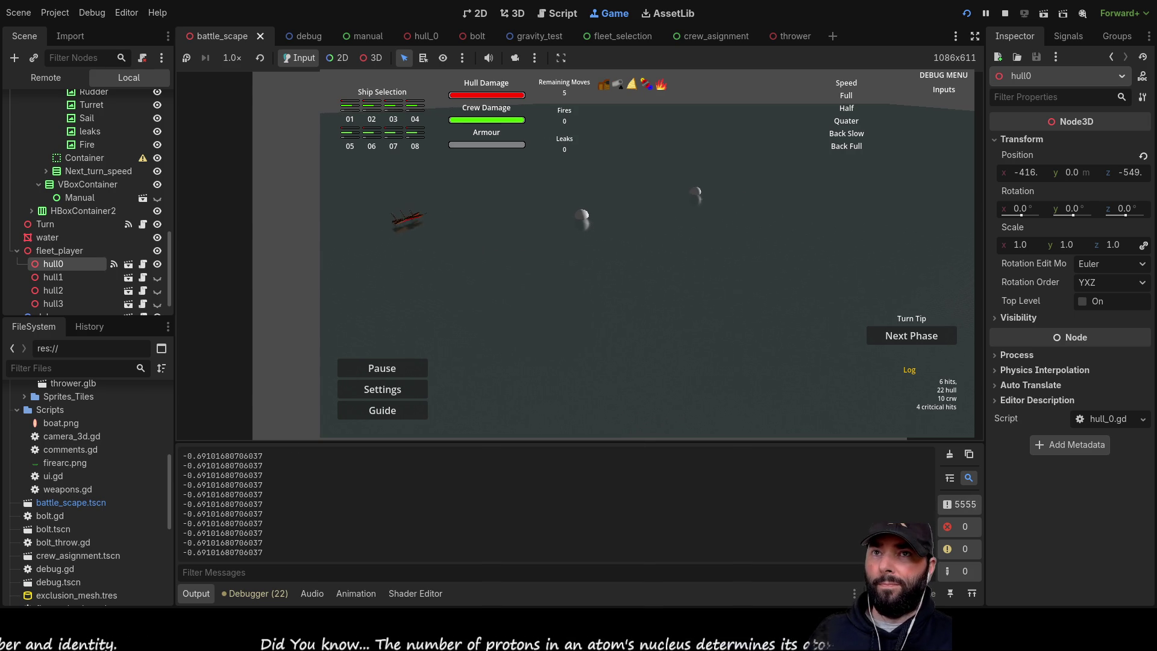
pyautogui.click(1005, 12)
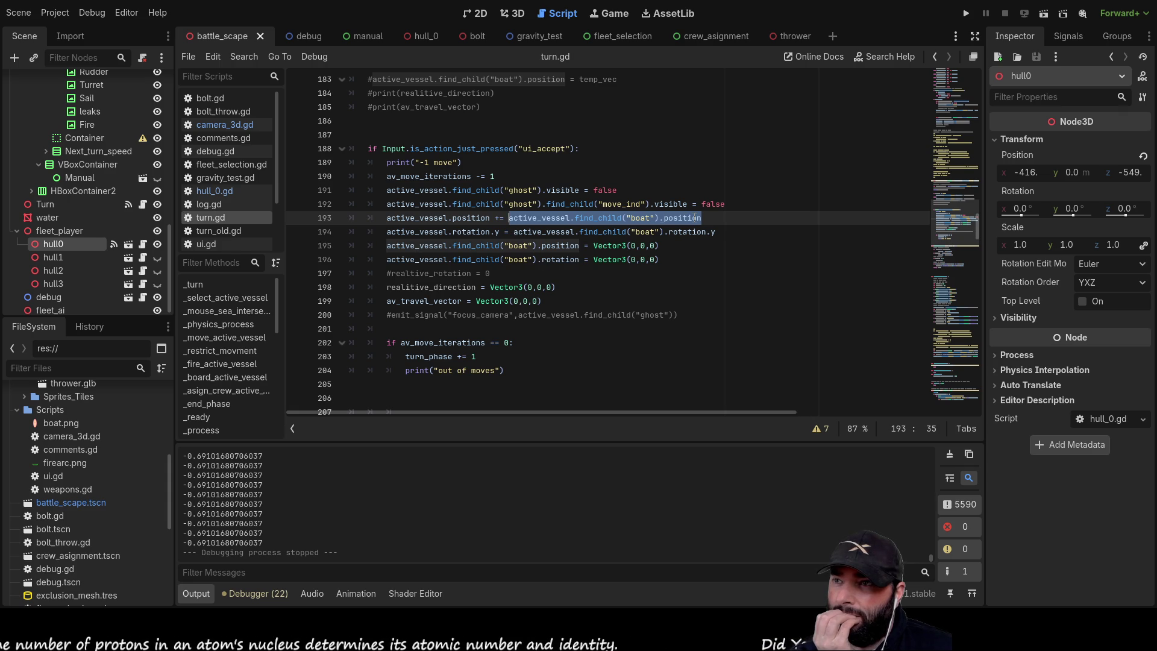
# - Change line 194 to 'rotation.y +=' with the boat's rotation, then relaunch the game
pyautogui.doubleClick(458, 218)
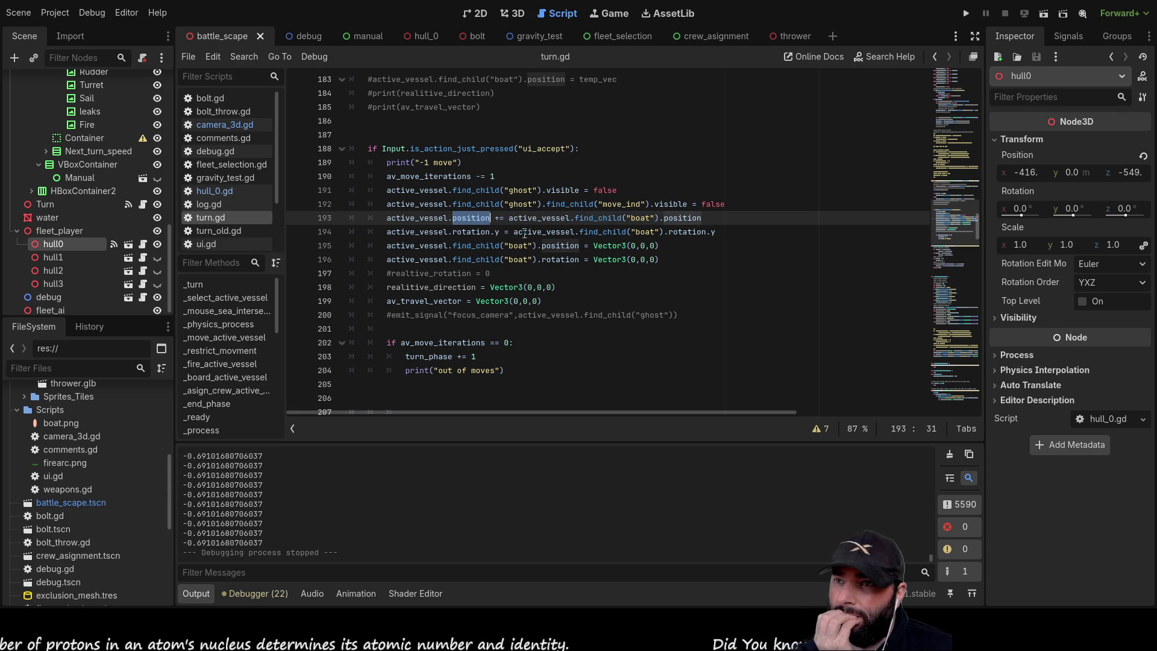
pyautogui.moveTo(700, 218); pyautogui.dragTo(499, 218)
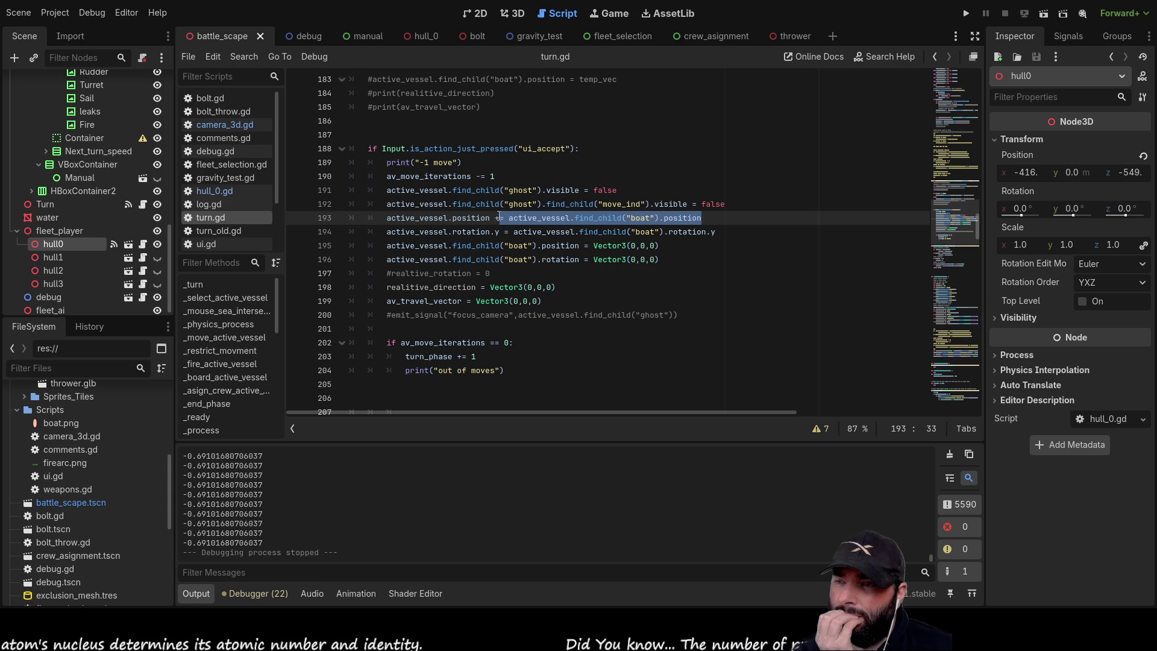
pyautogui.moveTo(500, 219); pyautogui.dragTo(509, 218)
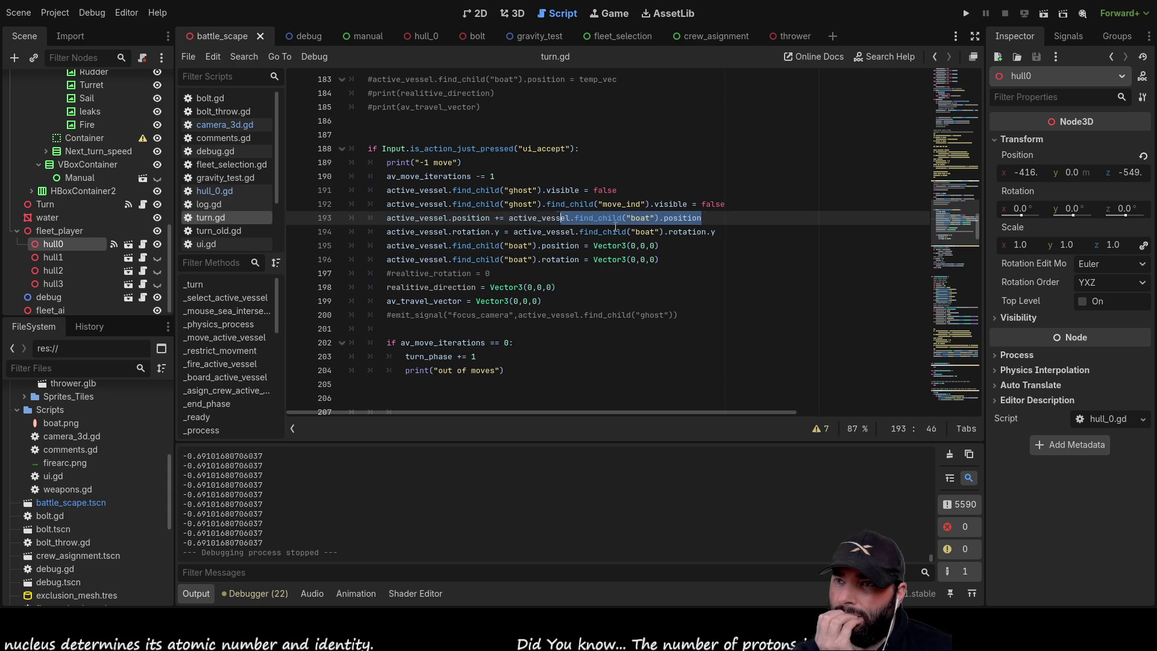
pyautogui.click(716, 220)
pyautogui.moveTo(717, 220)
pyautogui.mouseDown()
pyautogui.moveTo(741, 205)
pyautogui.moveTo(477, 218)
pyautogui.moveTo(689, 231)
pyautogui.moveTo(472, 232)
pyautogui.moveTo(471, 219)
pyautogui.moveTo(509, 219)
pyautogui.mouseUp()
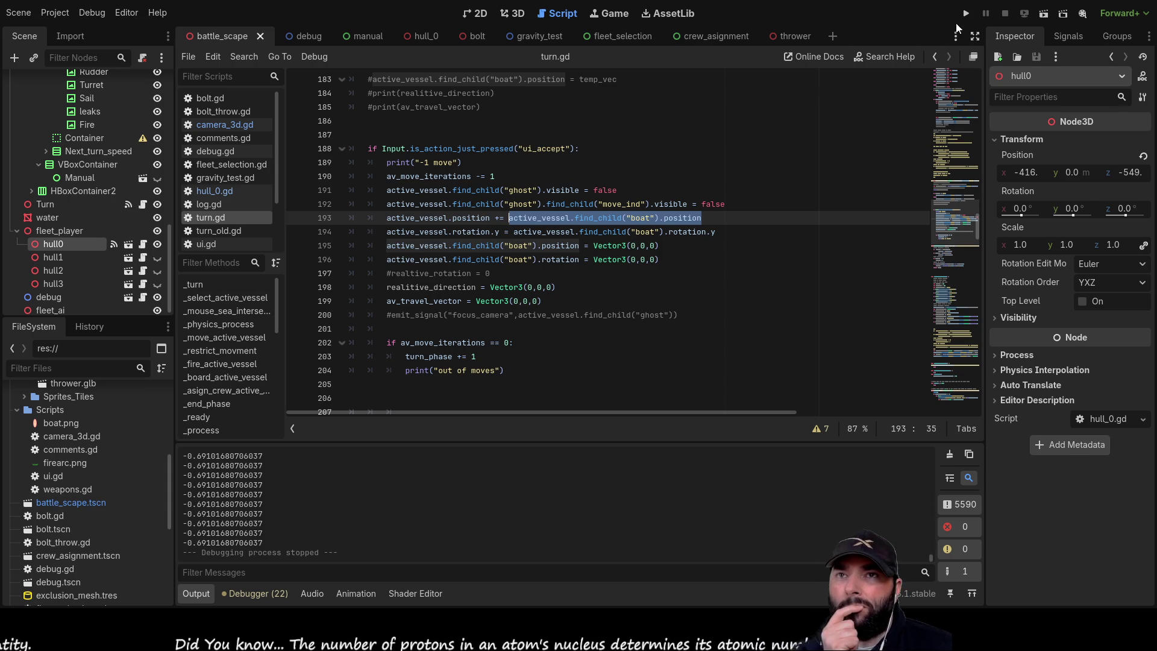
pyautogui.click(510, 232)
pyautogui.write('+')
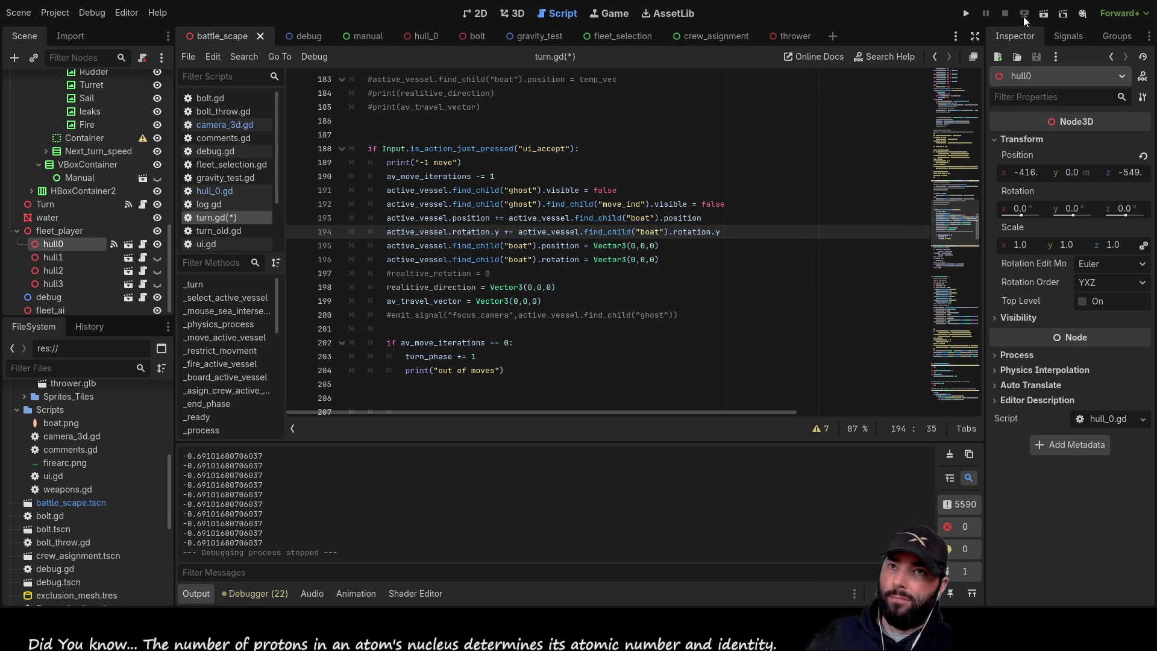
pyautogui.click(966, 14)
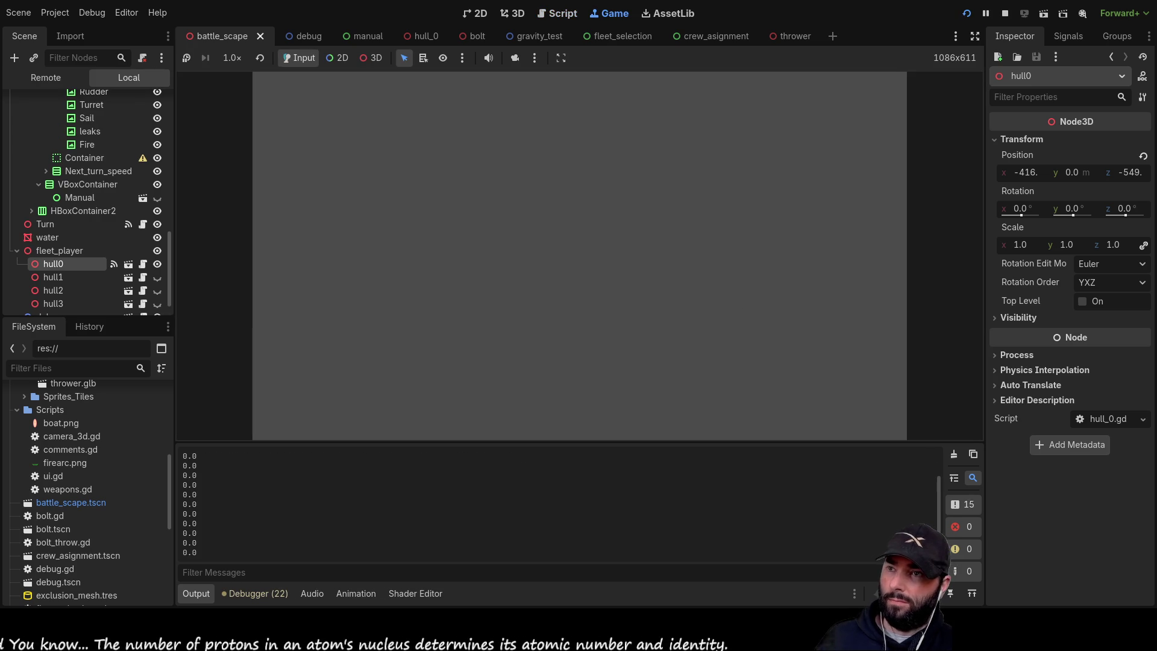
# - Test forward movement with W once more, then stop the game to return to turn.gd
pyautogui.press('w')
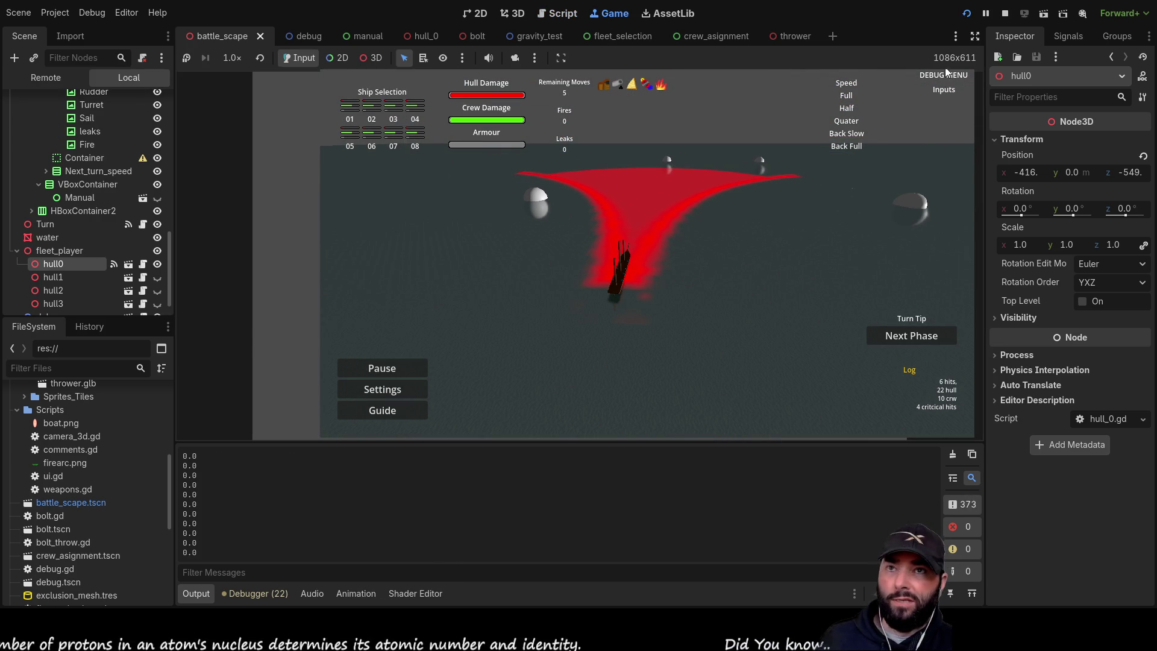
pyautogui.click(1005, 13)
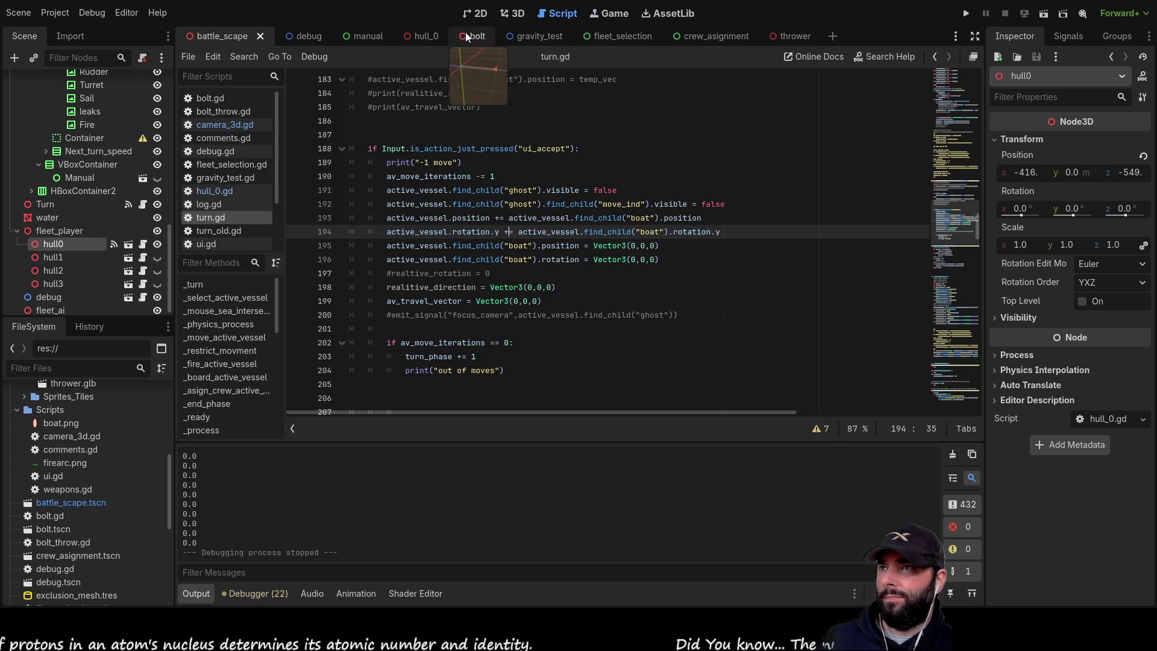
# - Switch to the hull_0 ship scene and scroll through its node tree
pyautogui.click(426, 35)
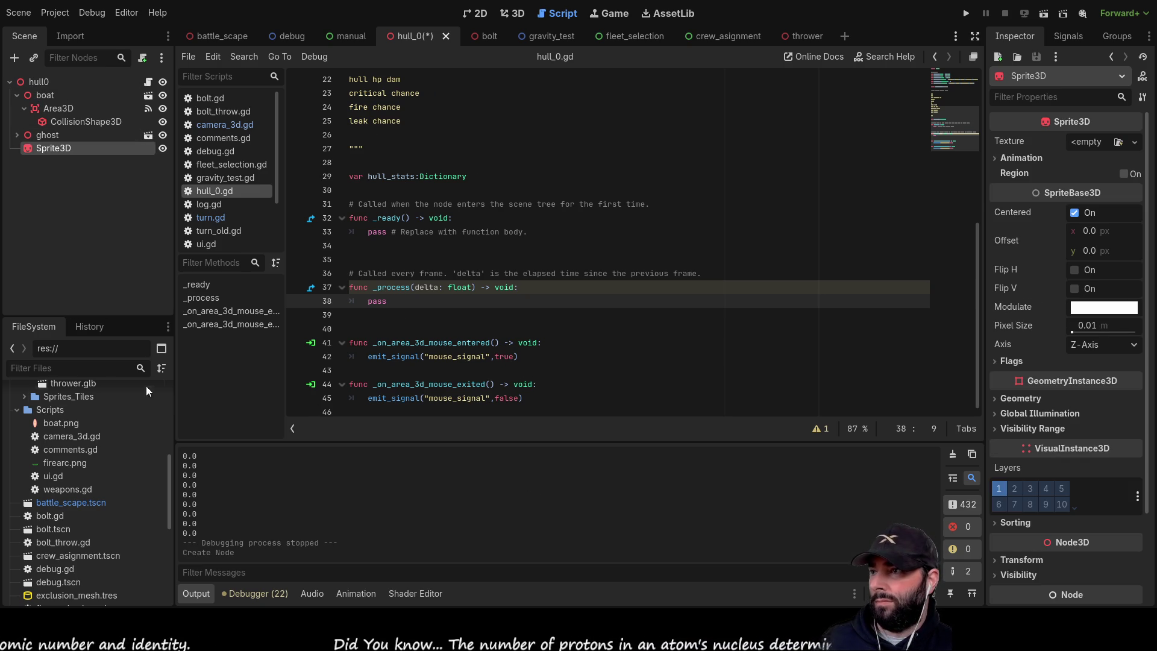
pyautogui.scroll(-5, 74, 468)
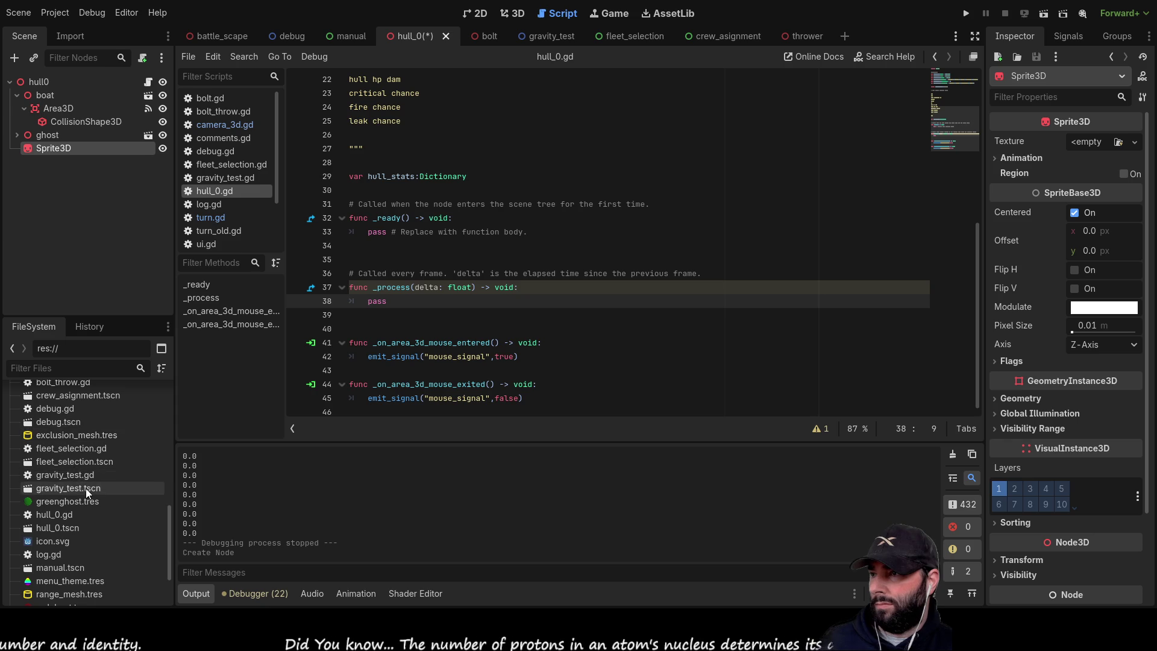
pyautogui.scroll(-2, 84, 486)
pyautogui.scroll(6, 70, 504)
pyautogui.scroll(10, 70, 504)
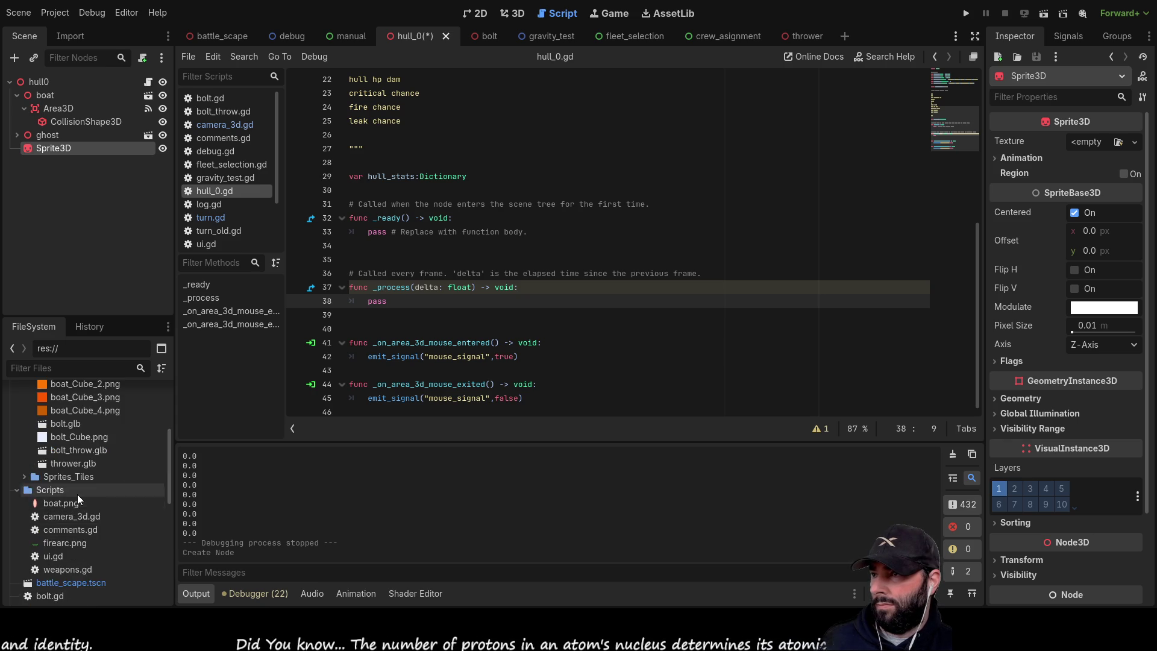
# - Apply Arrow.png as the Sprite3D texture, enlarge pixel size to 15.56, and lay it flat on Y-Axis
pyautogui.moveTo(66, 440)
pyautogui.mouseDown()
pyautogui.moveTo(52, 438)
pyautogui.moveTo(124, 214)
pyautogui.moveTo(91, 151)
pyautogui.moveTo(1088, 142)
pyautogui.mouseUp()
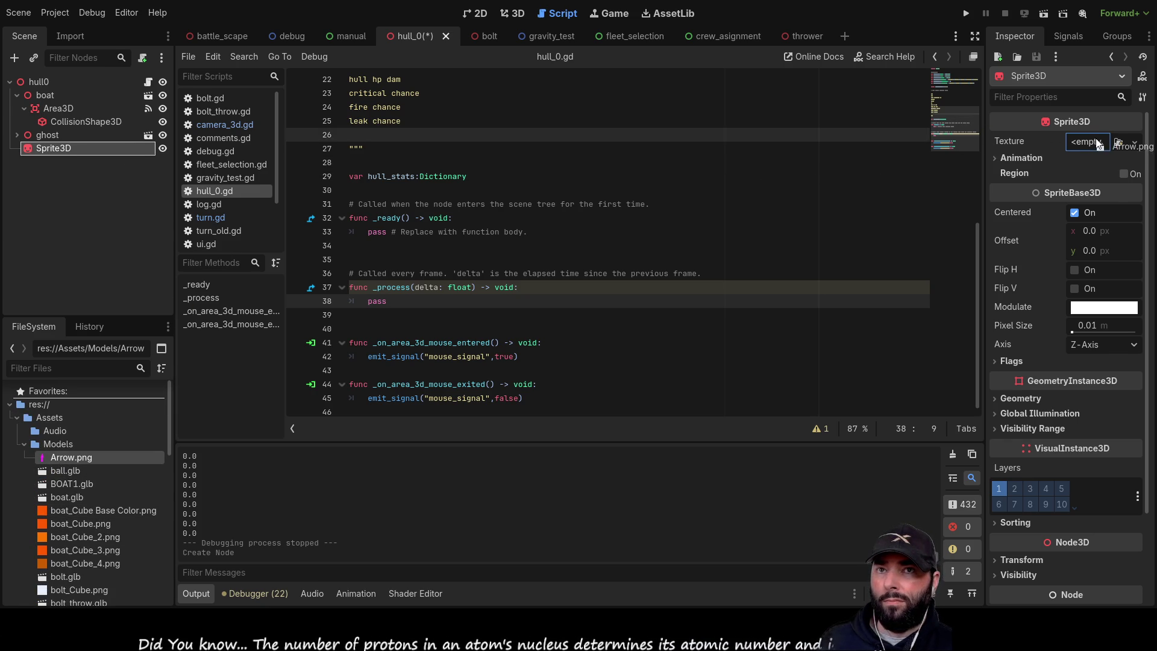
pyautogui.click(518, 13)
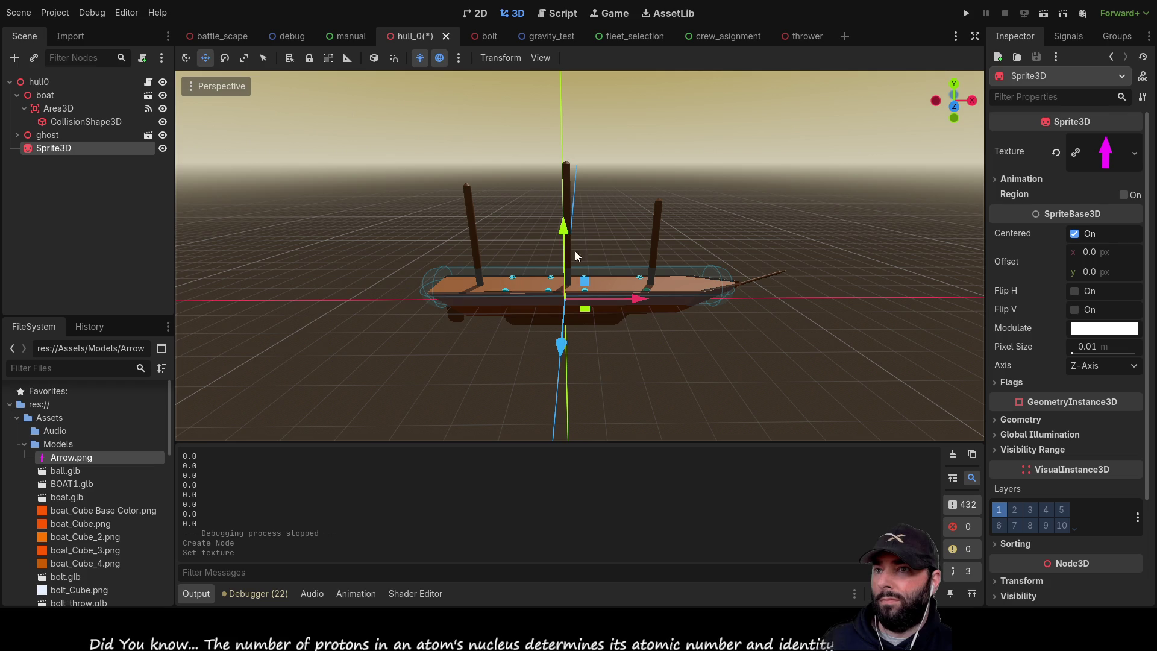
pyautogui.scroll(-10, 573, 285)
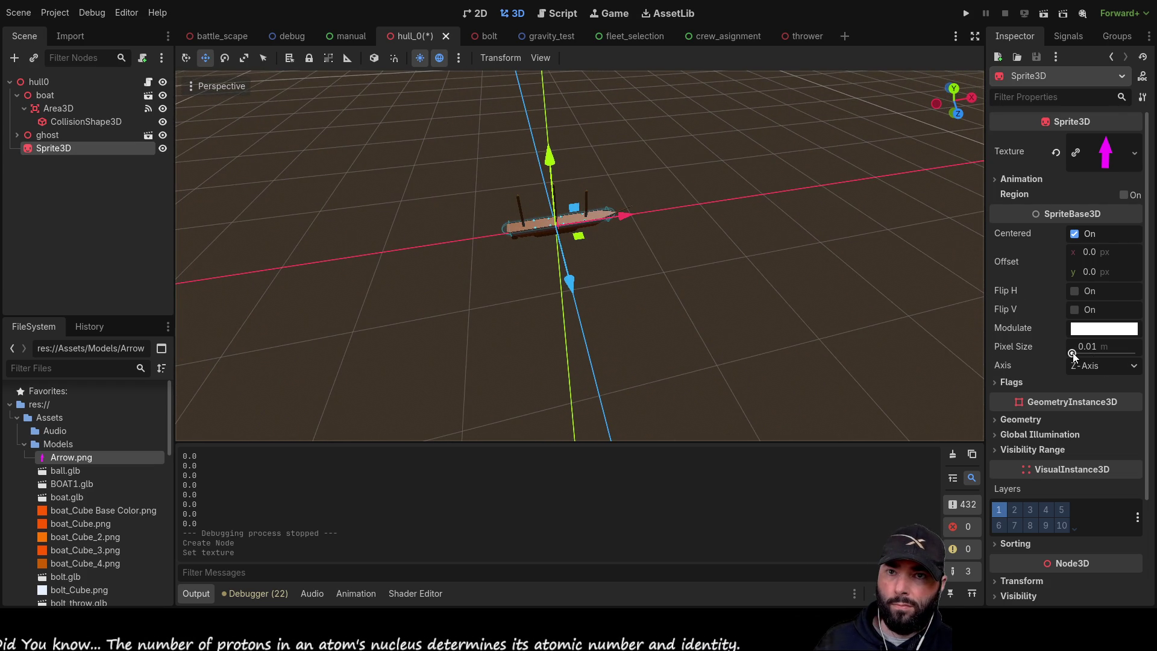
pyautogui.moveTo(1073, 352); pyautogui.dragTo(1081, 355)
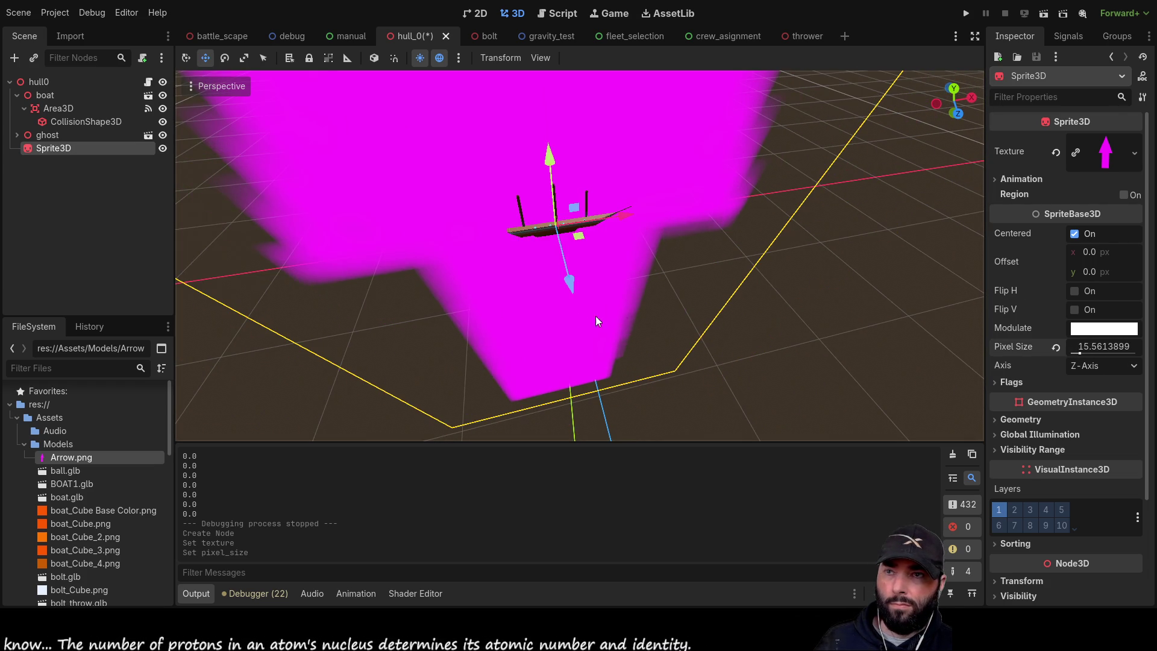
pyautogui.scroll(-5, 581, 321)
pyautogui.click(1103, 365)
pyautogui.click(1087, 387)
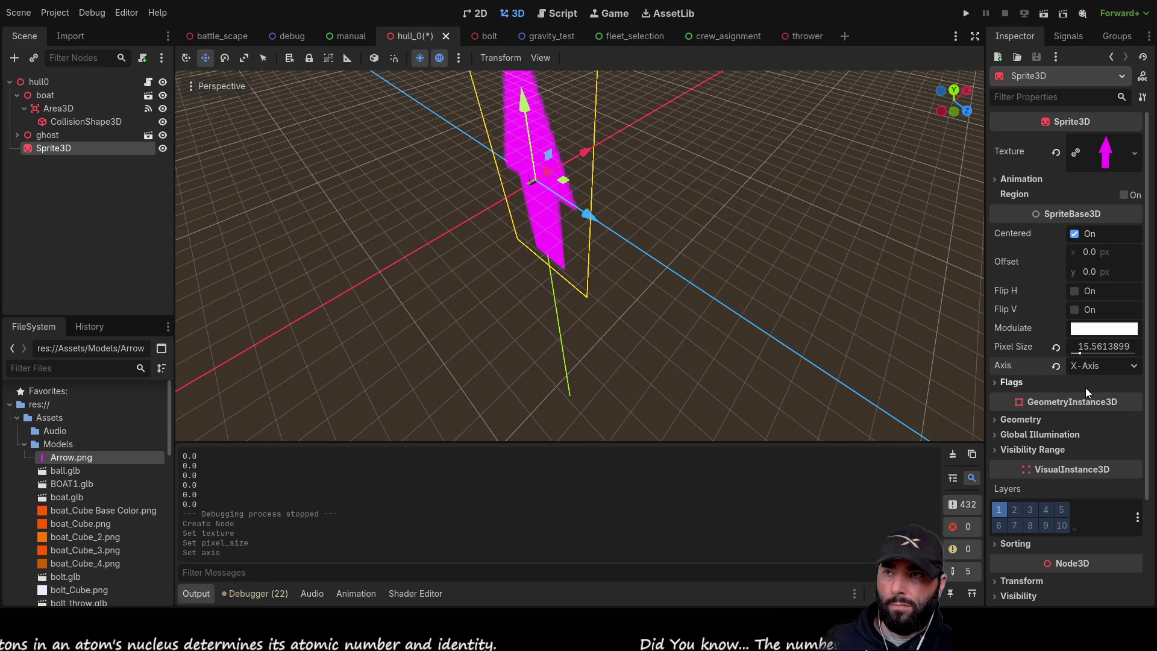
pyautogui.click(1089, 395)
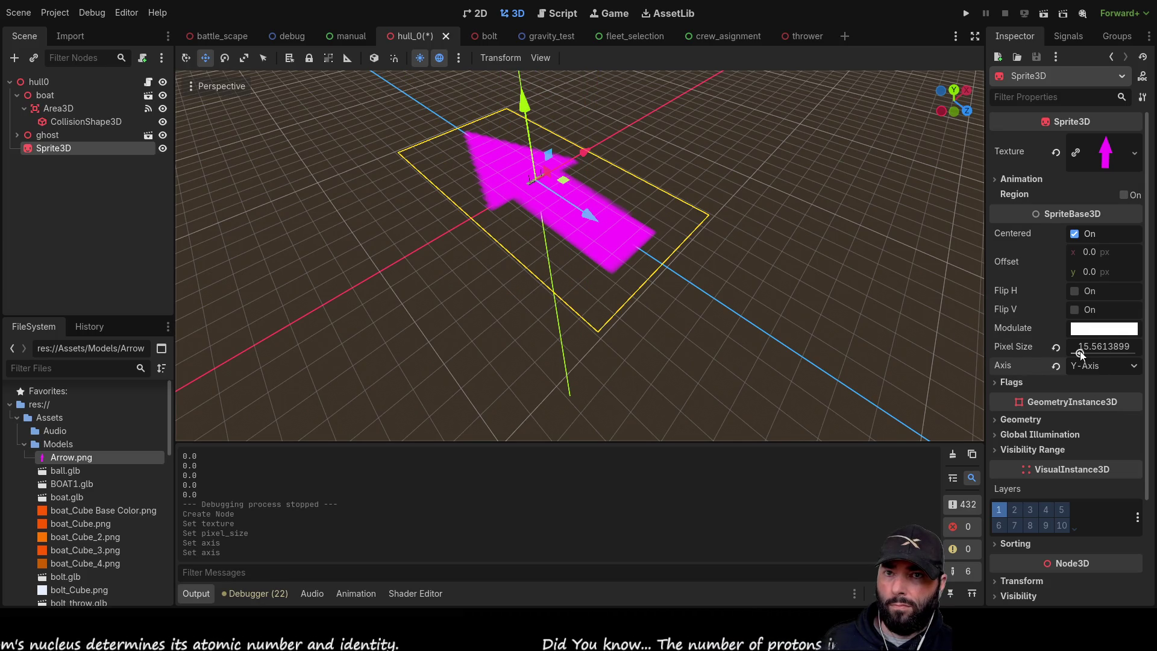
# - Reduce pixel size to 14.365, try flip and Z-axis options, then settle on flat Y-Axis
pyautogui.moveTo(1078, 353); pyautogui.dragTo(1079, 355)
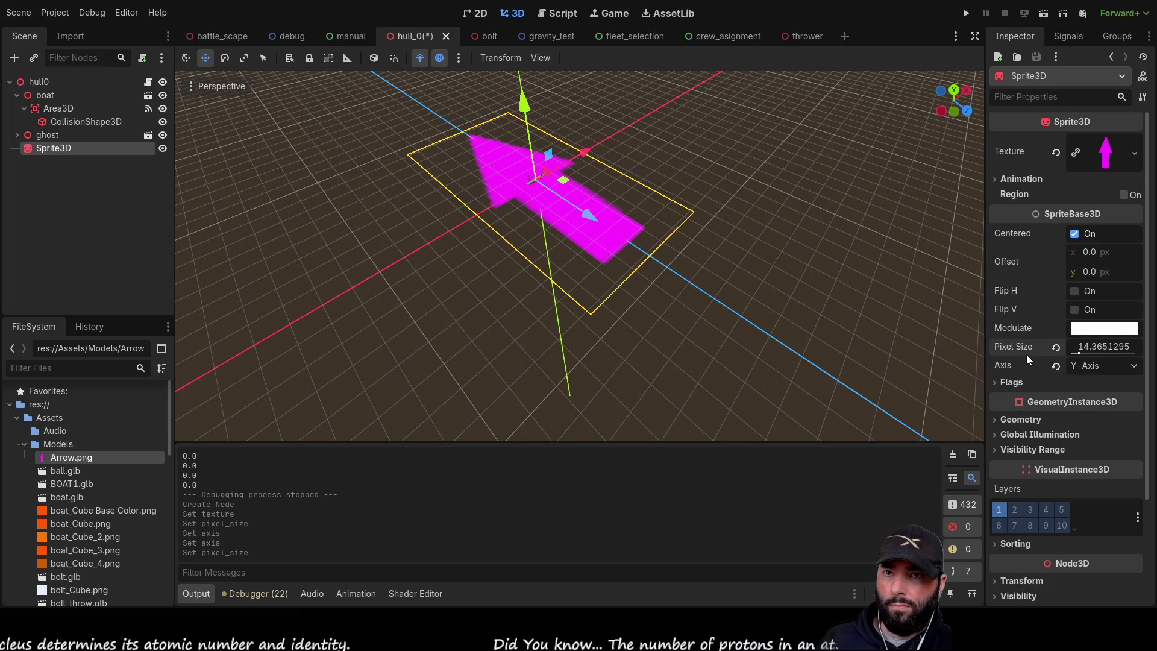
pyautogui.click(1077, 291)
pyautogui.click(1076, 291)
pyautogui.click(1075, 310)
pyautogui.click(1060, 313)
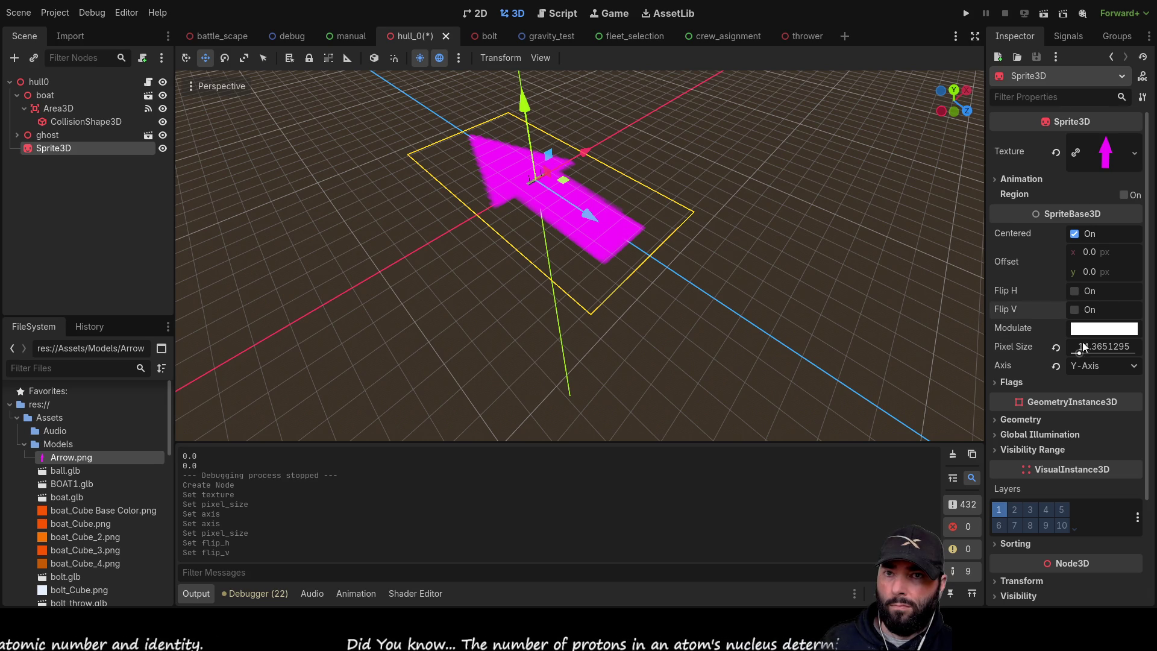
pyautogui.click(1090, 410)
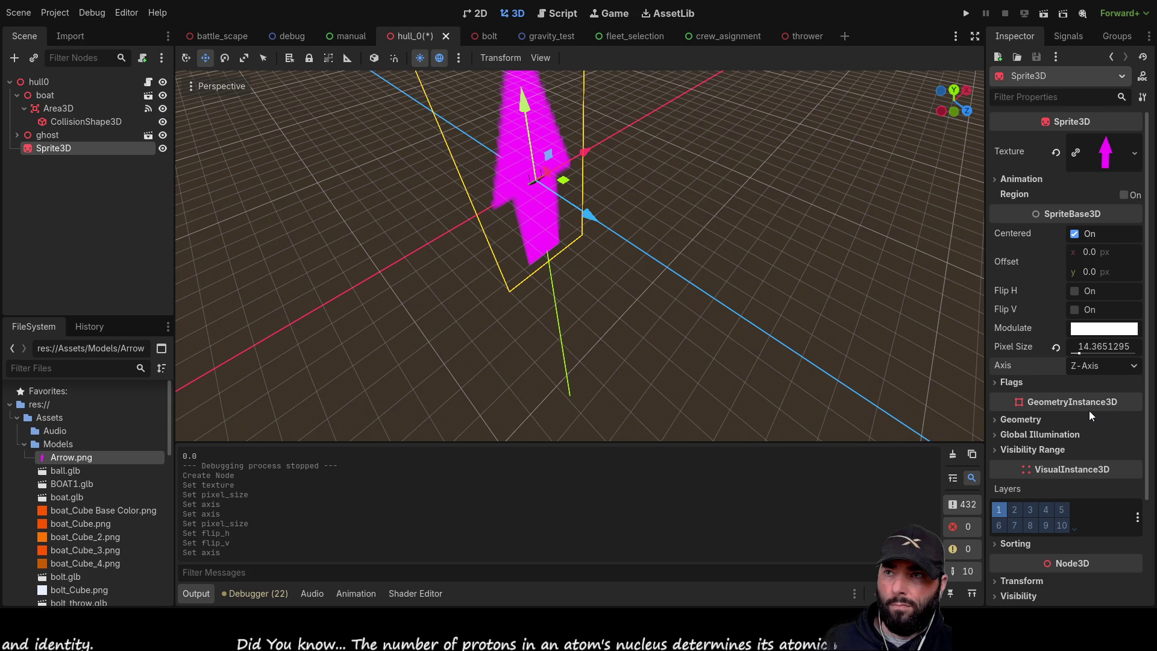
pyautogui.click(1076, 309)
pyautogui.click(1076, 310)
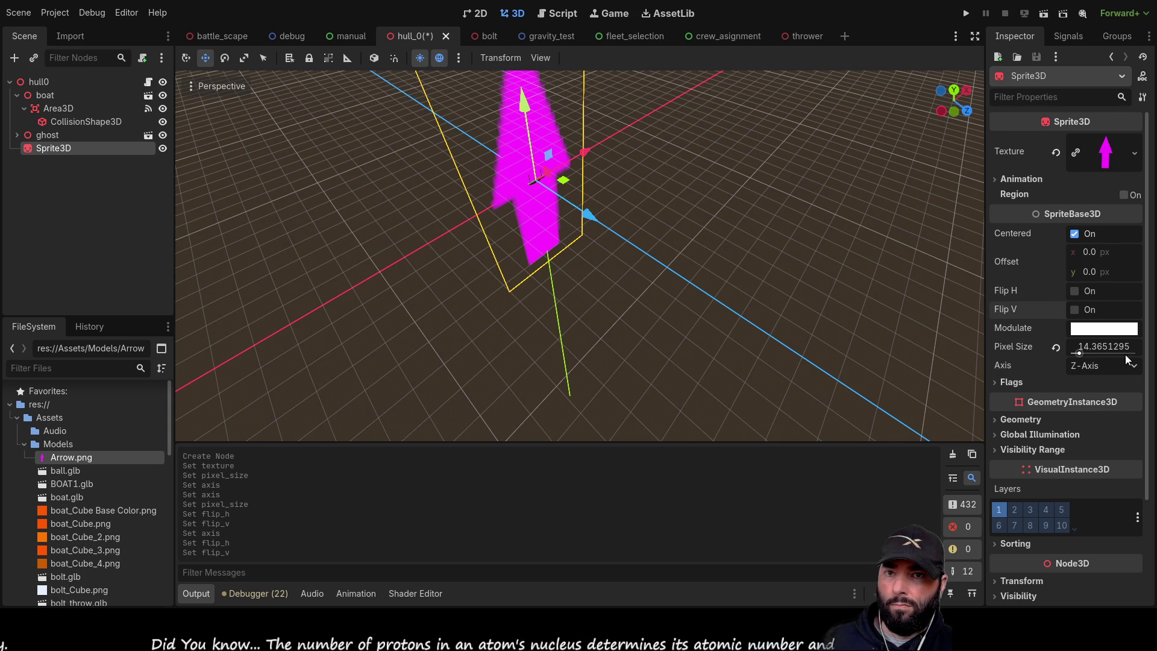
pyautogui.click(1086, 398)
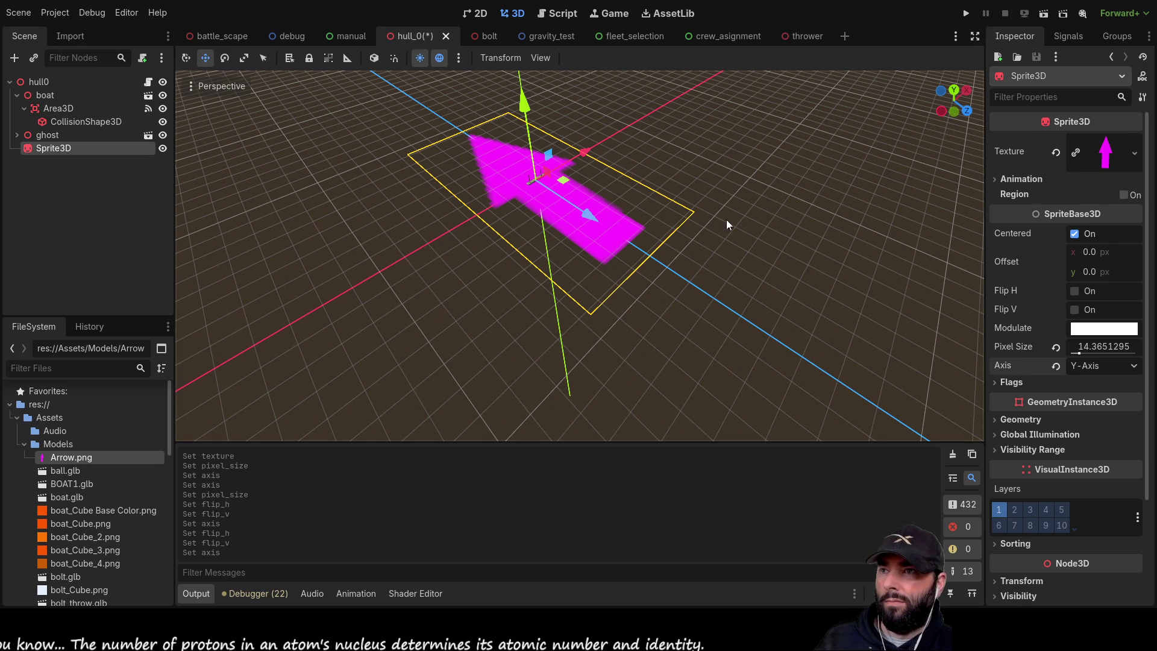
# - Rotate the arrow sprite to -90° around Y in the Inspector Transform
pyautogui.click(225, 57)
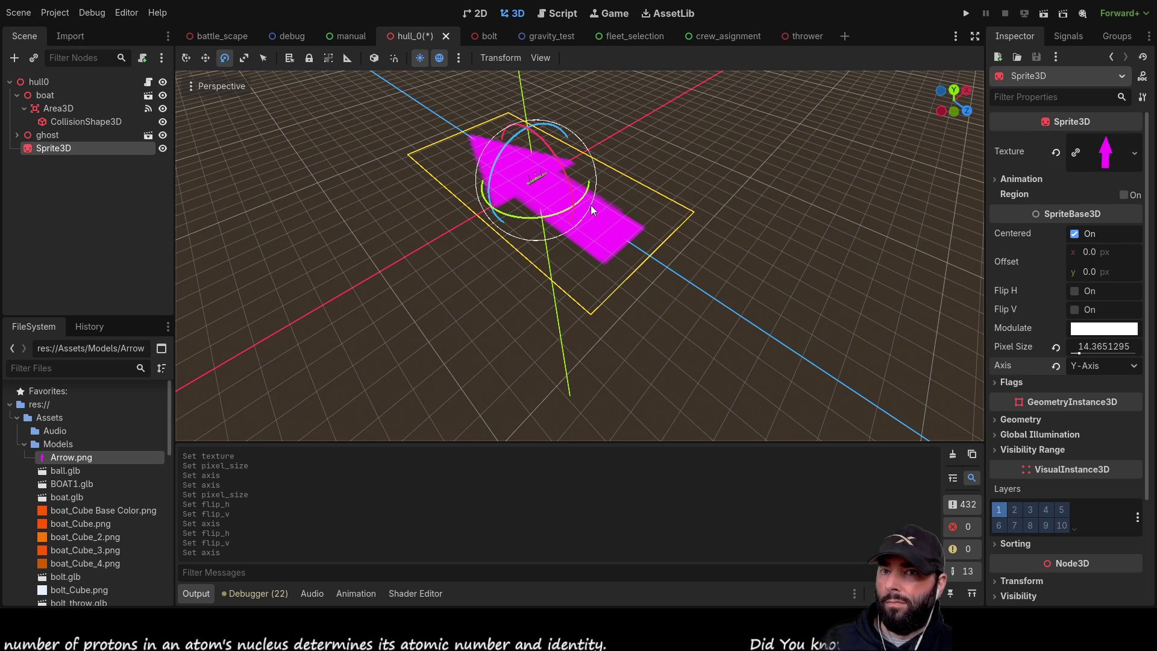
pyautogui.scroll(-5, 1025, 449)
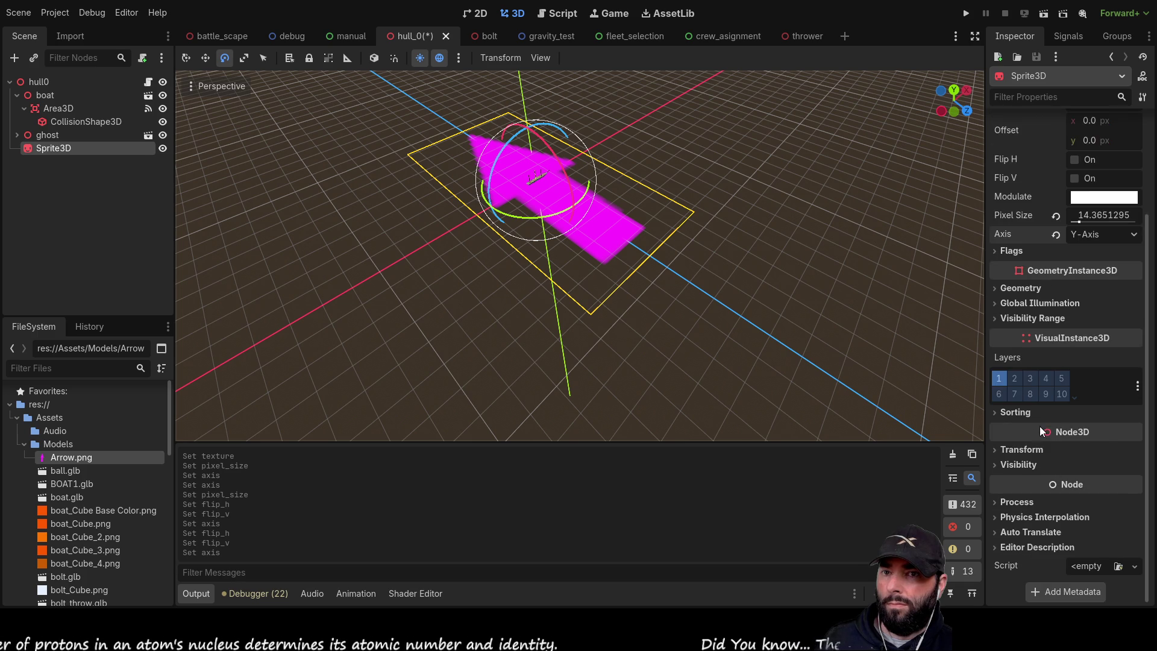
pyautogui.click(1004, 450)
pyautogui.click(1076, 520)
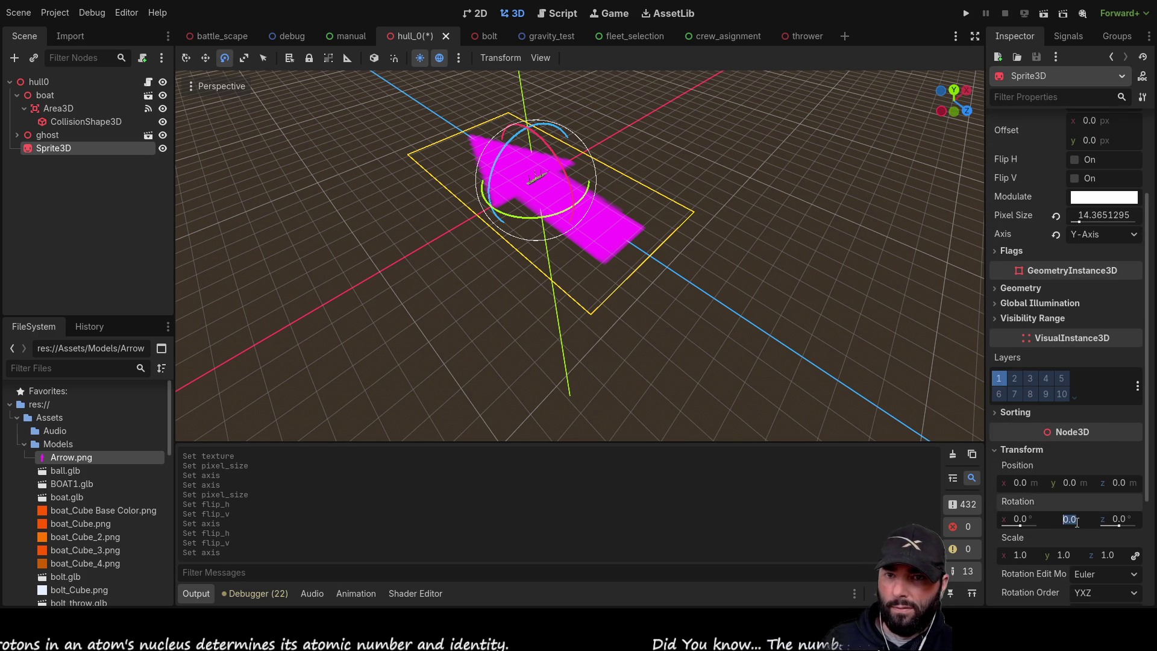
pyautogui.write('90')
pyautogui.press('Return')
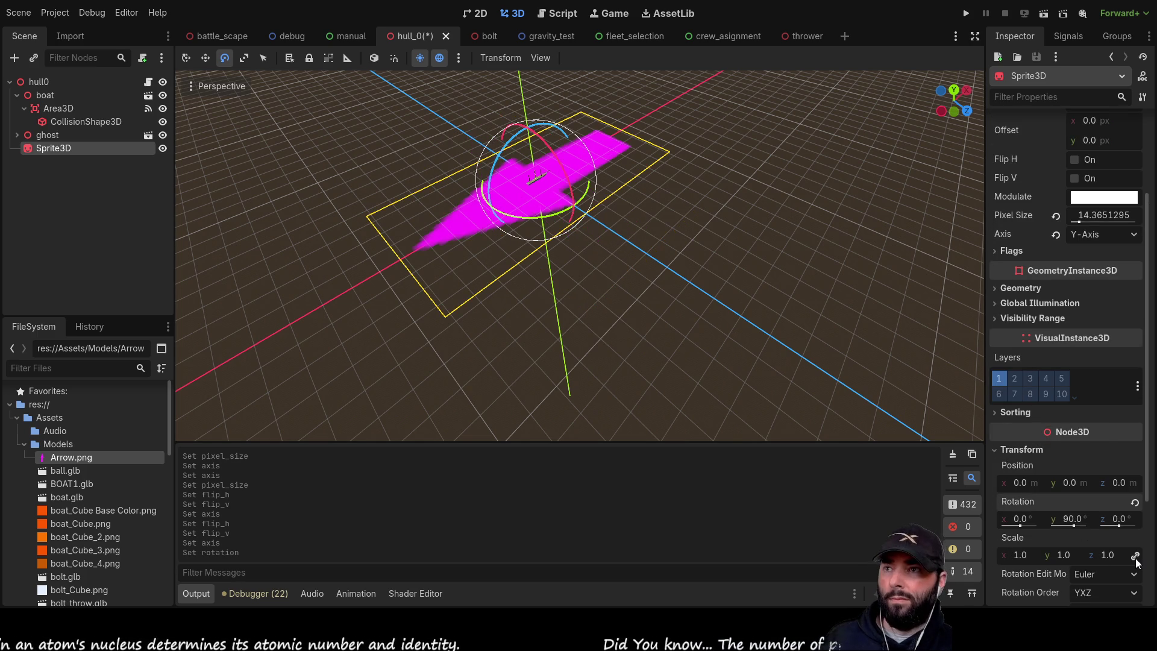
pyautogui.click(1067, 518)
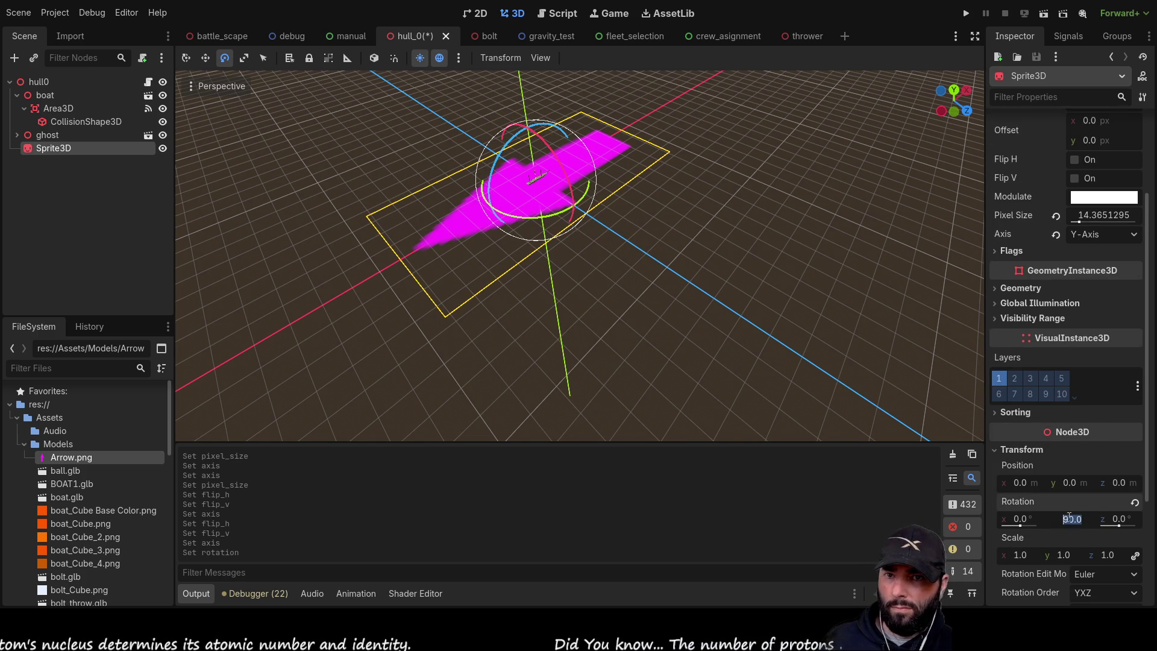
pyautogui.write('-90')
pyautogui.press('Return')
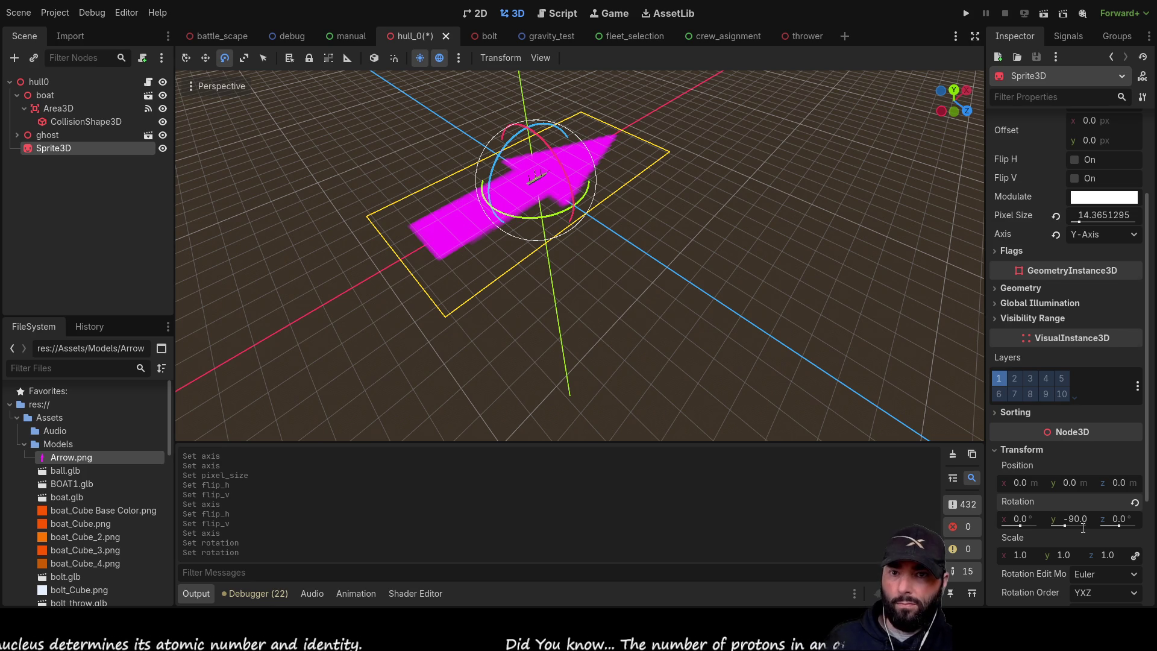
# - Set the arrow's pixel size to 10, deselect it, and launch the game to test it
pyautogui.moveTo(957, 373)
pyautogui.mouseDown()
pyautogui.moveTo(941, 362)
pyautogui.moveTo(949, 385)
pyautogui.moveTo(964, 371)
pyautogui.mouseUp()
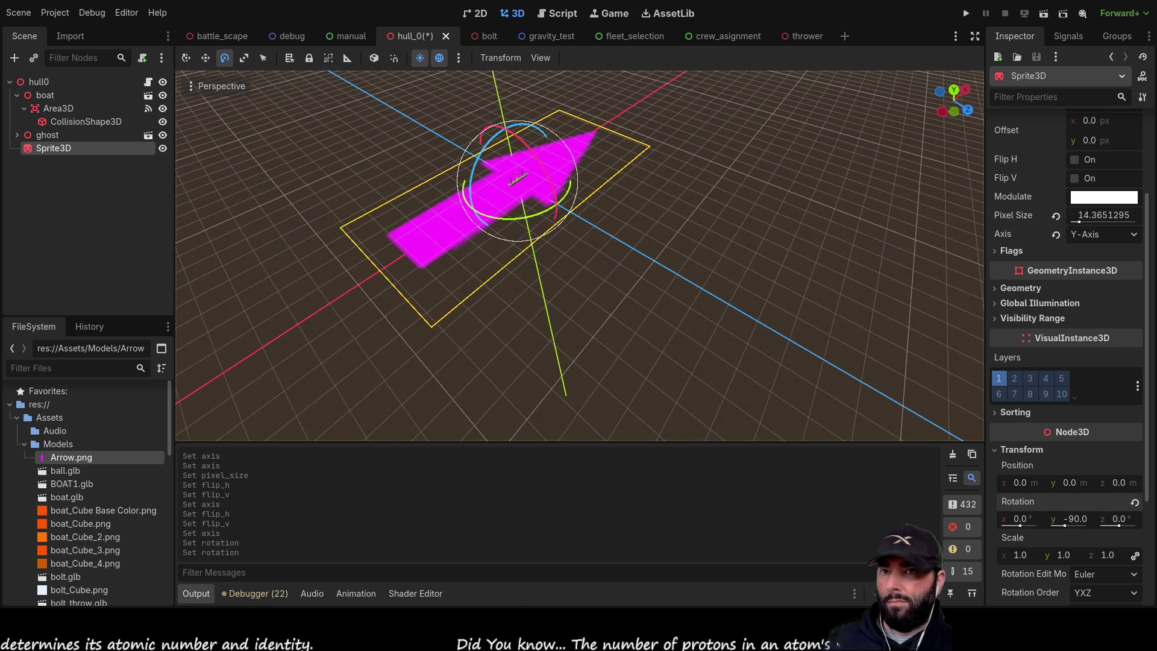
pyautogui.click(1094, 215)
pyautogui.write('10')
pyautogui.press('Return')
pyautogui.moveTo(530, 275); pyautogui.dragTo(633, 229)
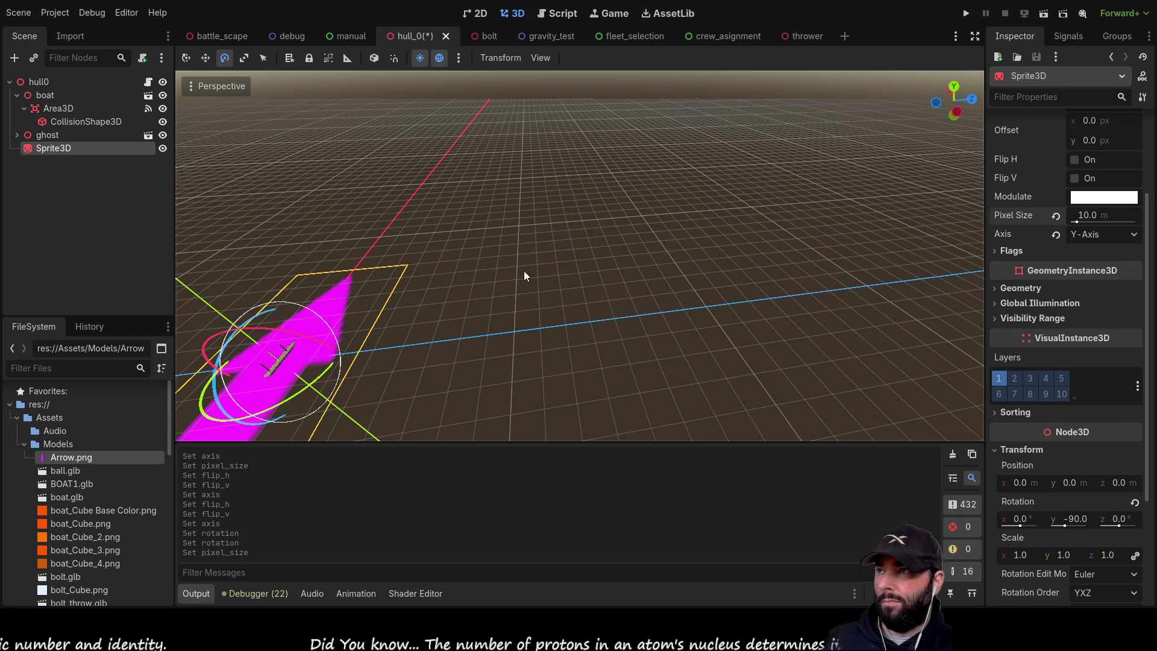
pyautogui.click(556, 272)
pyautogui.moveTo(556, 271); pyautogui.dragTo(630, 304)
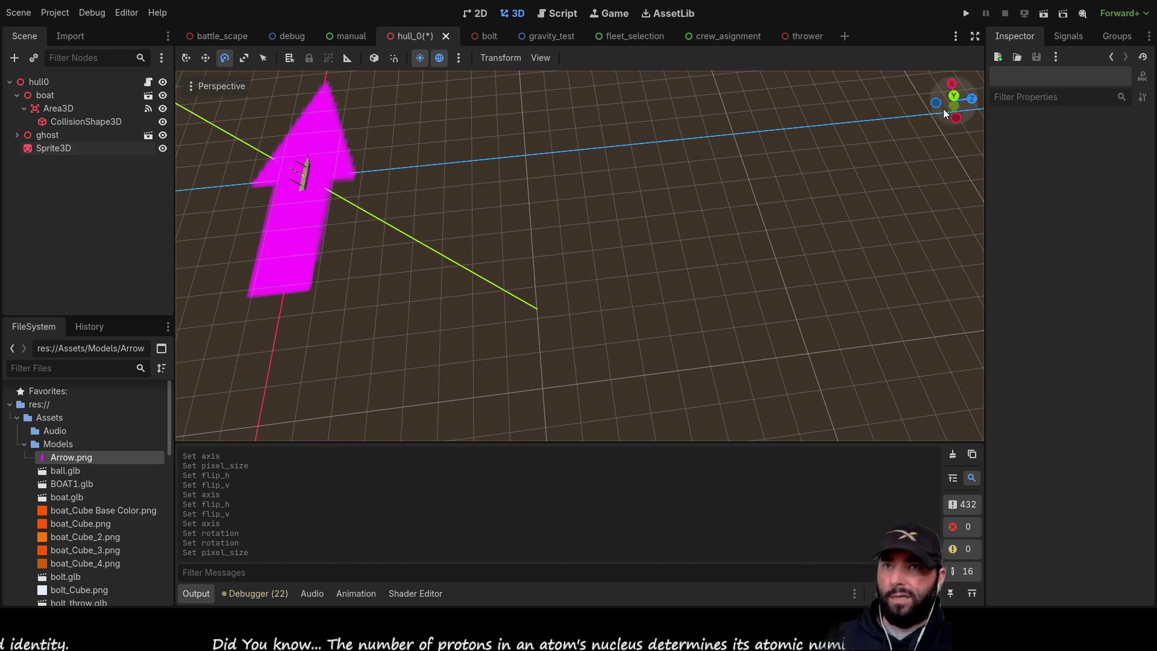
pyautogui.click(967, 12)
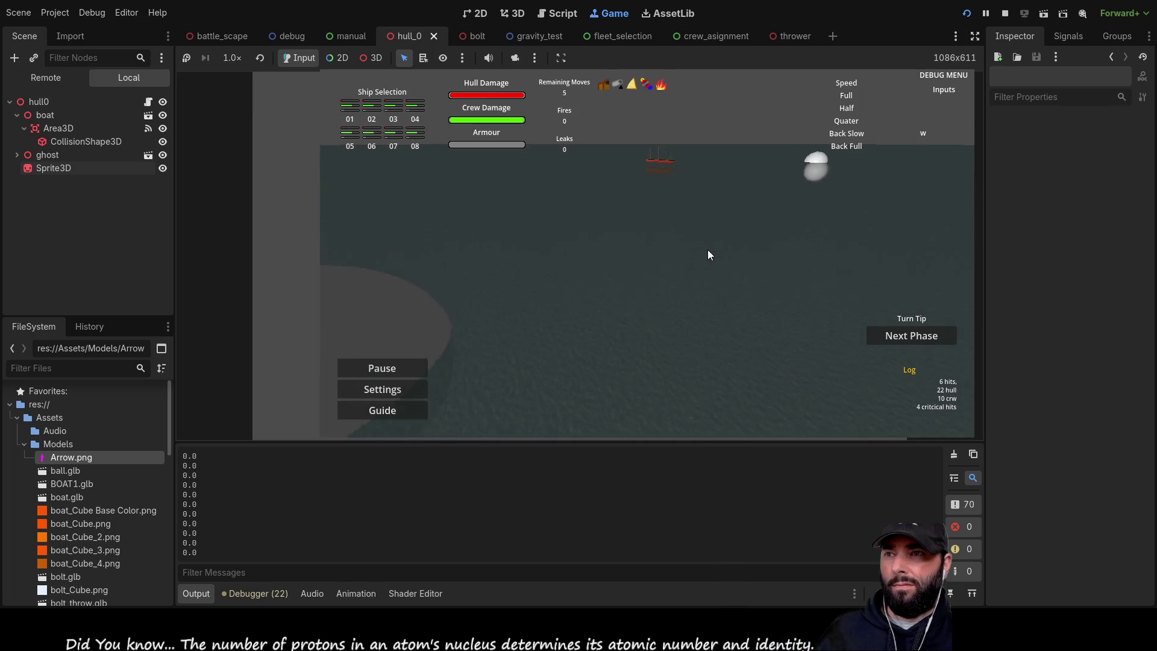
# - Steer the ship's move arrow left and forward using the A, W, S and Q keys
pyautogui.press('a')
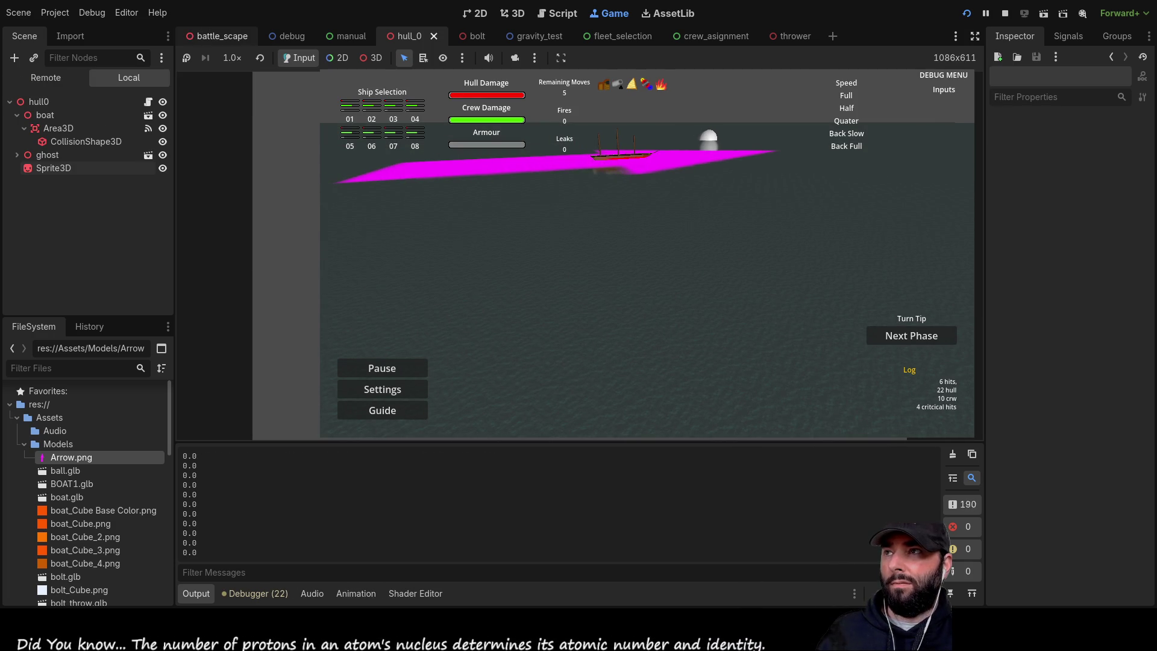
pyautogui.press('q')
pyautogui.press('a')
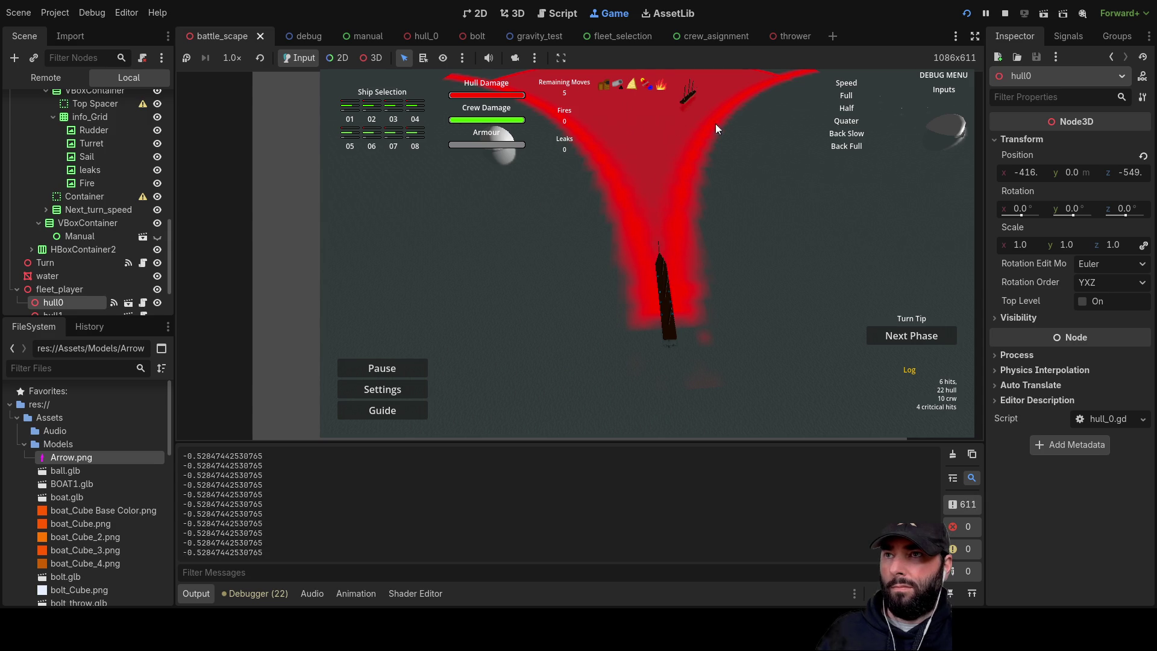
pyautogui.press('a')
pyautogui.press('w')
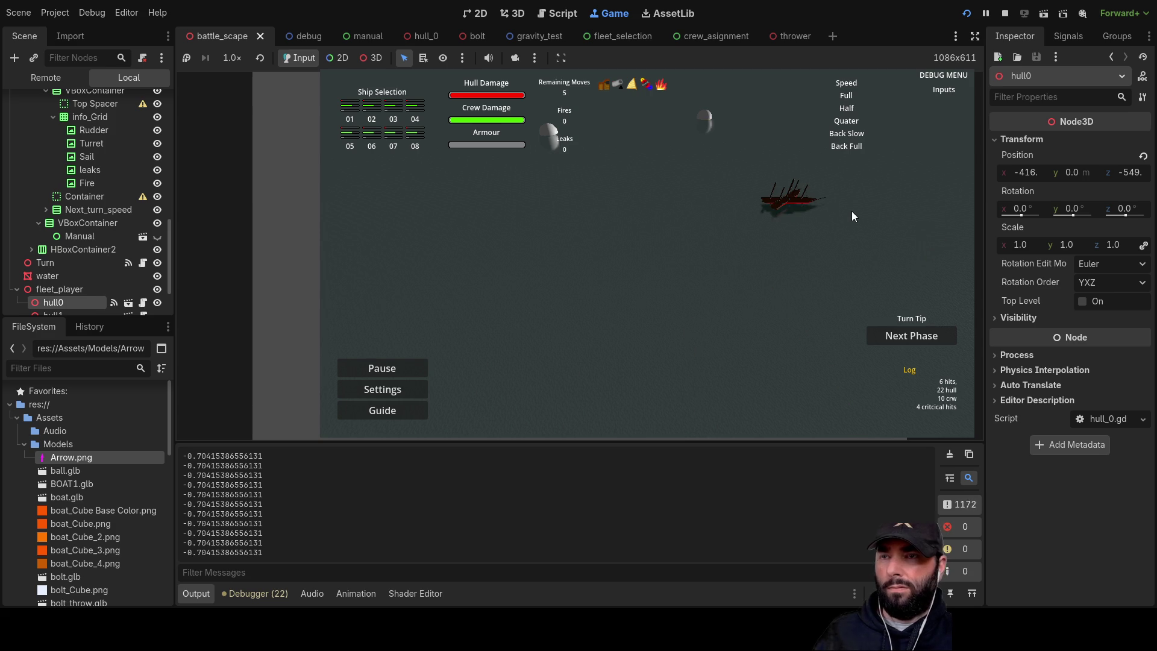
pyautogui.press('s')
pyautogui.press('w')
pyautogui.press('q')
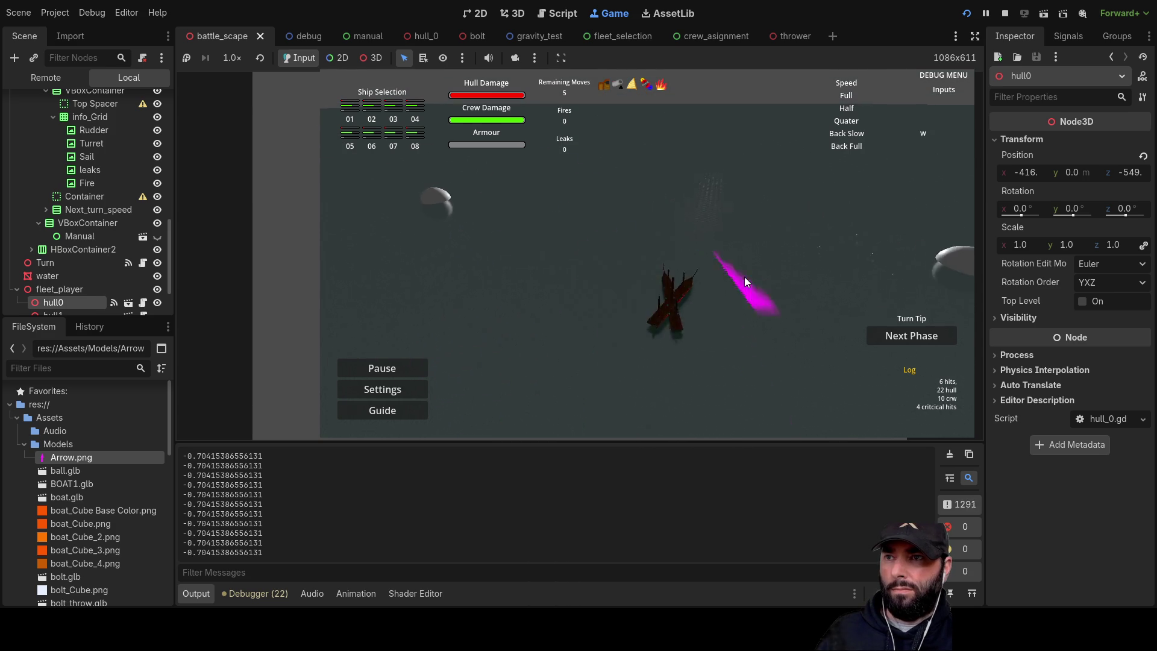
pyautogui.press('a')
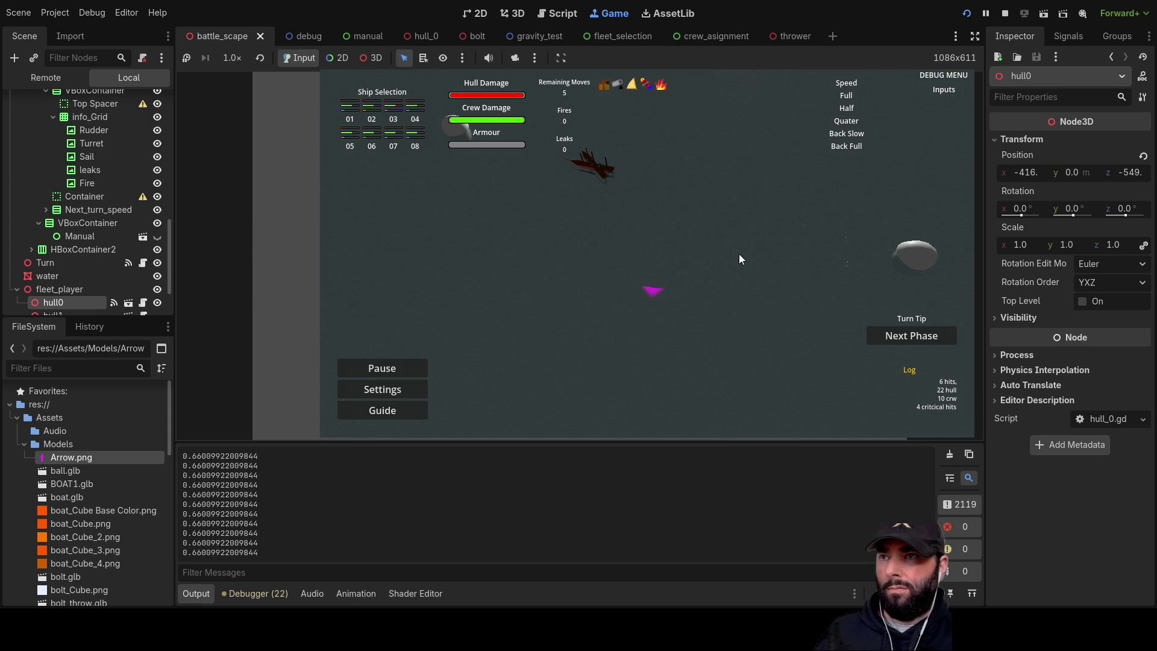
# - Hide the water, steer the arrow right with W and D, then stop the game
pyautogui.click(157, 276)
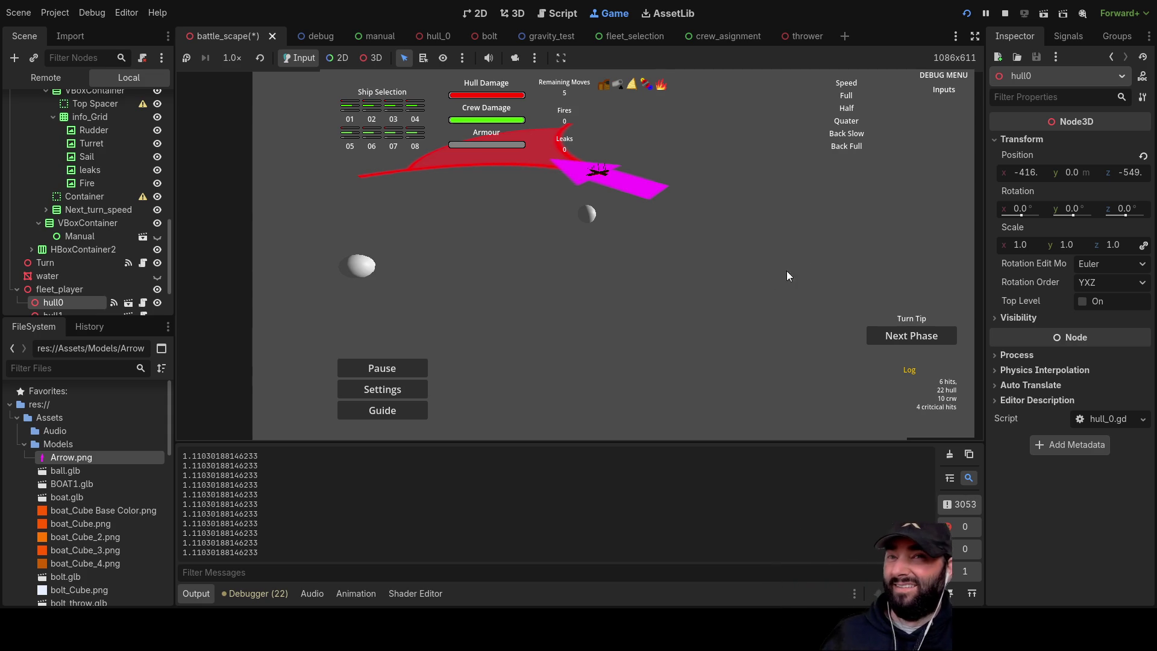
pyautogui.press('w')
pyautogui.press('d')
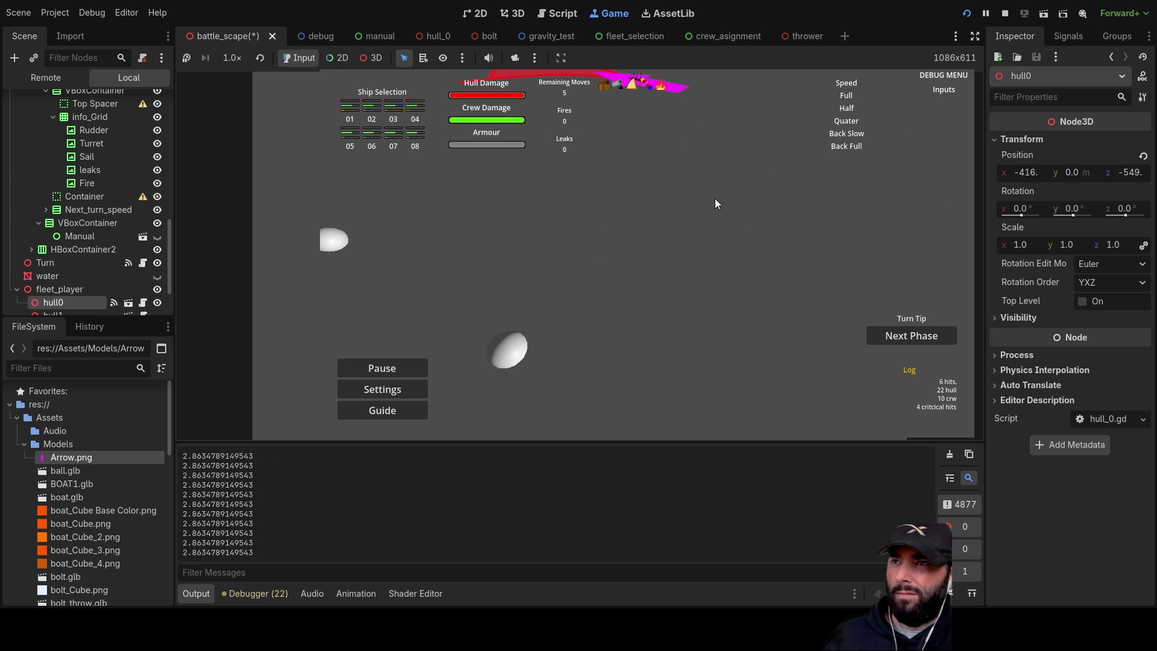
pyautogui.press('w')
pyautogui.press('d')
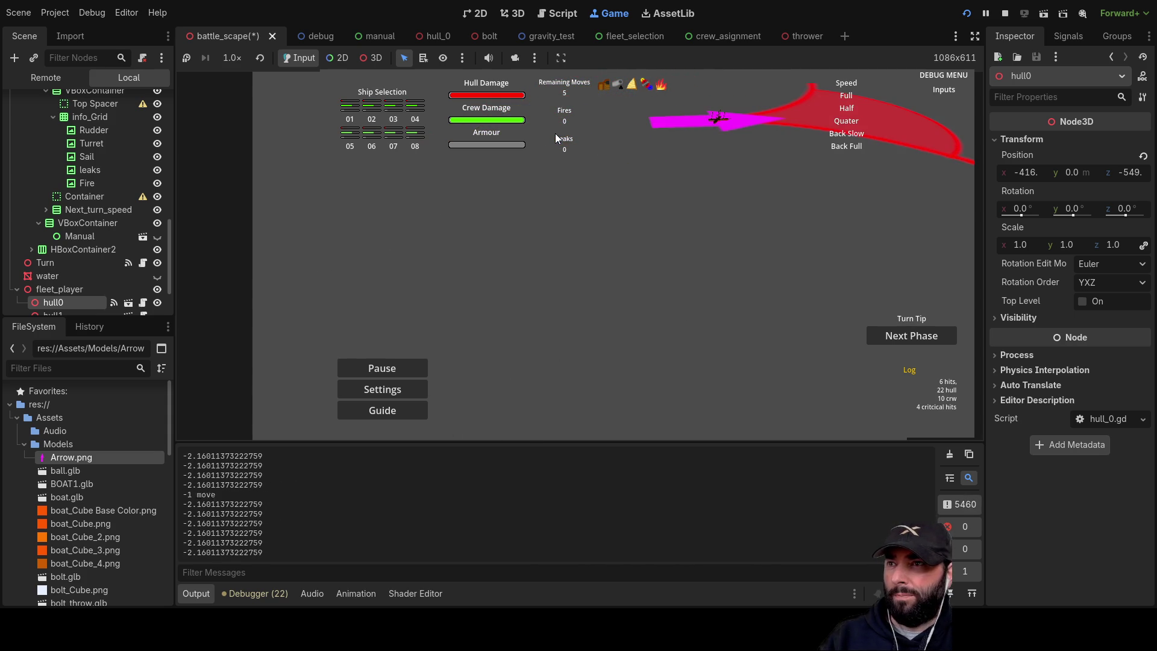
pyautogui.click(1005, 13)
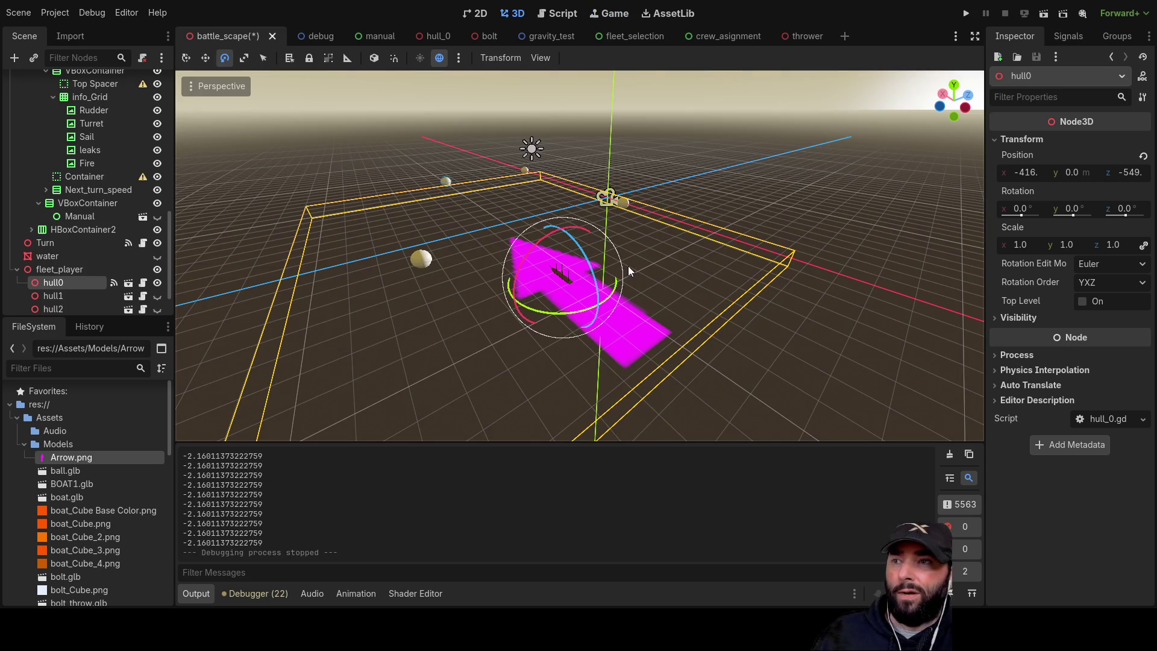
# - Open camera_3d.gd and scroll through its zoom, fly-movement and focus-on-target code
pyautogui.click(572, 17)
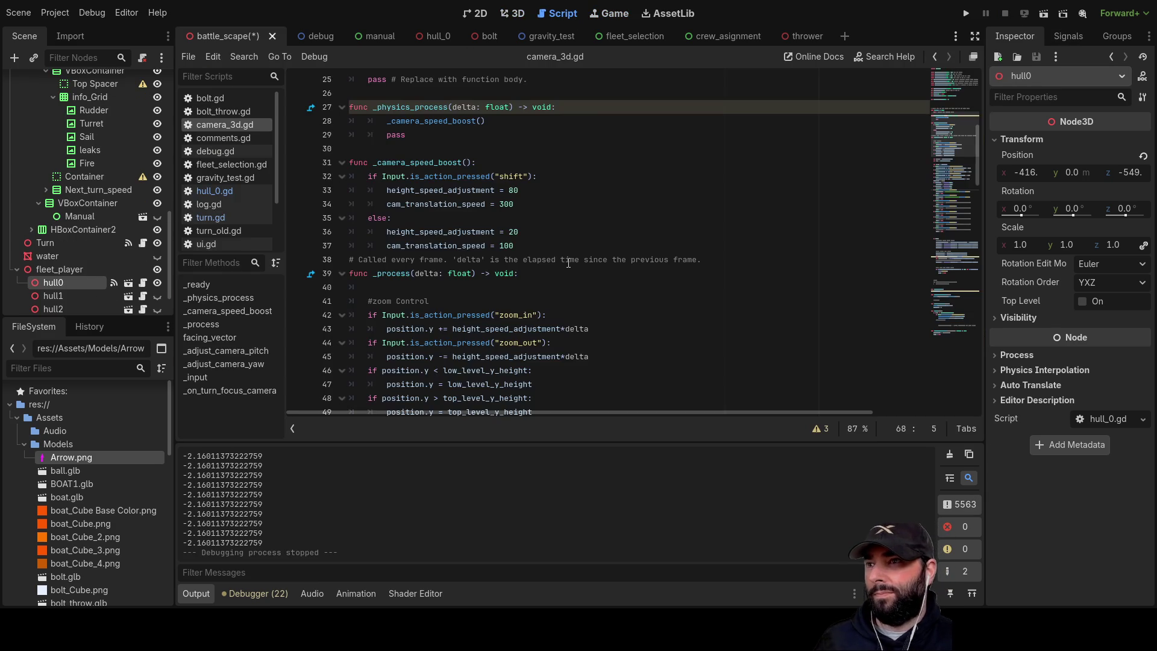
pyautogui.scroll(-6, 438, 258)
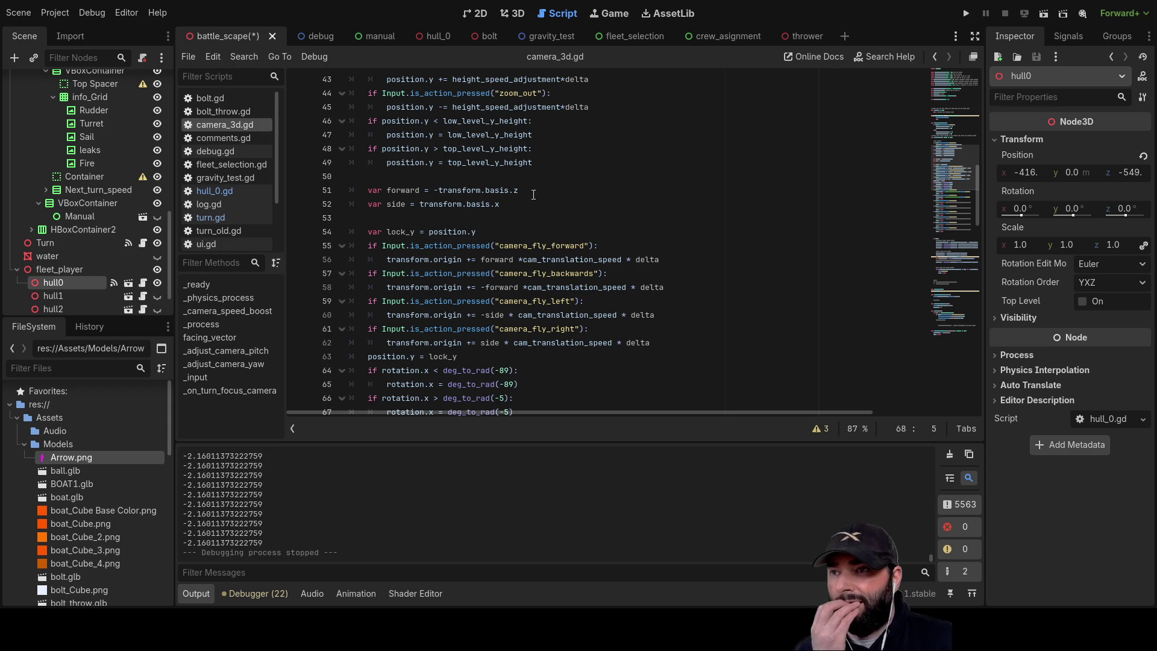
pyautogui.scroll(4, 548, 279)
pyautogui.scroll(-10, 558, 278)
pyautogui.scroll(-10, 561, 277)
pyautogui.scroll(2, 601, 307)
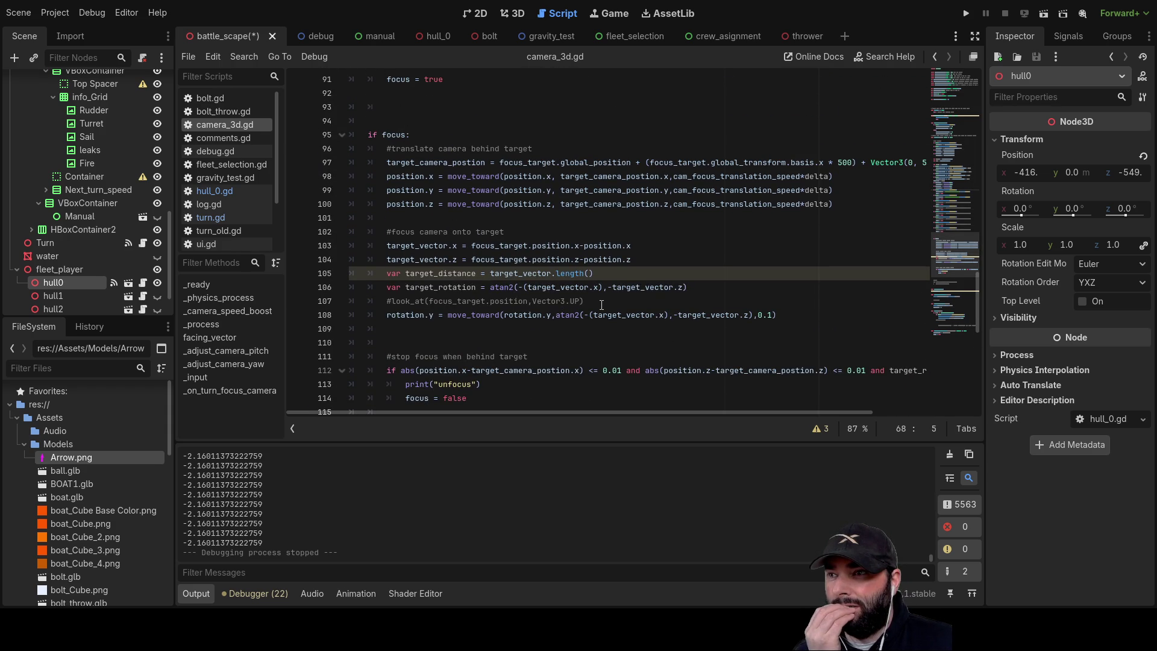
pyautogui.scroll(-11, 602, 305)
pyautogui.scroll(5, 592, 294)
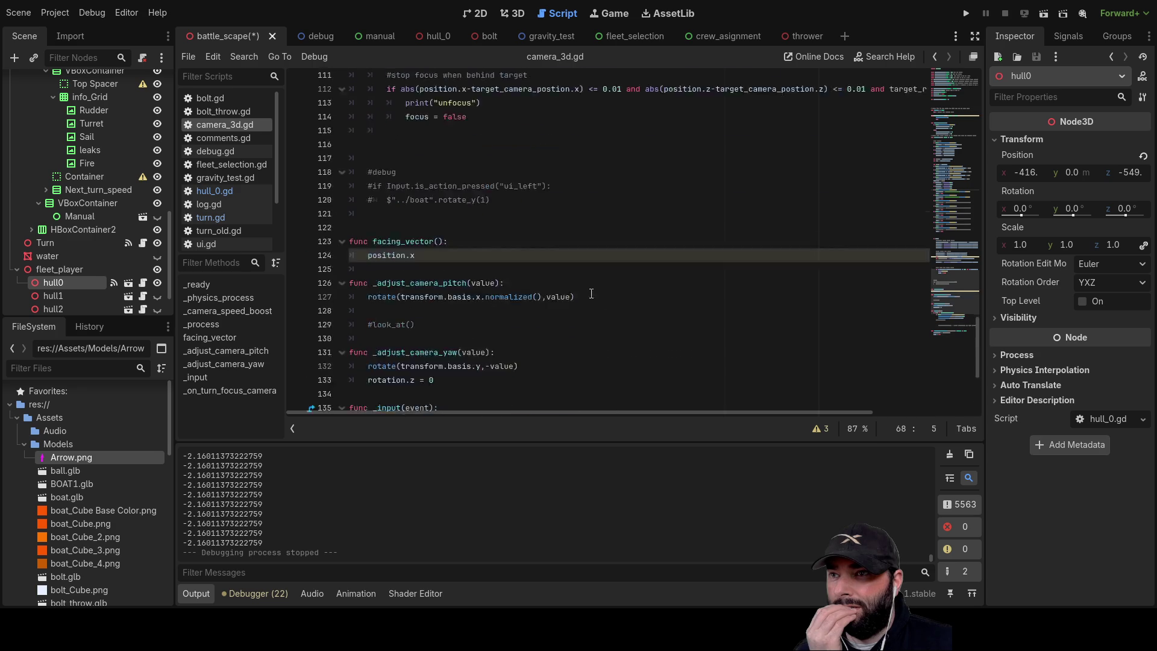
pyautogui.scroll(10, 594, 299)
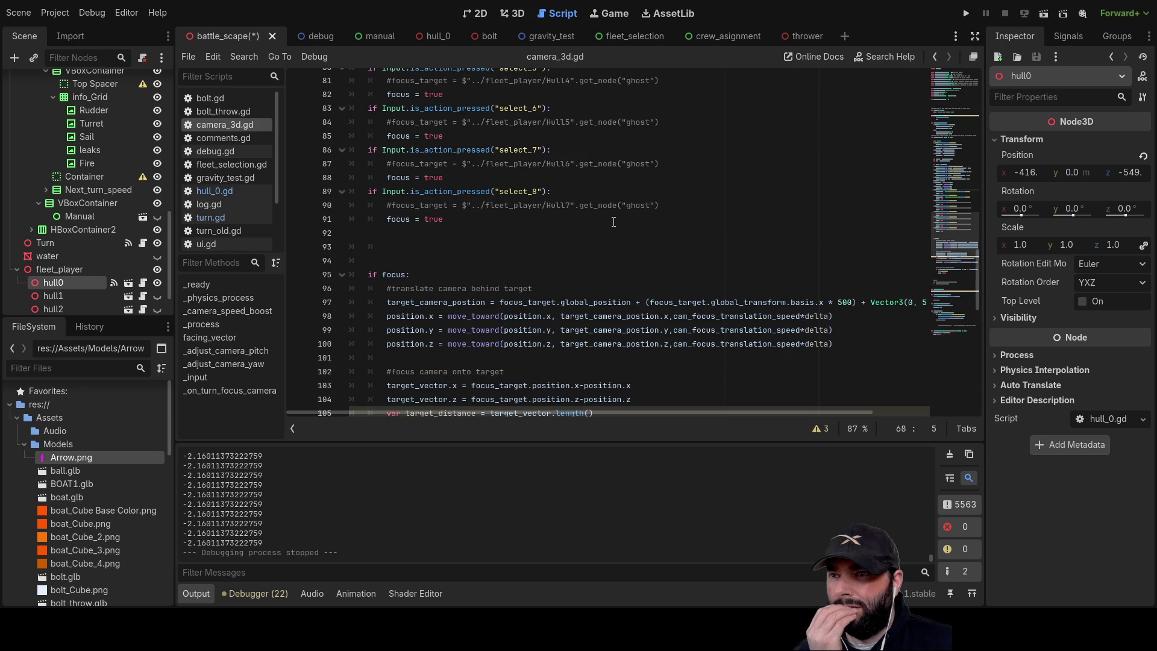
# - In turn.gd, change line 193 to start with transform using autocomplete
pyautogui.click(228, 214)
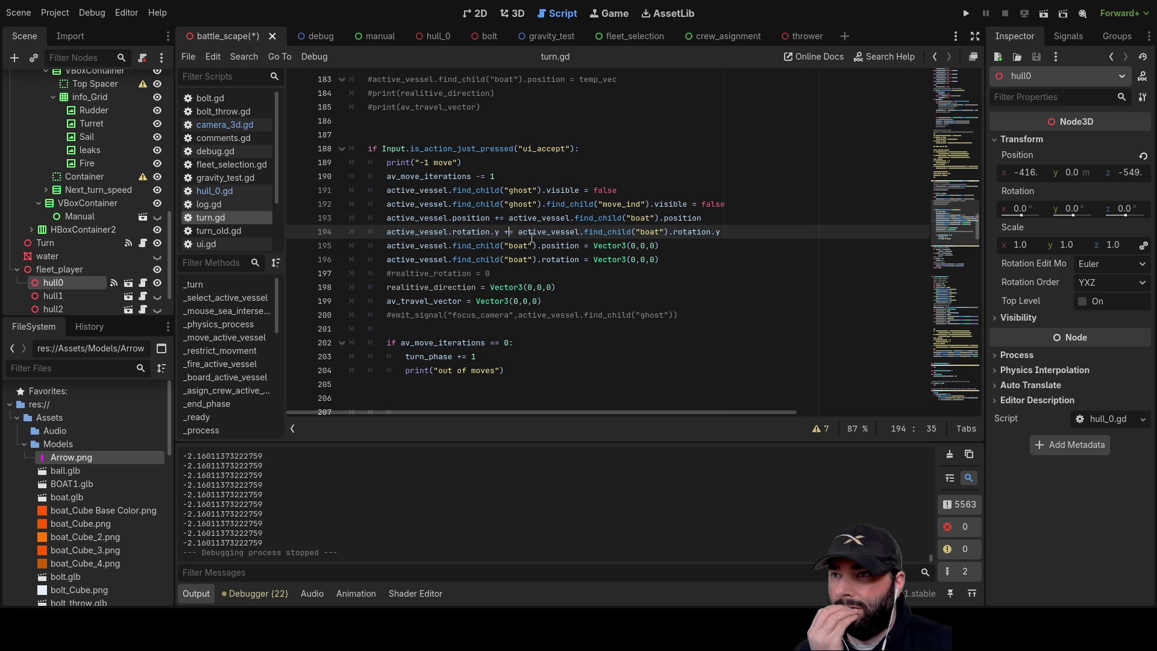
pyautogui.click(512, 218)
pyautogui.write('transfpr')
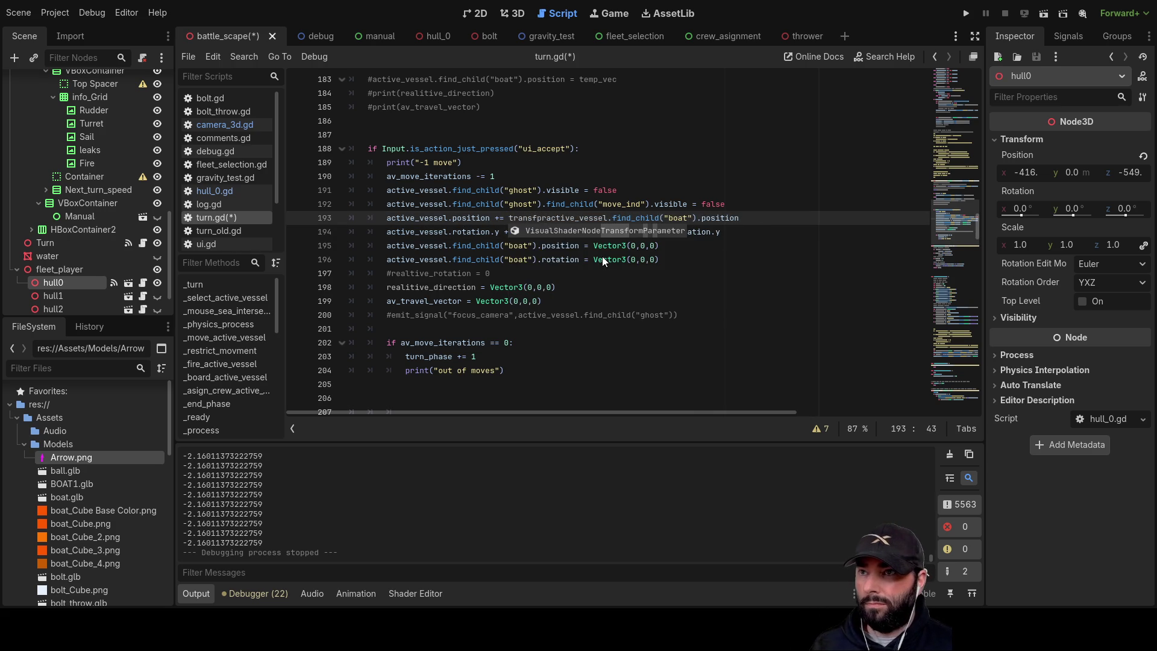
pyautogui.press('BackSpace')
pyautogui.press('BackSpace')
pyautogui.doubleClick(602, 255)
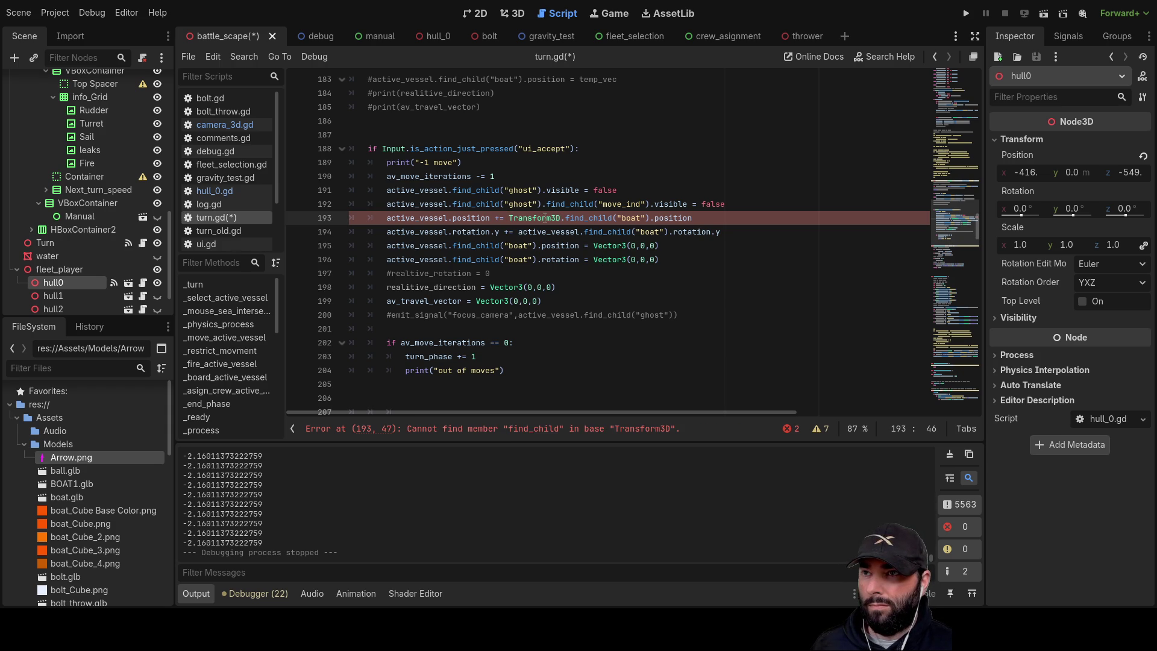
pyautogui.press('BackSpace')
pyautogui.press('BackSpace')
pyautogui.press('BackSpace')
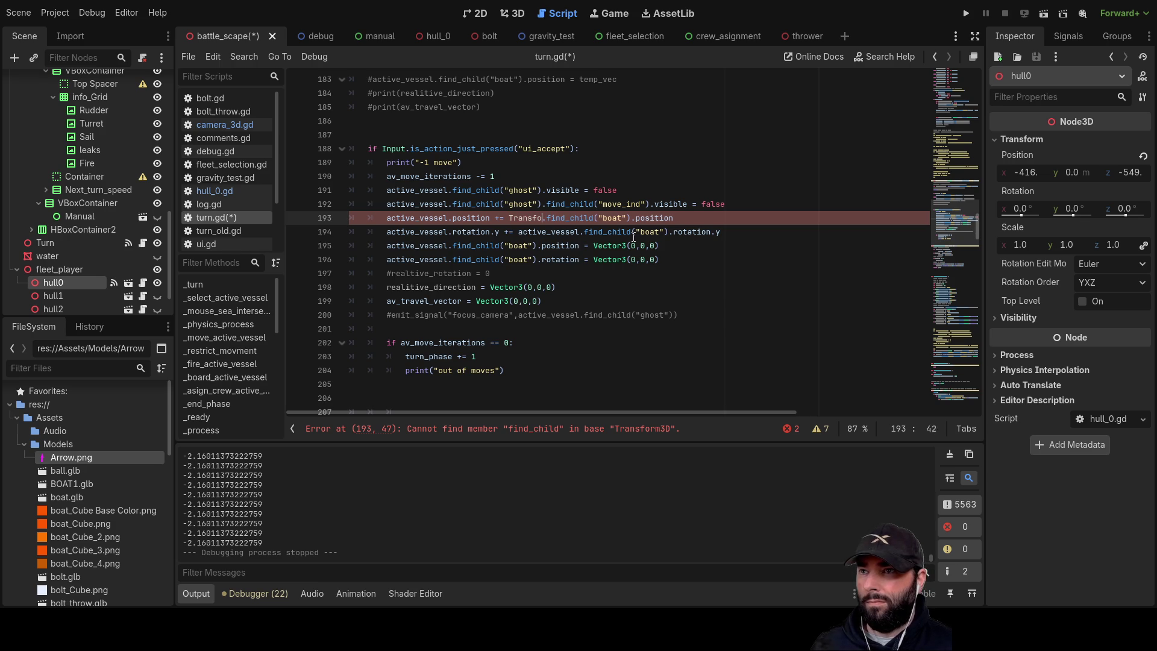
pyautogui.write('trans')
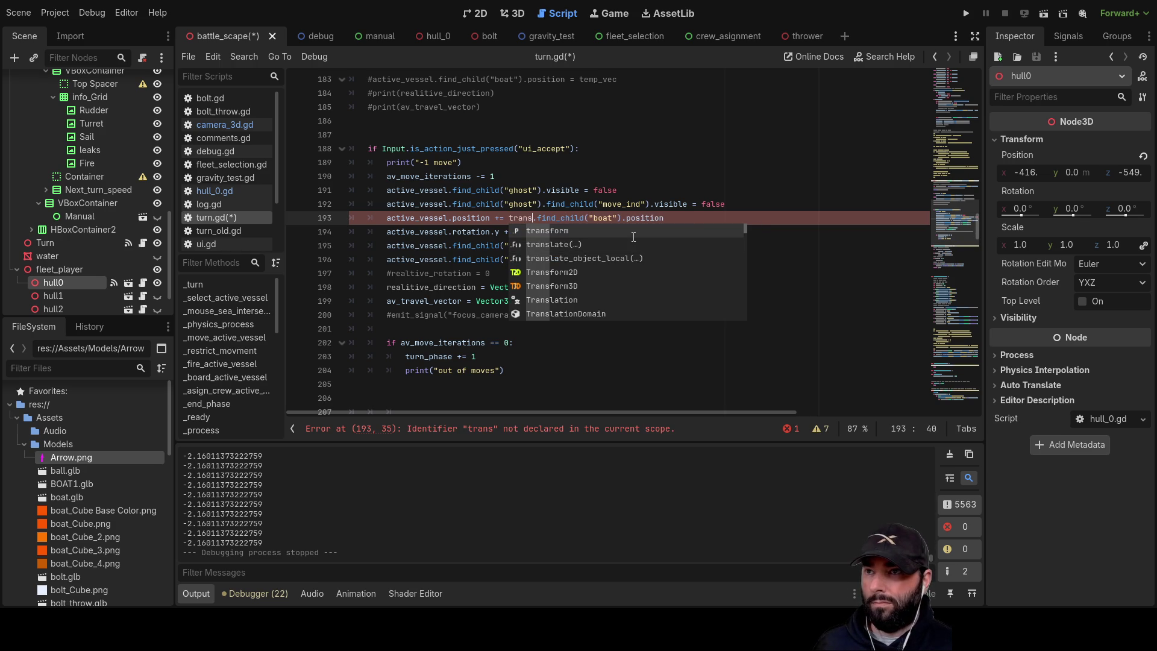
pyautogui.press('Return')
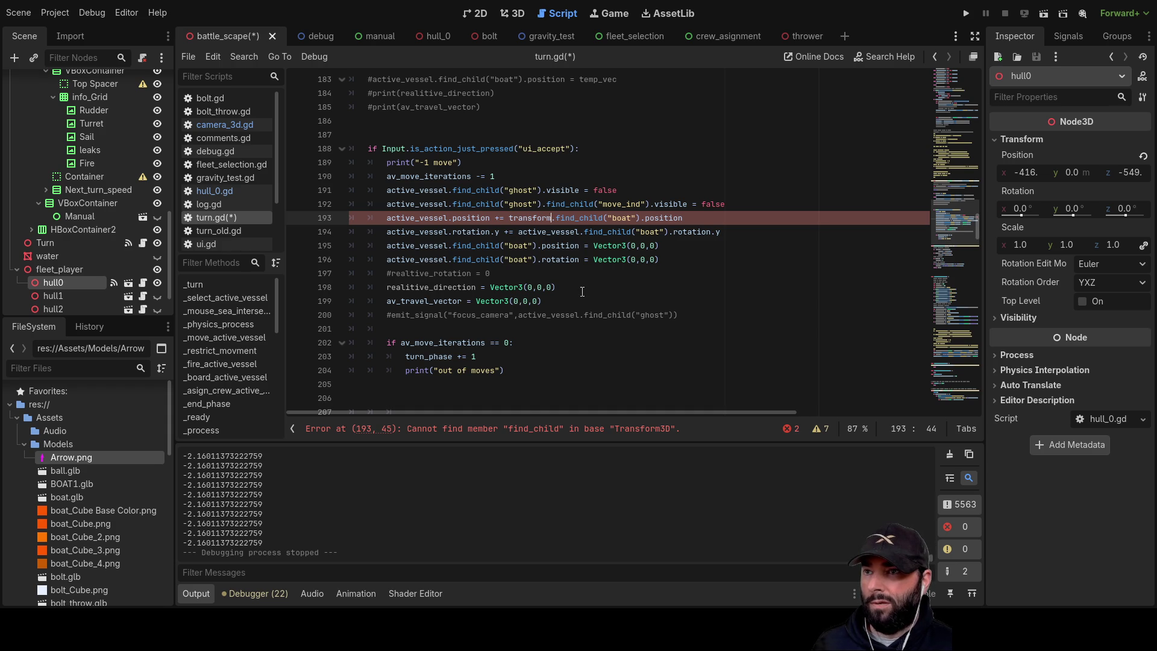
# - Scroll up through the older turn.gd code, then switch to camera_3d.gd for reference
pyautogui.scroll(5, 582, 292)
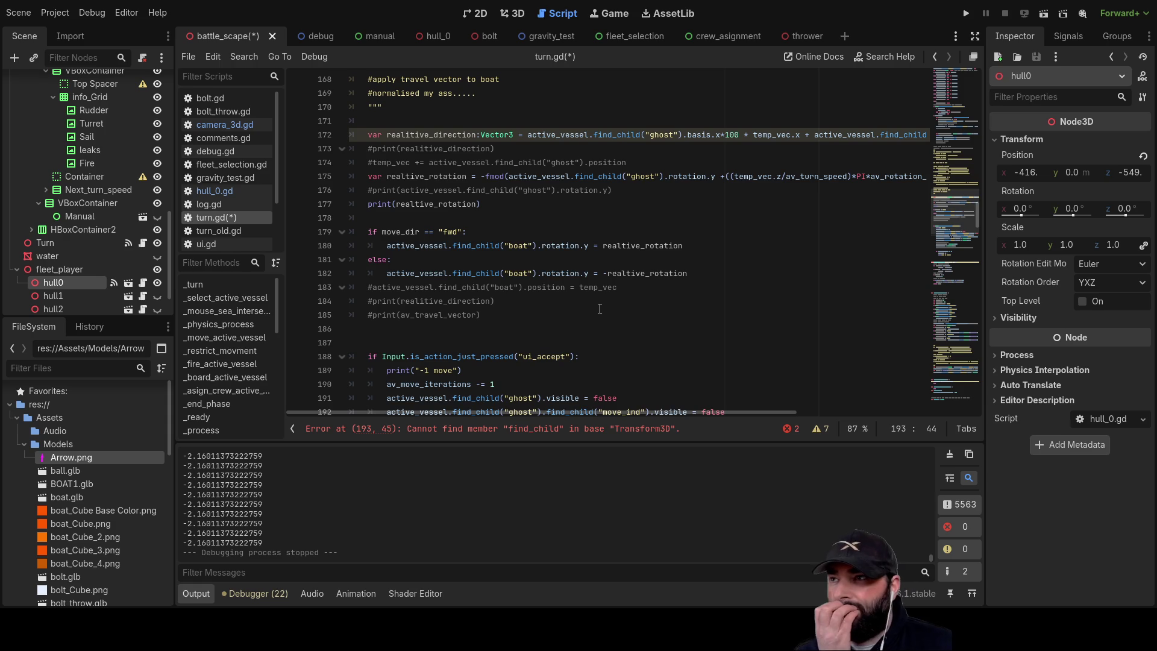
pyautogui.scroll(6, 600, 308)
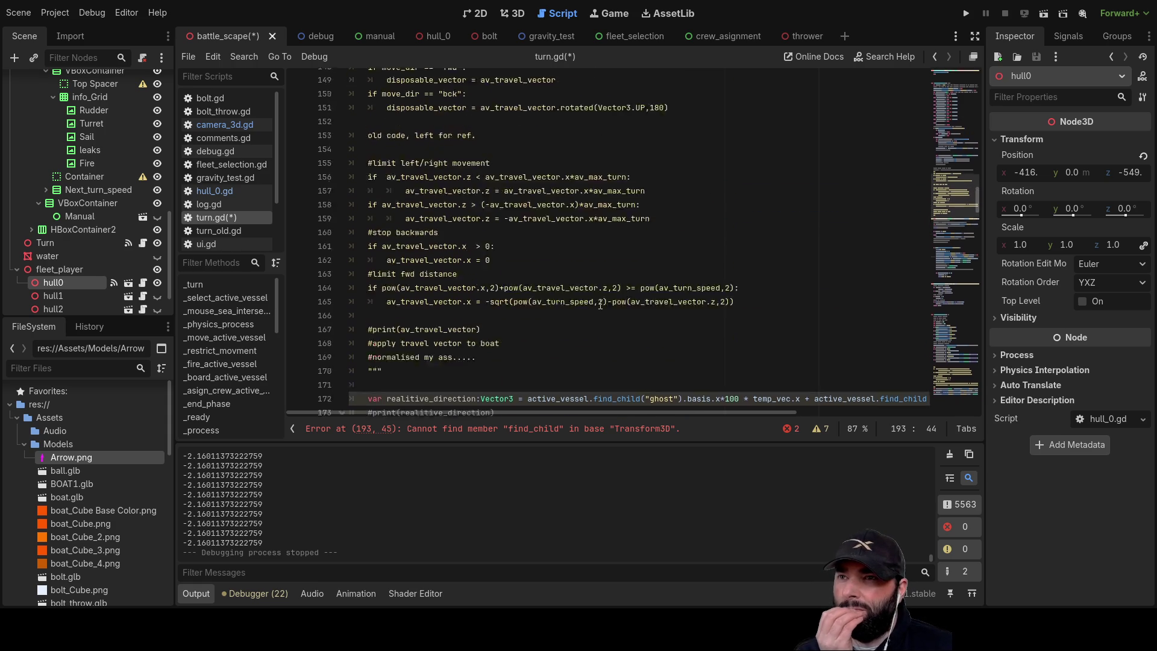
pyautogui.scroll(3, 599, 306)
pyautogui.click(233, 124)
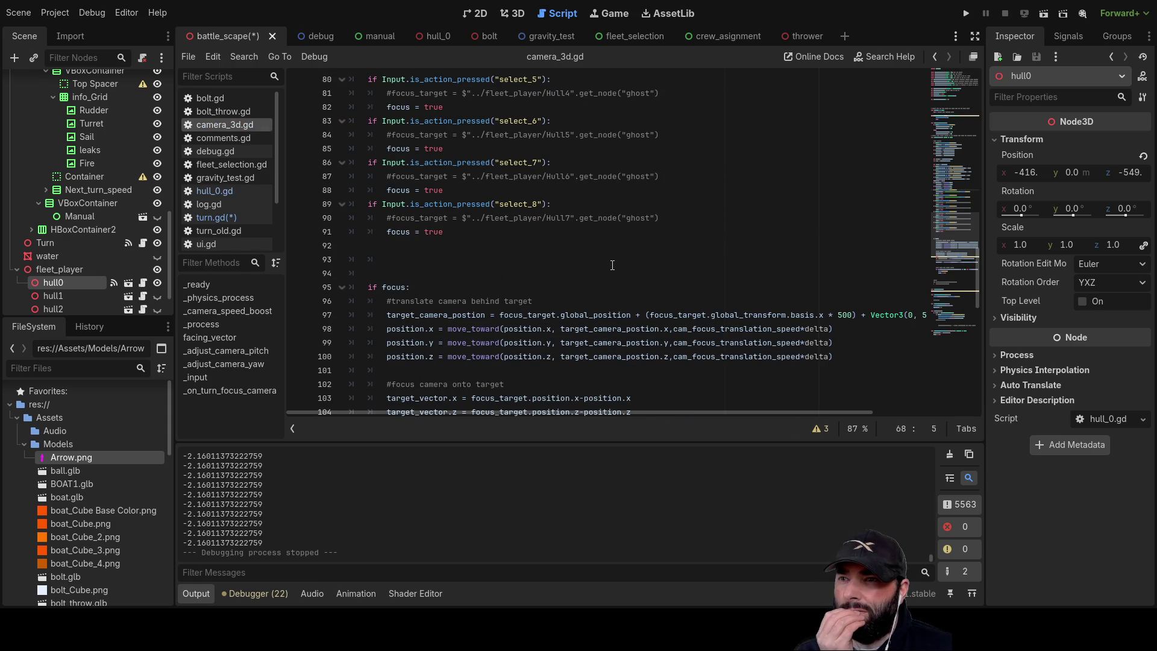
# - Find and select transform.origin on line 56 of camera_3d.gd, then return to turn.gd
pyautogui.scroll(7, 612, 265)
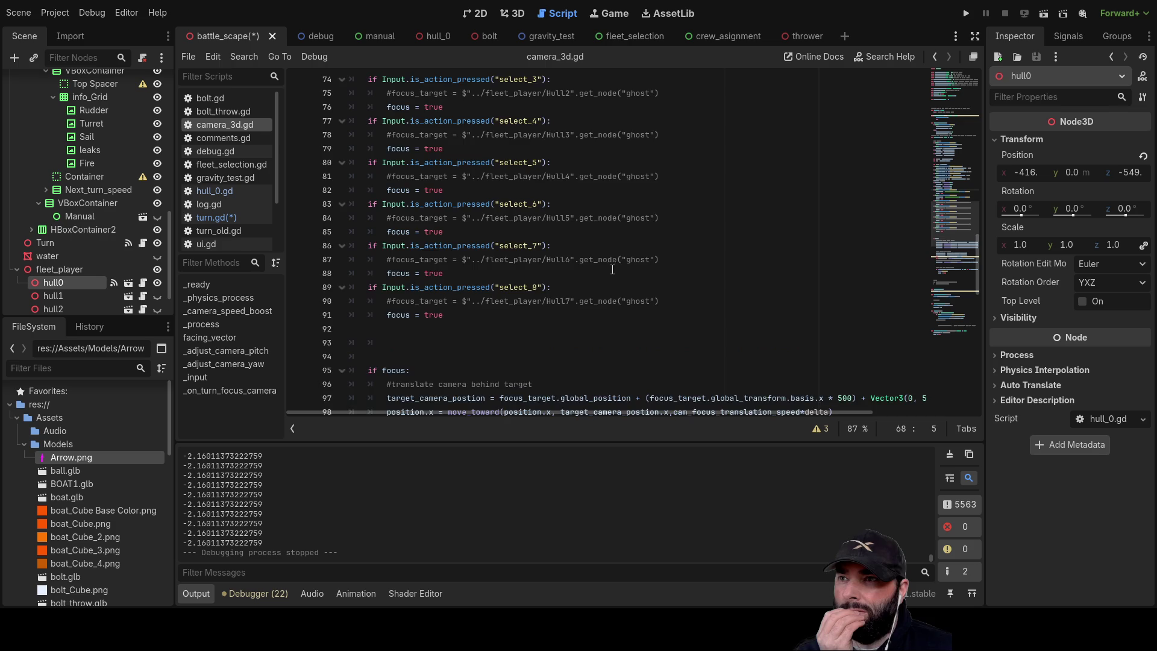
pyautogui.scroll(5, 621, 315)
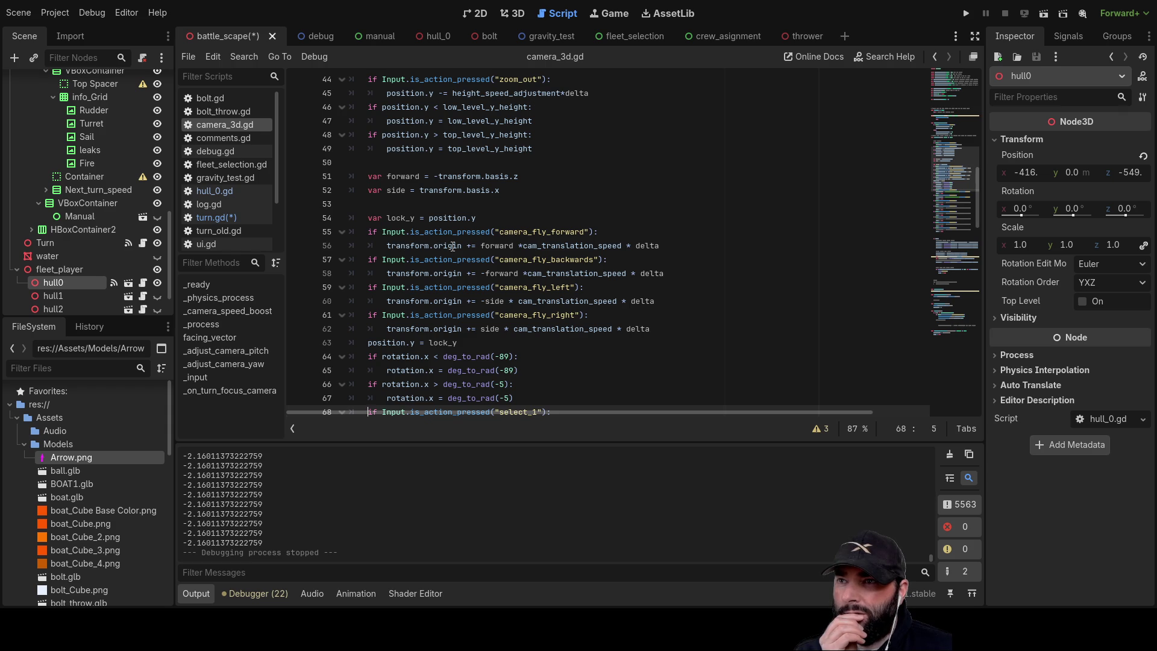
pyautogui.moveTo(384, 245); pyautogui.dragTo(463, 246)
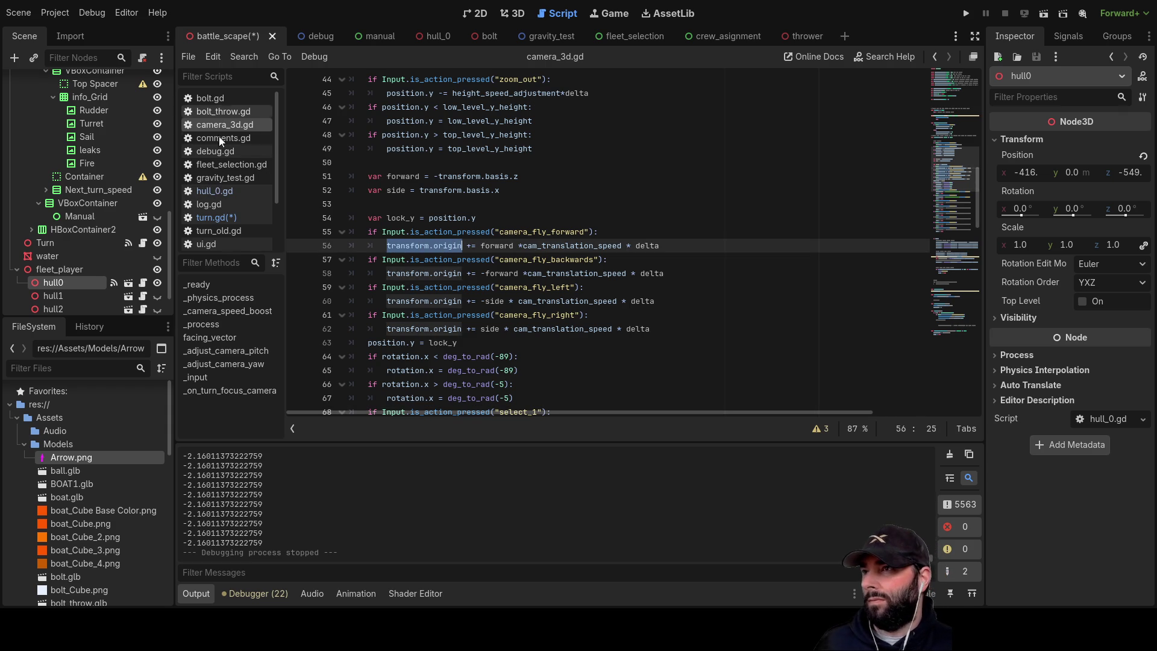
pyautogui.click(213, 218)
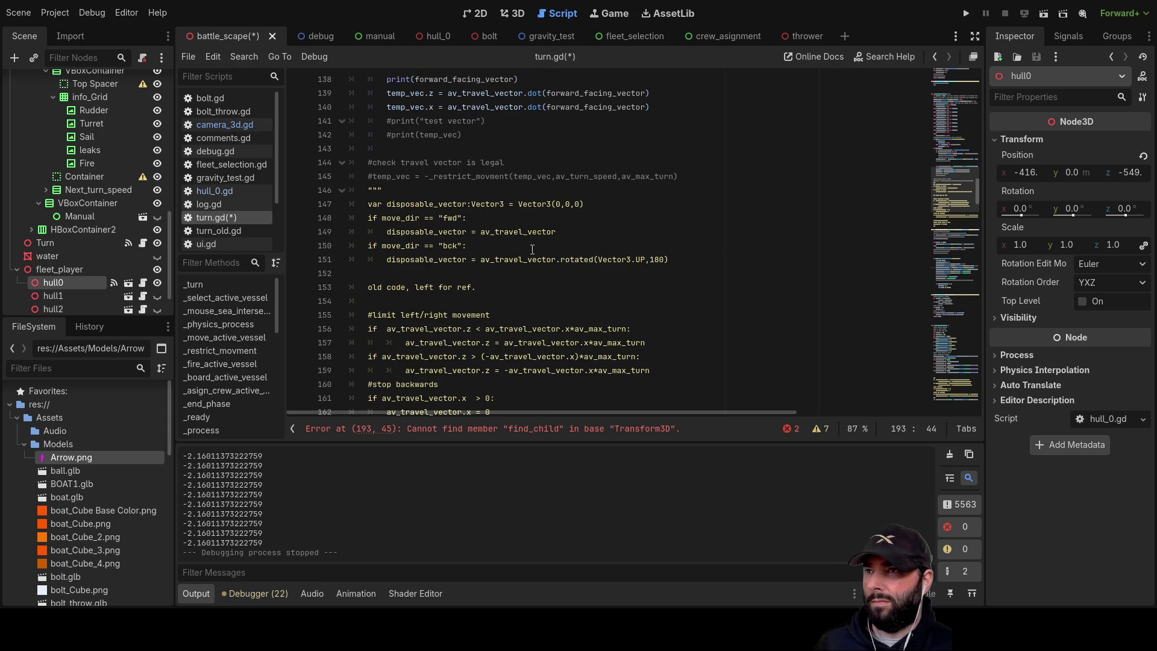
# - Replace transform with transform.origin on line 193 of turn.gd
pyautogui.scroll(3, 532, 250)
pyautogui.scroll(3, 502, 236)
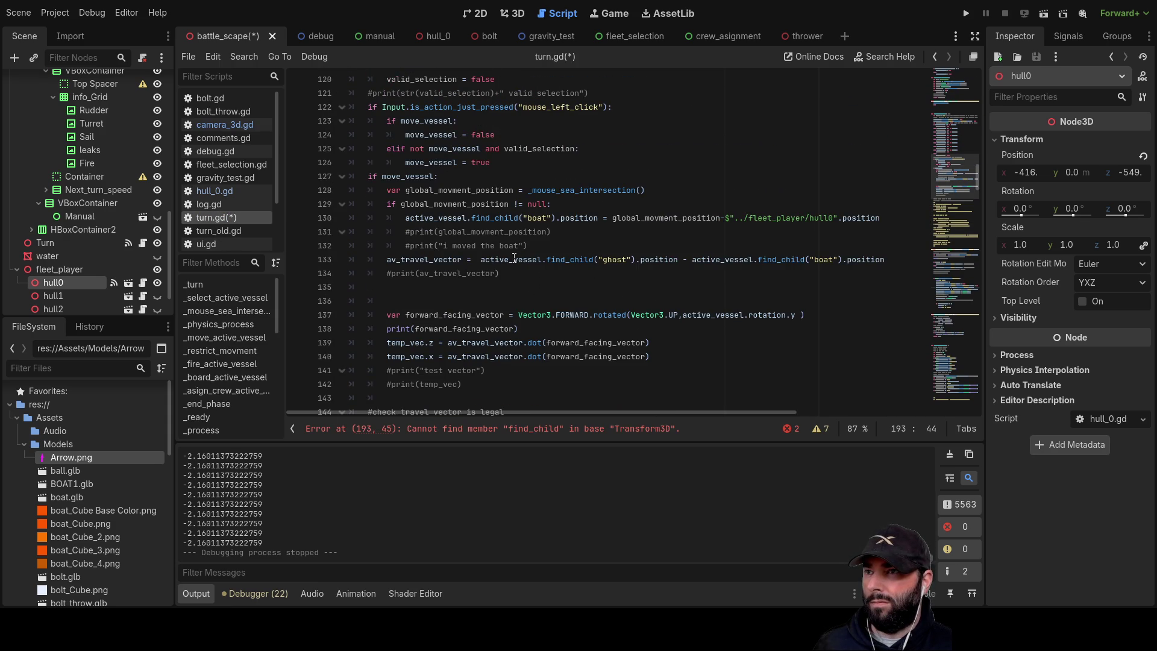
pyautogui.scroll(-15, 515, 258)
pyautogui.scroll(-2, 515, 294)
pyautogui.click(516, 300)
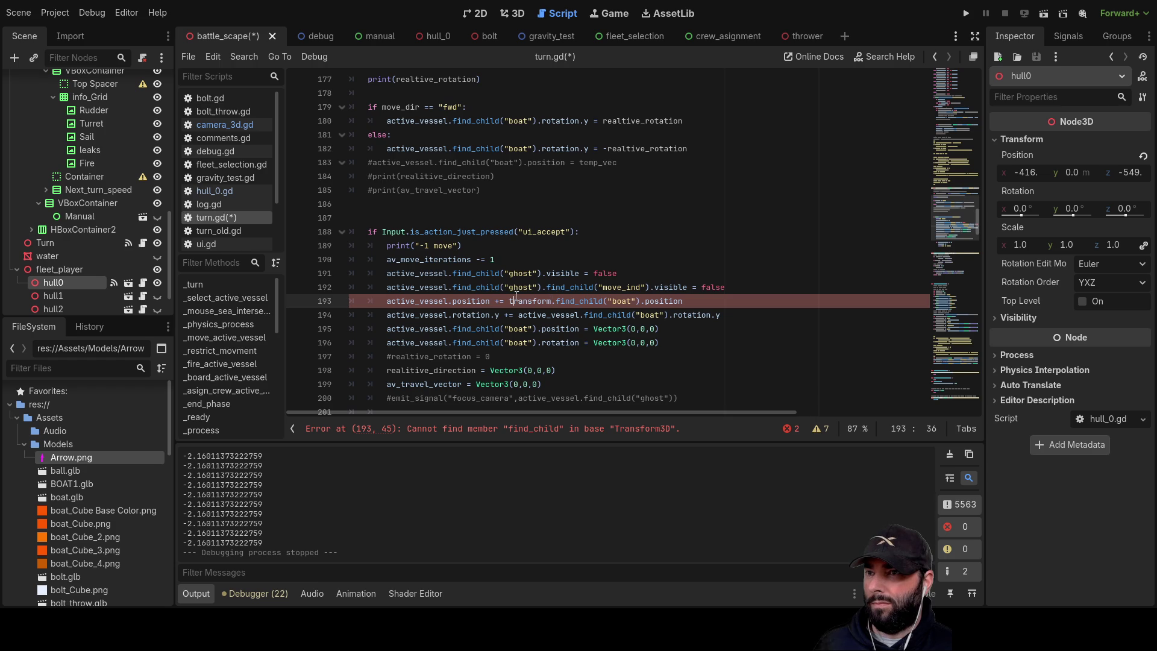
pyautogui.doubleClick(526, 300)
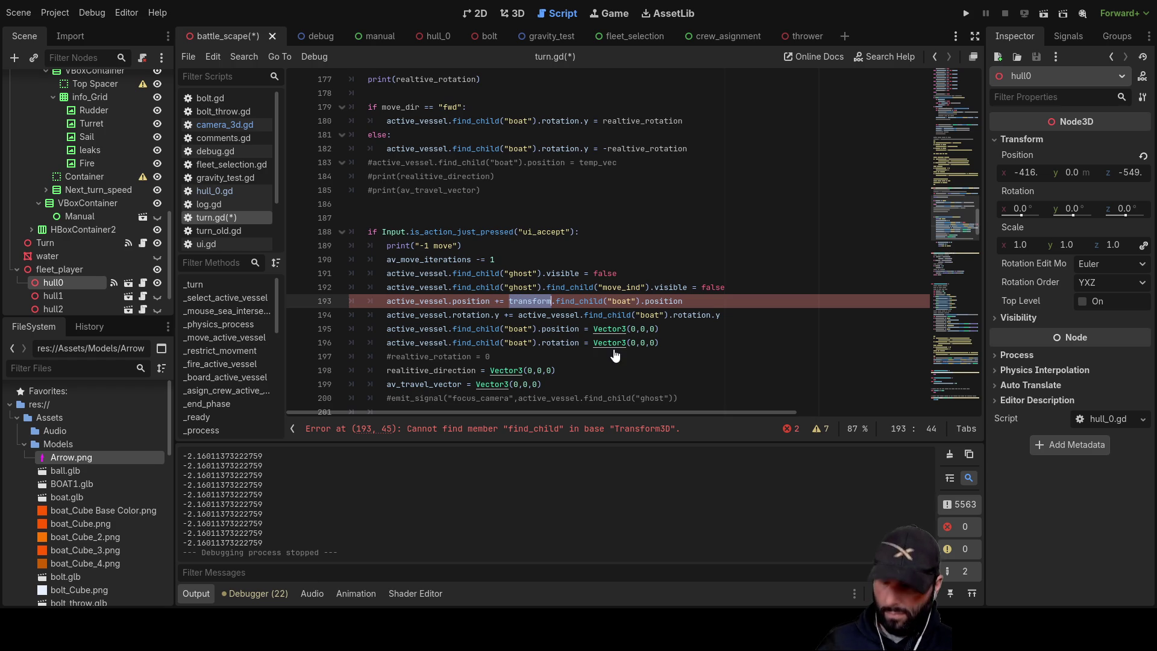
pyautogui.write('transform.origin .')
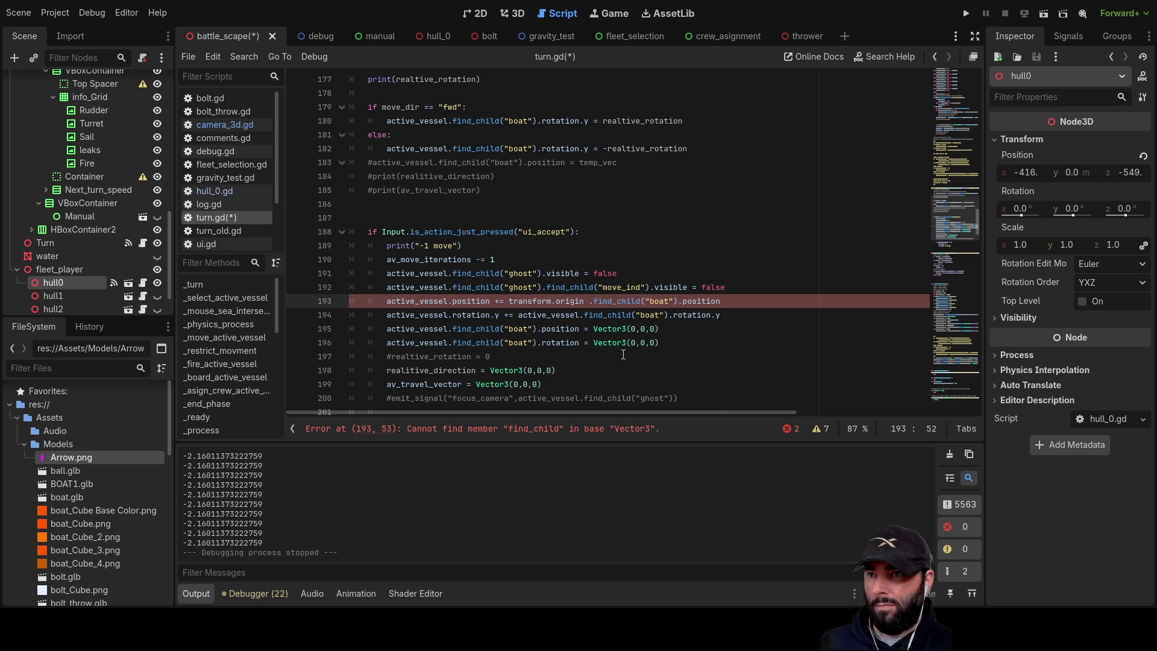
# - Copy active_vessel from line 194 and paste it before .find_child on line 193
pyautogui.doubleClick(564, 317)
pyautogui.hotkey('ctrl', 'c')
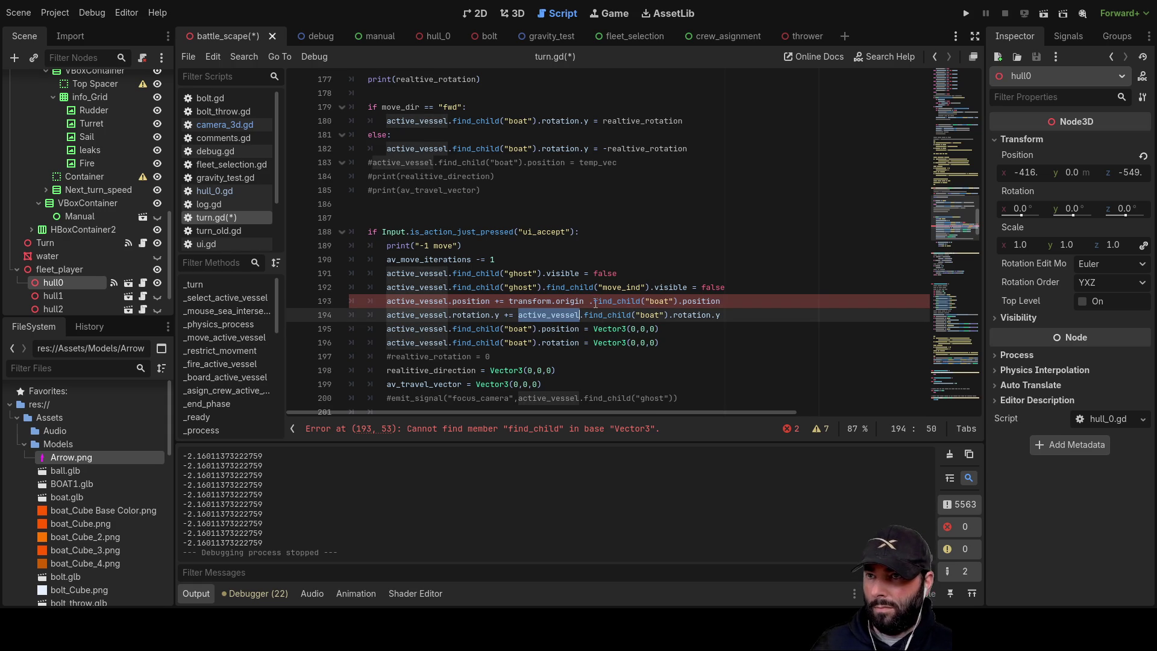
pyautogui.click(594, 301)
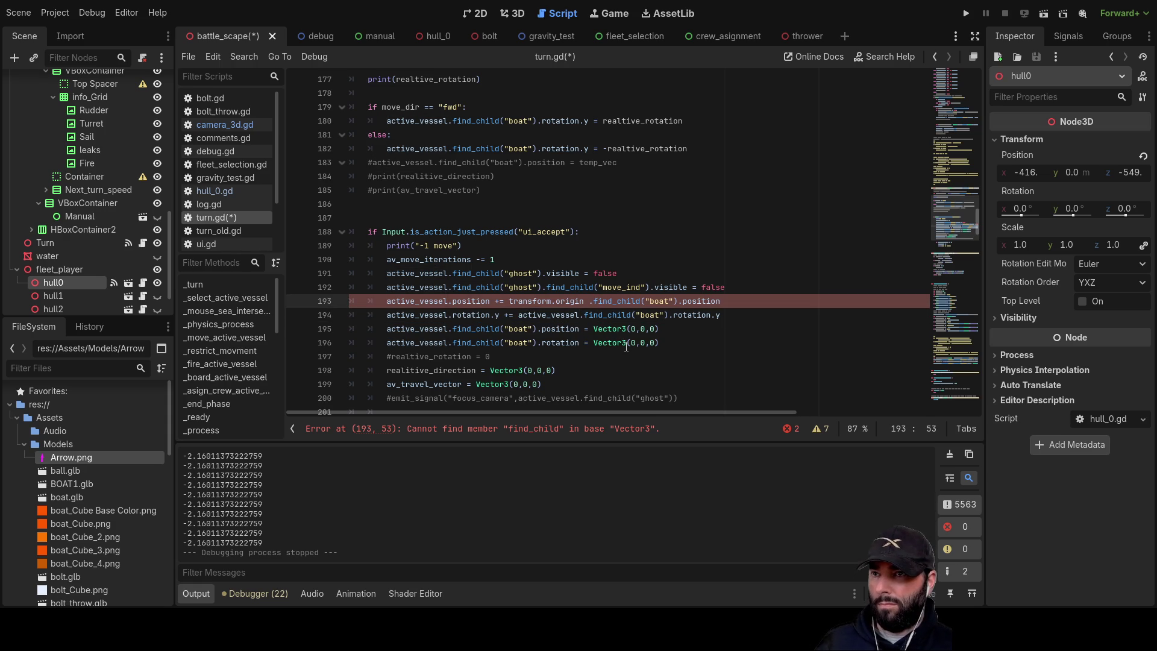
pyautogui.hotkey('ctrl', 'v')
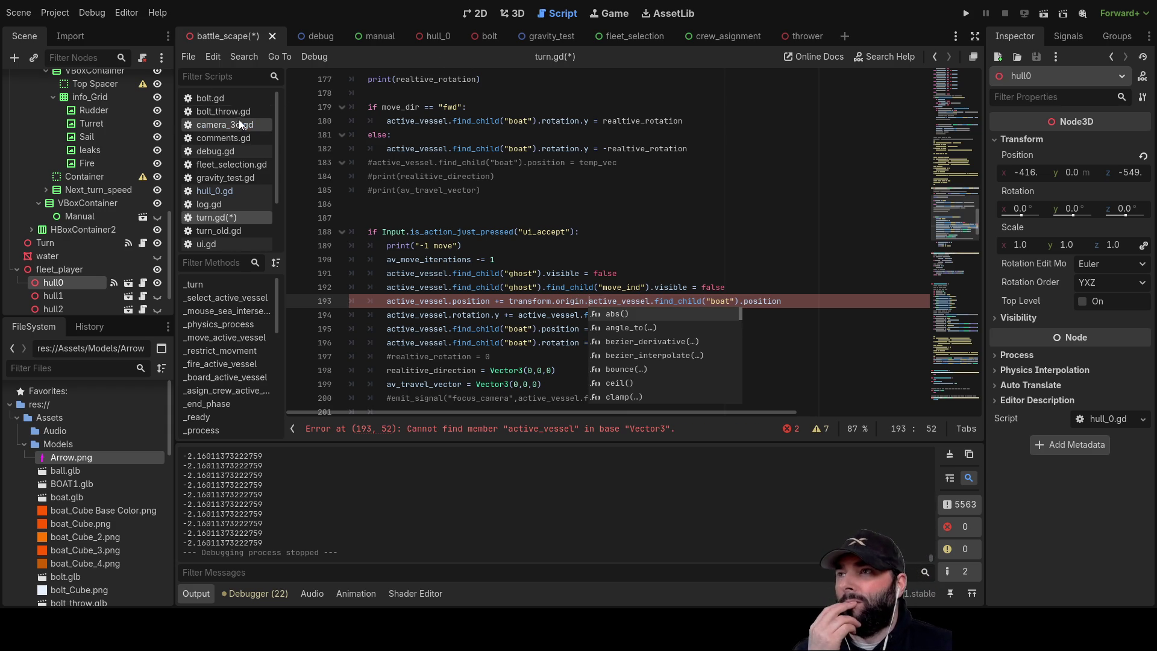
pyautogui.click(239, 124)
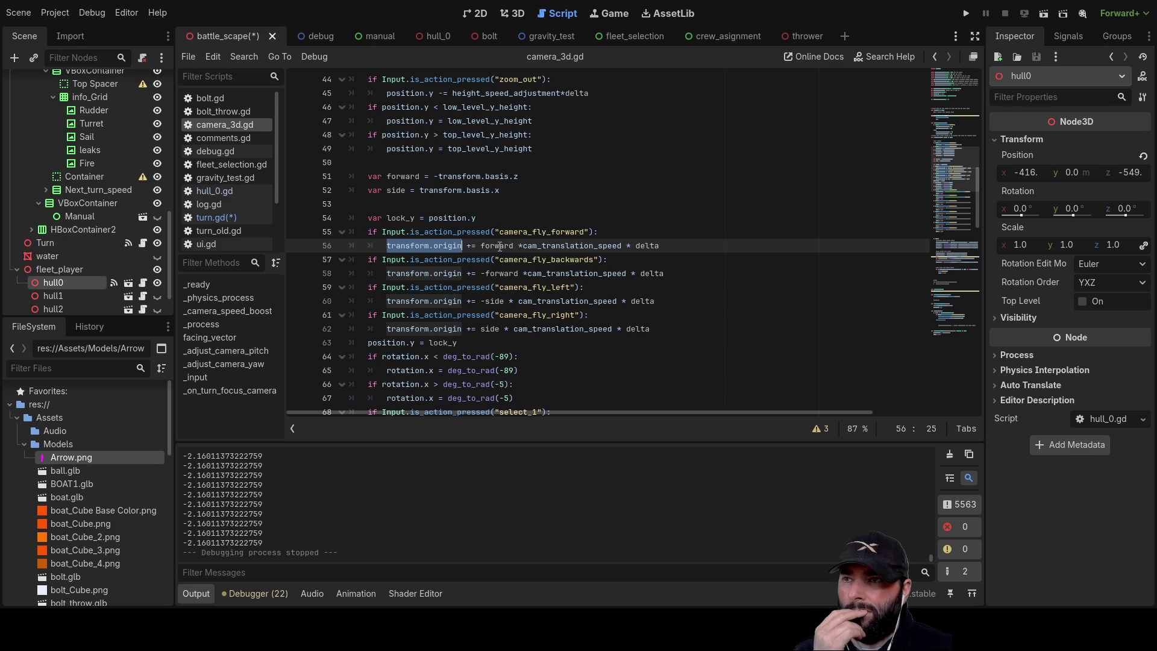
# - Select forward and the forward/side vector lines 51–52 in camera_3d.gd, then return to turn.gd
pyautogui.doubleClick(500, 246)
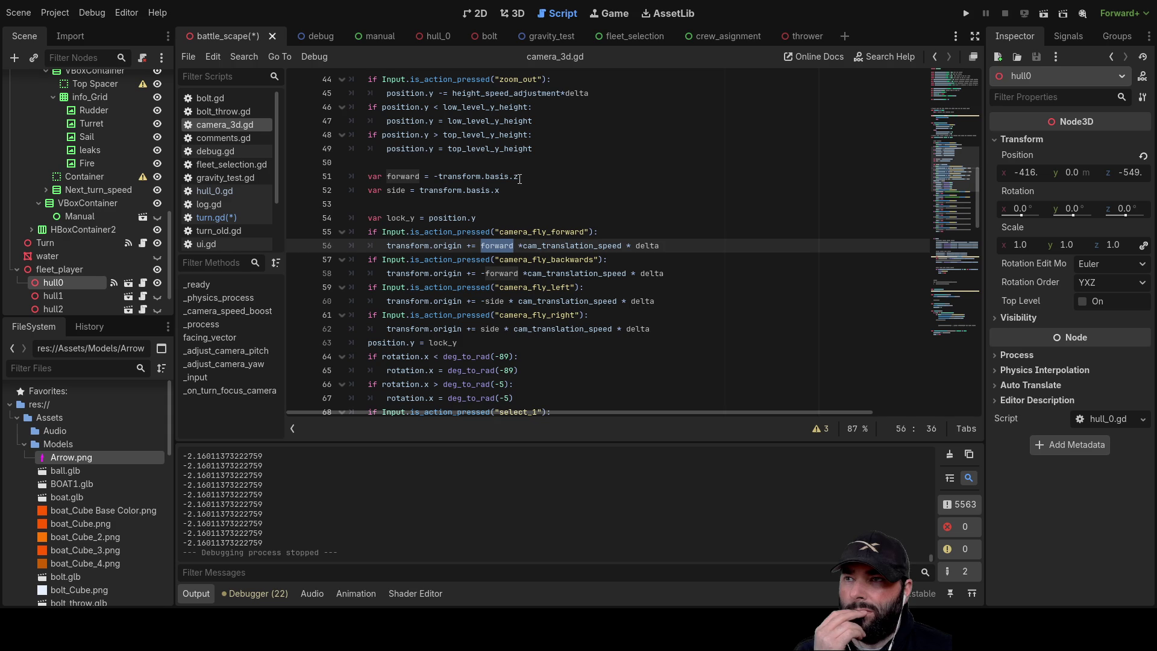
pyautogui.moveTo(497, 192); pyautogui.dragTo(352, 176)
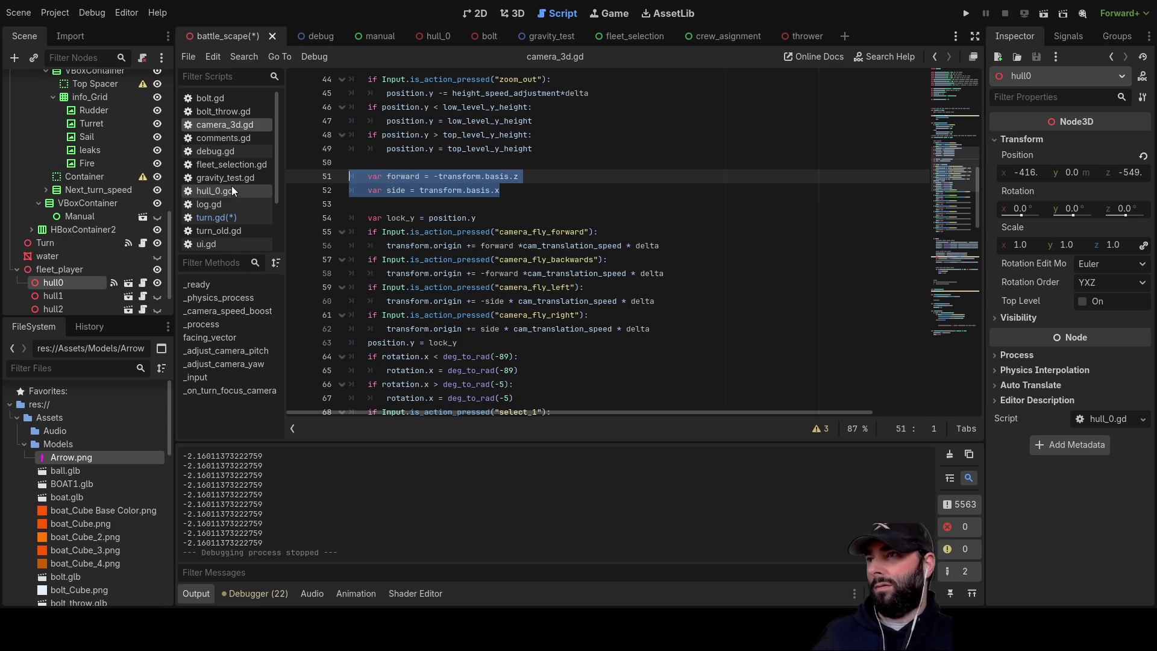
pyautogui.click(212, 221)
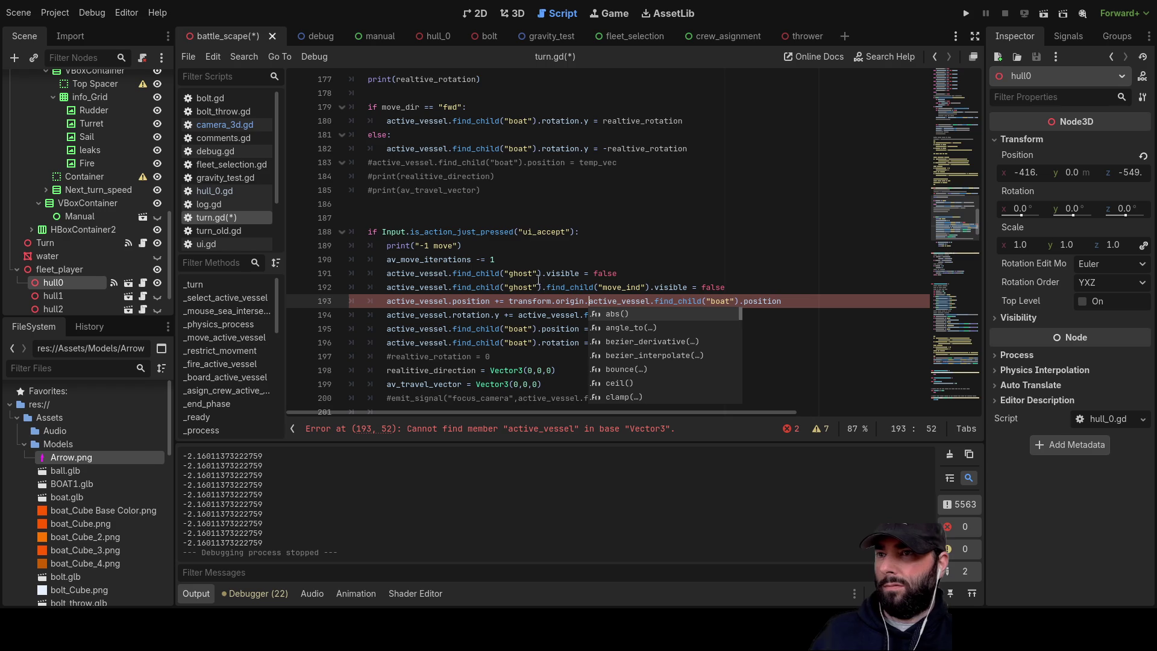
# - Add 'var forward = -transform.basis.z' and 'var side = transform.basis.x' at line 193 of turn.gd, then copy camera_3d.gd's forward-movement line
pyautogui.click(388, 301)
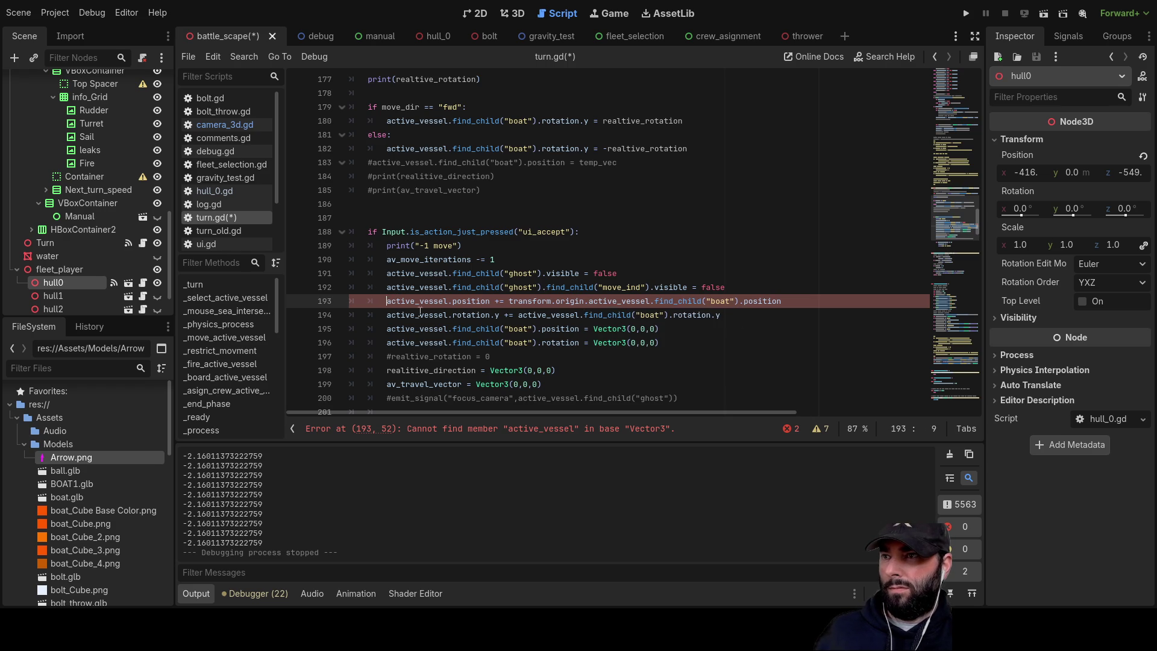
pyautogui.hotkey('ctrl', 'shift', 'Return')
pyautogui.hotkey('ctrl', 'shift', 'Return')
pyautogui.hotkey('ctrl', 'shift', 'Return')
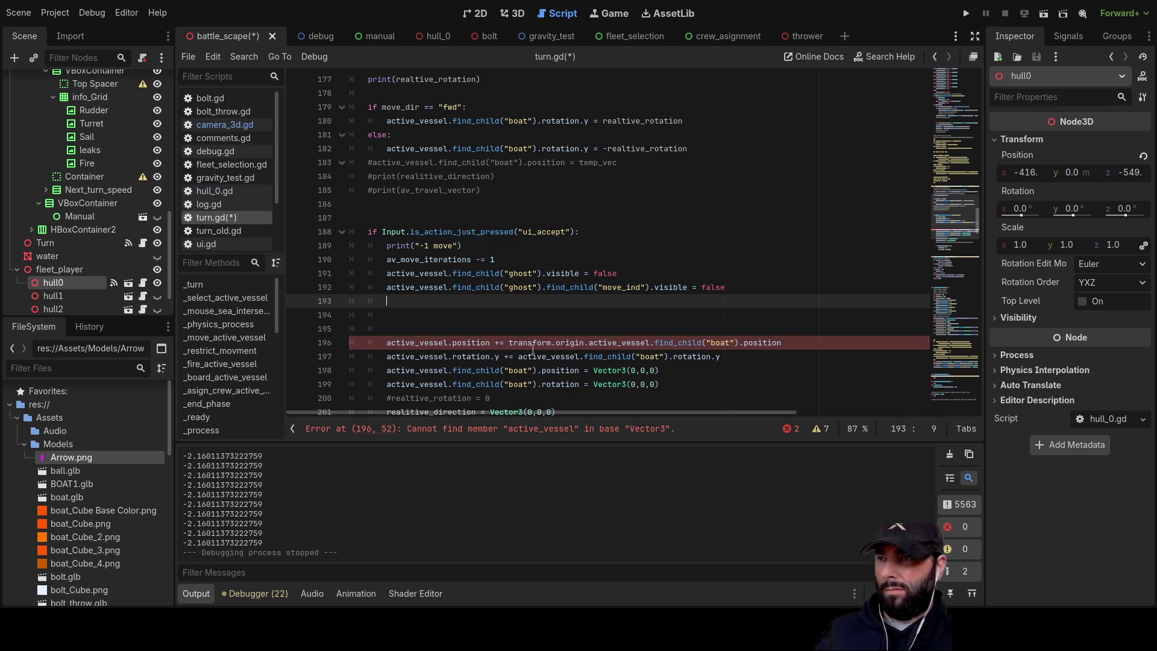
pyautogui.write('var forward = -transform.basis.z \tvar side = transform.basis.x')
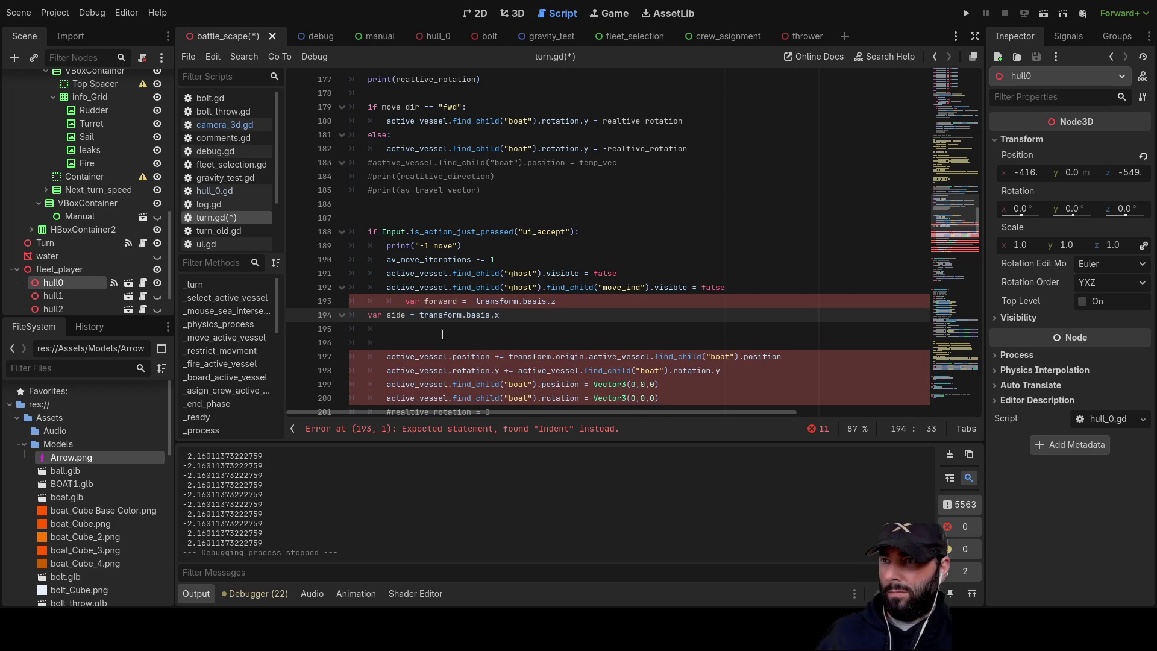
pyautogui.click(384, 300)
pyautogui.press('BackSpace')
pyautogui.press('Down')
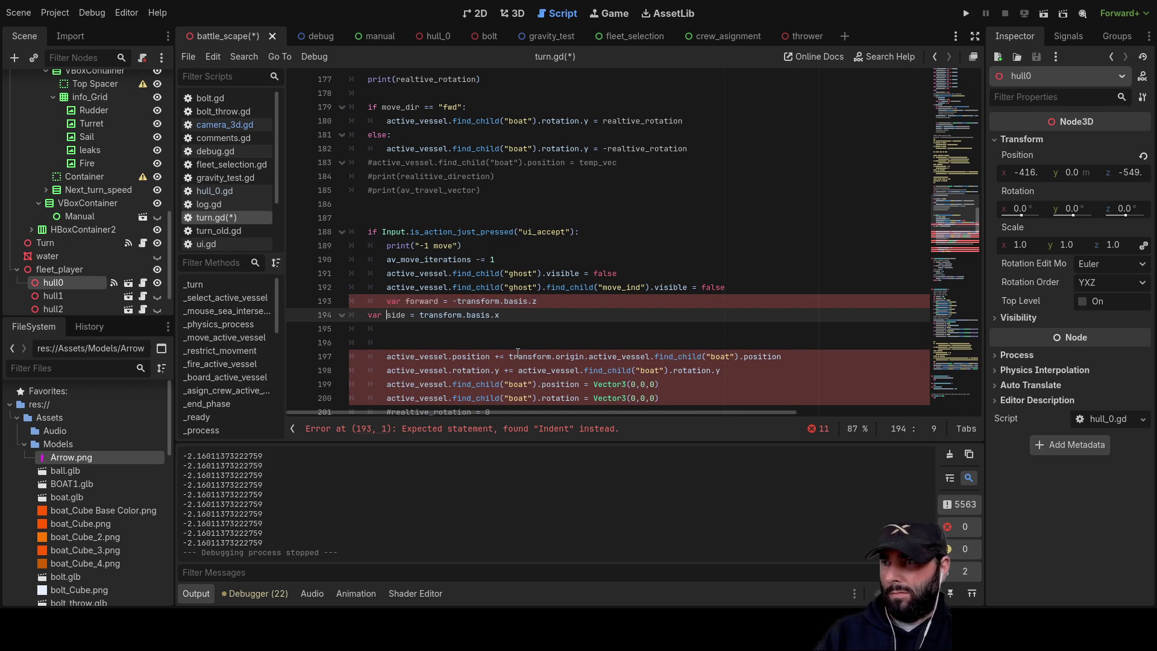
pyautogui.press('Tab')
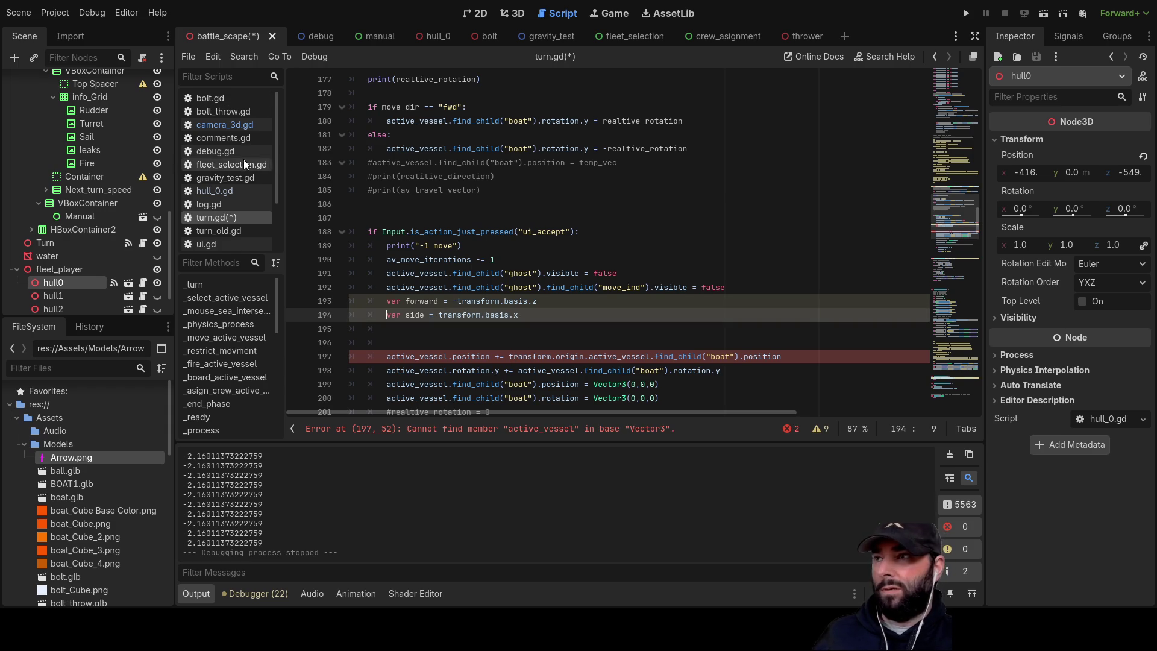
pyautogui.click(231, 126)
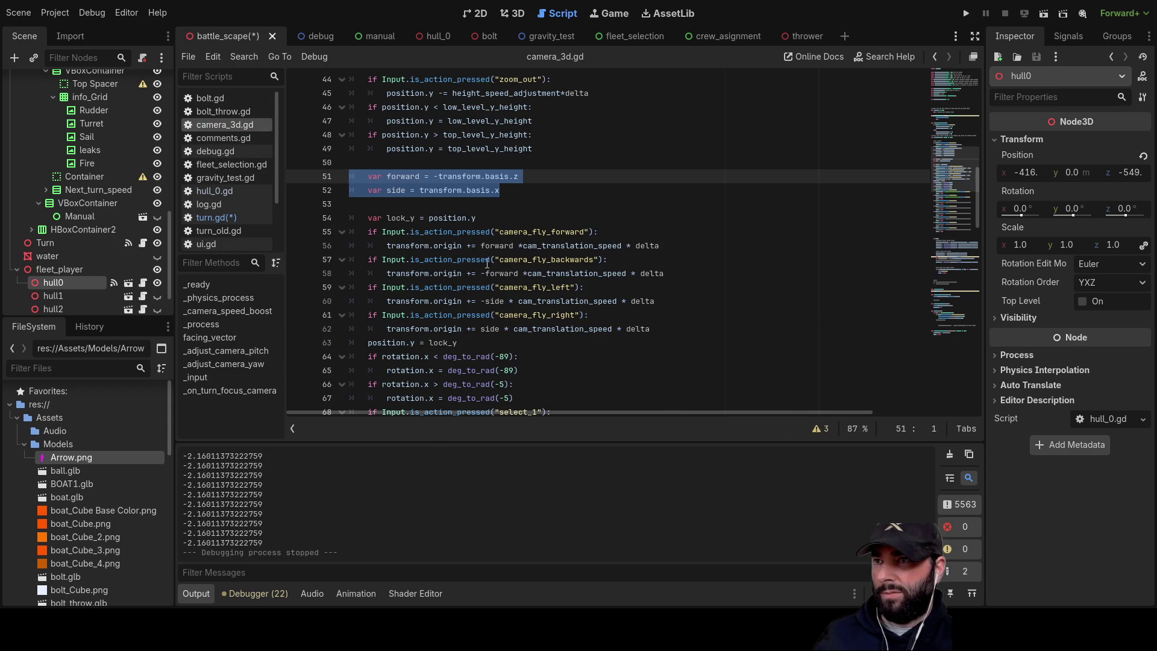
pyautogui.moveTo(388, 246)
pyautogui.mouseDown()
pyautogui.moveTo(606, 260)
pyautogui.moveTo(672, 247)
pyautogui.mouseUp()
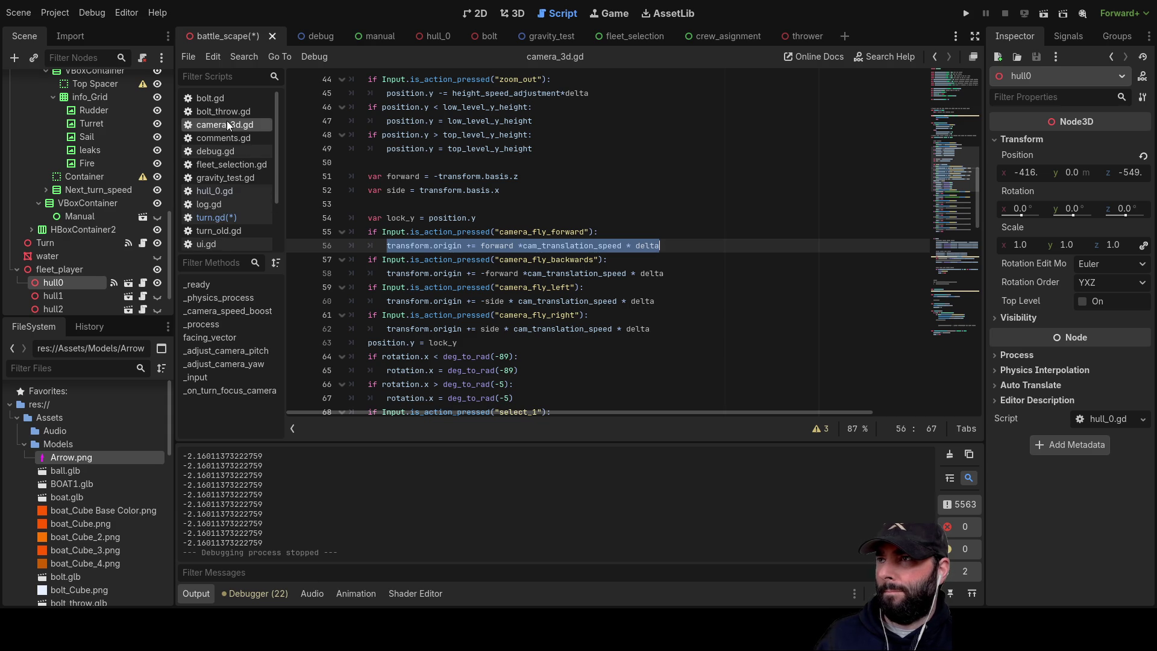
# - Paste 'transform.origin += forward * cam_translation_speed * delta' onto line 195 of turn.gd
pyautogui.click(223, 218)
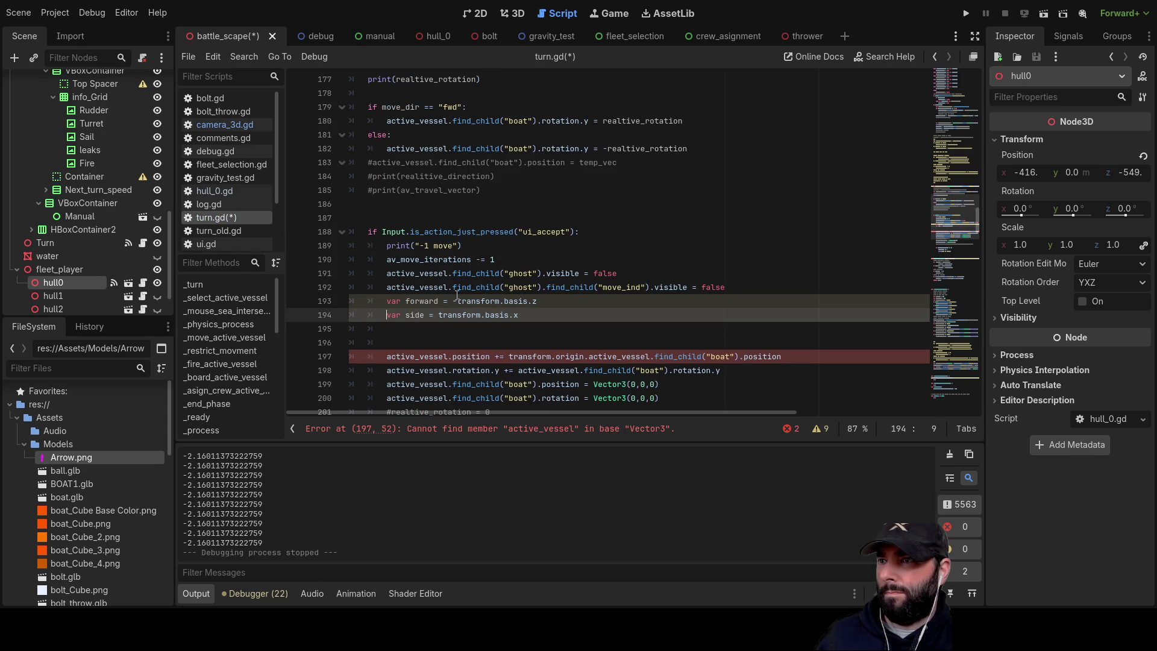
pyautogui.click(395, 328)
pyautogui.write('transform.origin += forward *cam_translation_speed * delta')
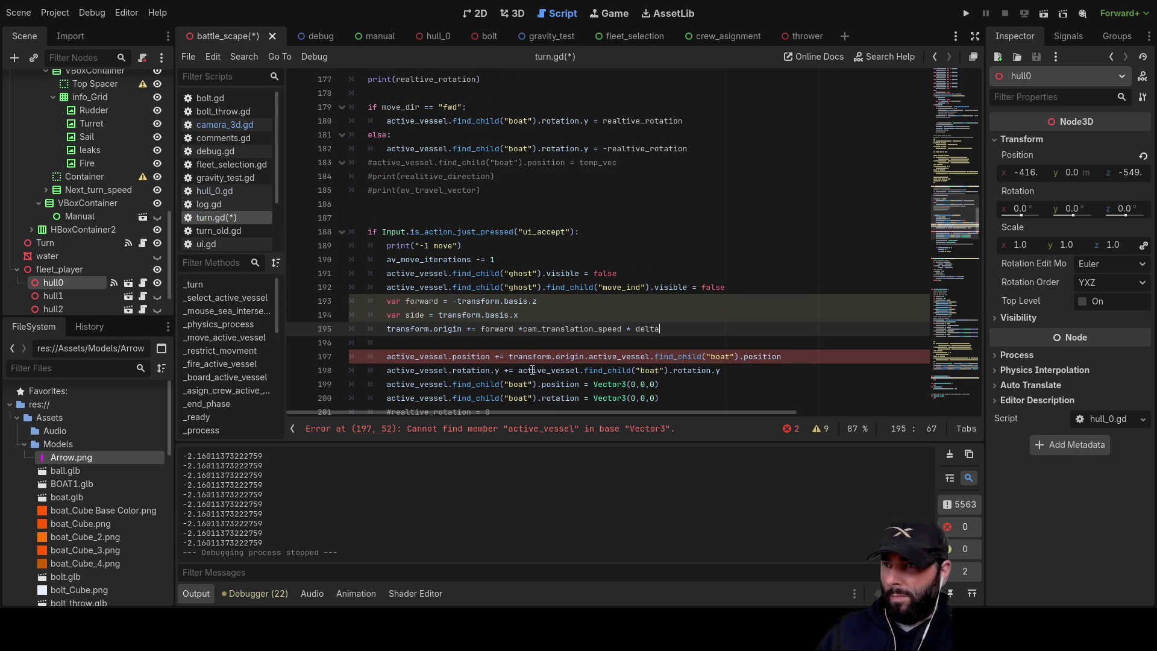
pyautogui.doubleClick(500, 330)
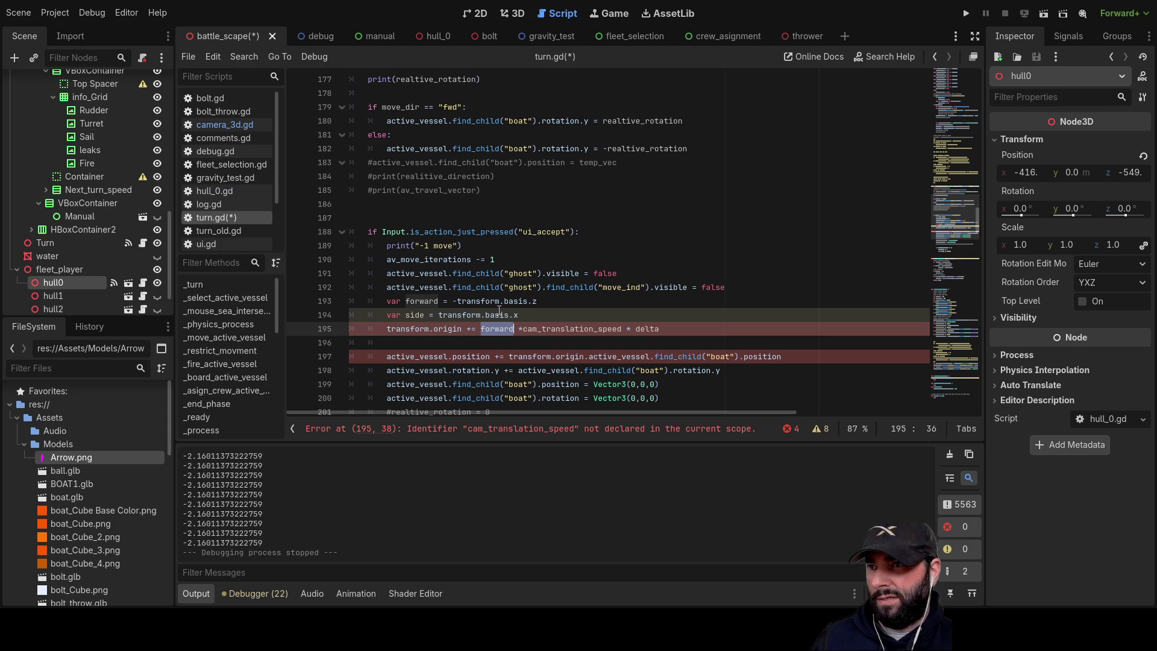
pyautogui.moveTo(660, 329); pyautogui.dragTo(522, 329)
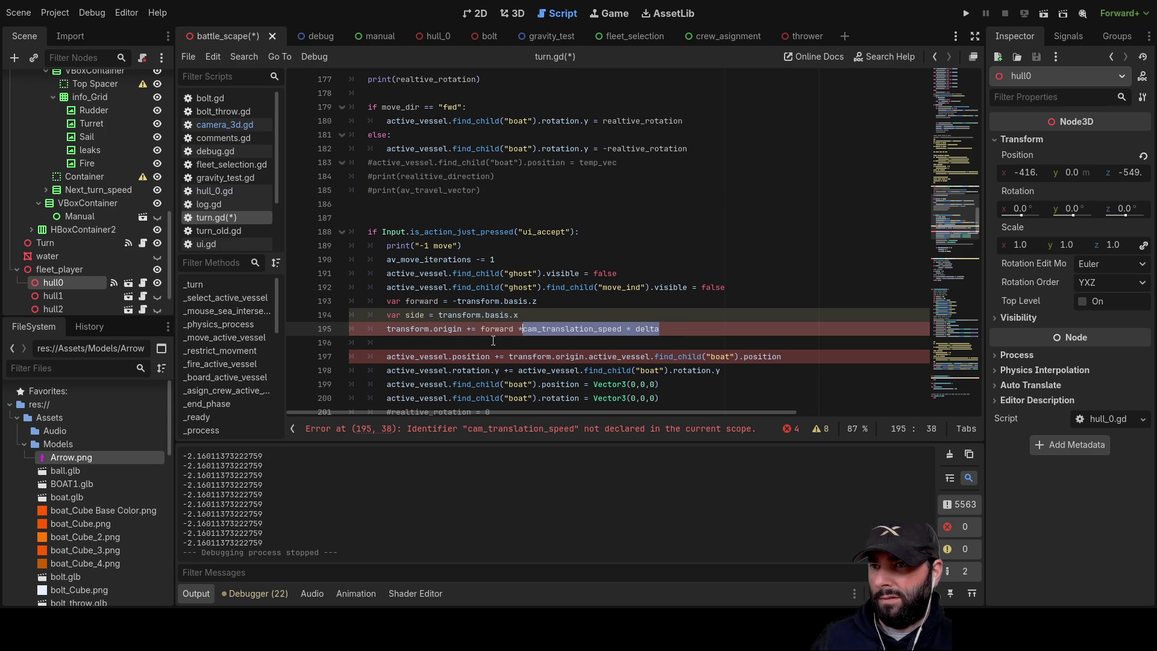
pyautogui.scroll(-2, 493, 341)
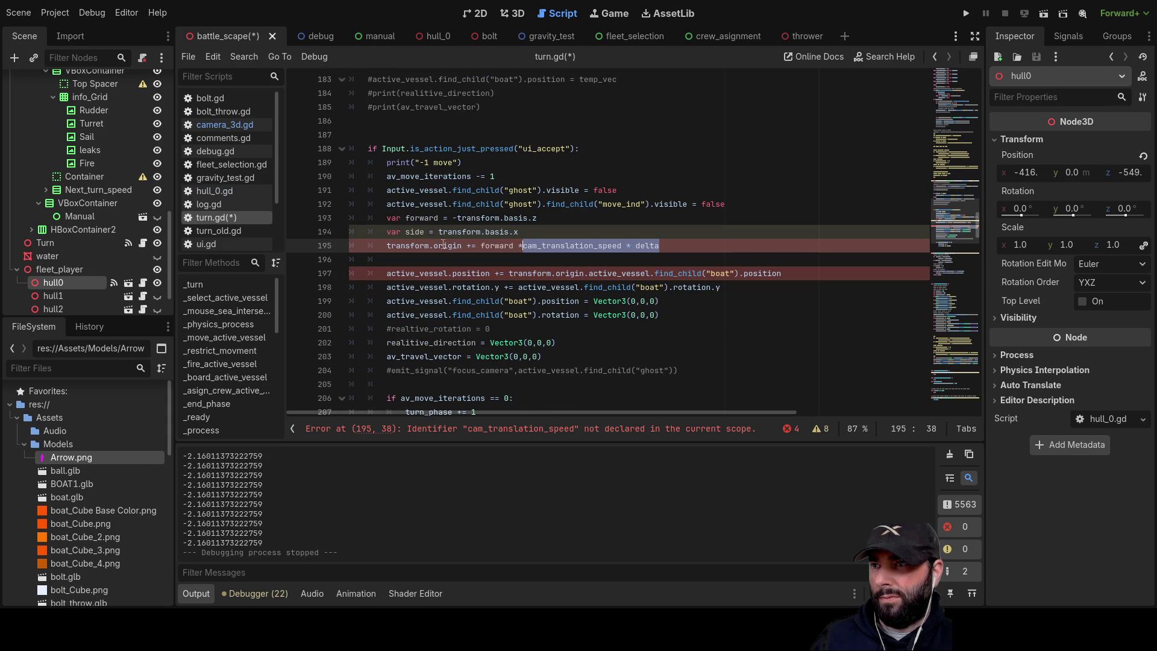
pyautogui.scroll(1, 459, 236)
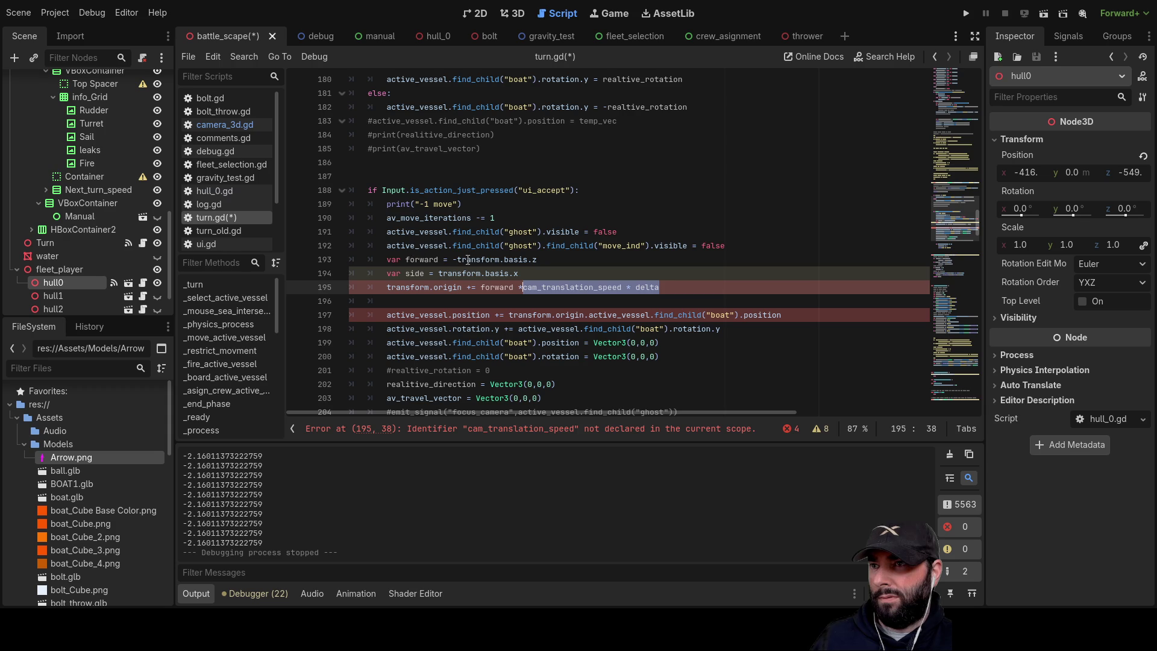
pyautogui.moveTo(458, 259); pyautogui.dragTo(530, 259)
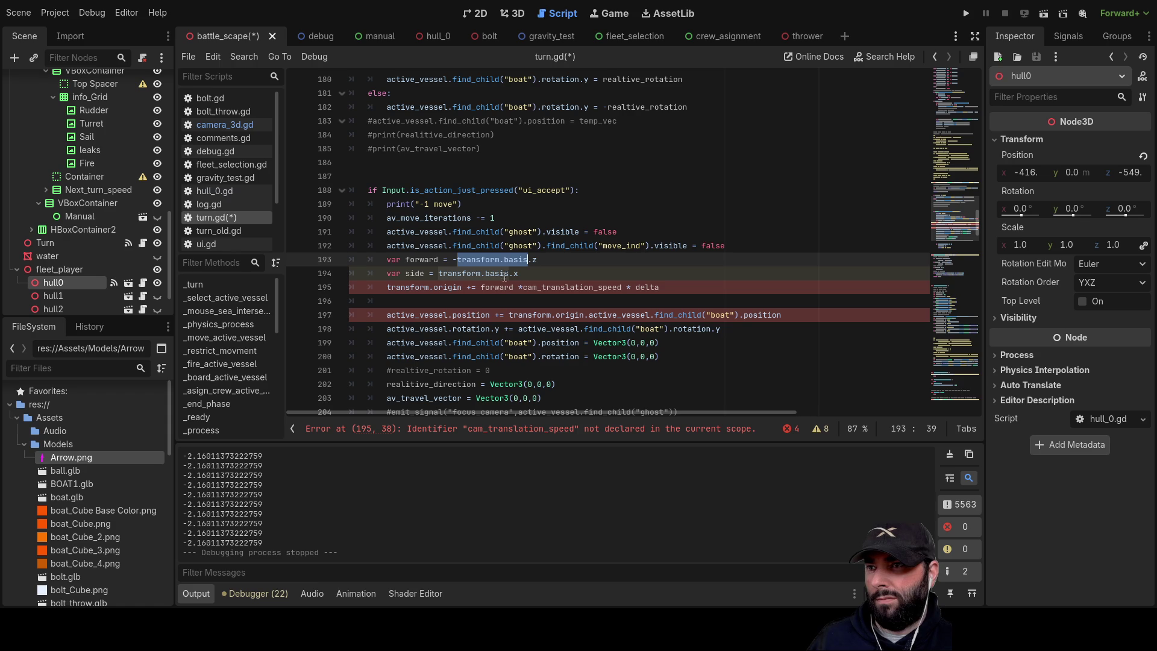
# - Replace 'cam_translation_speed * delta' with active_vessel.find_child("boat").position.x in the forward movement line
pyautogui.click(404, 259)
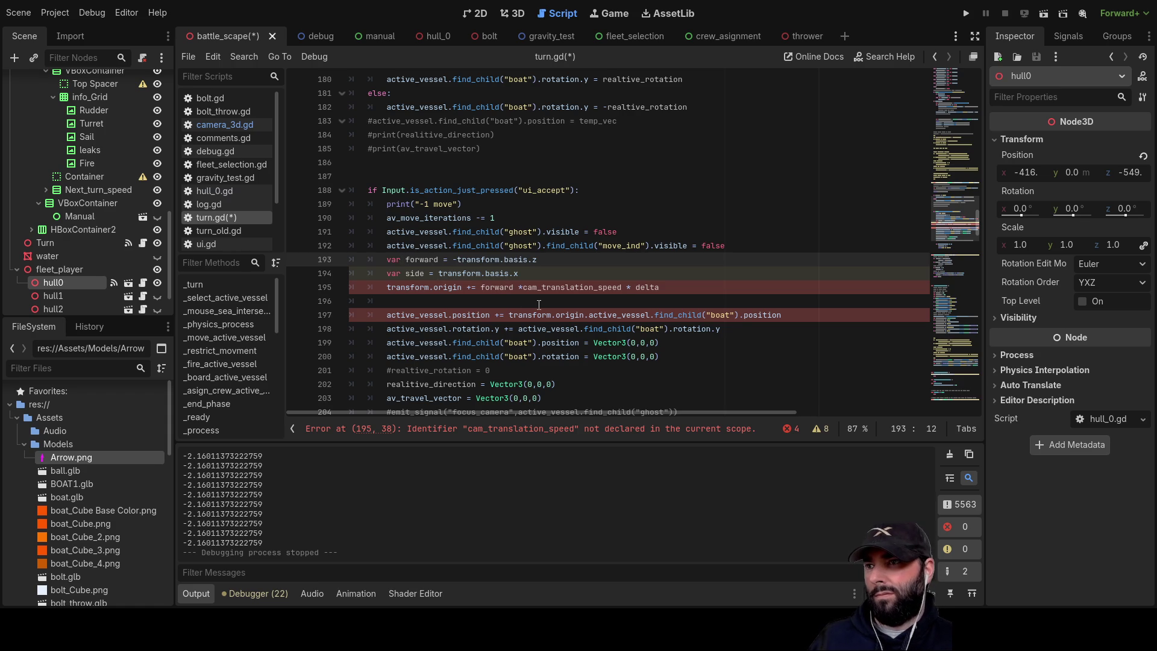
pyautogui.press('Down')
pyautogui.press('Down')
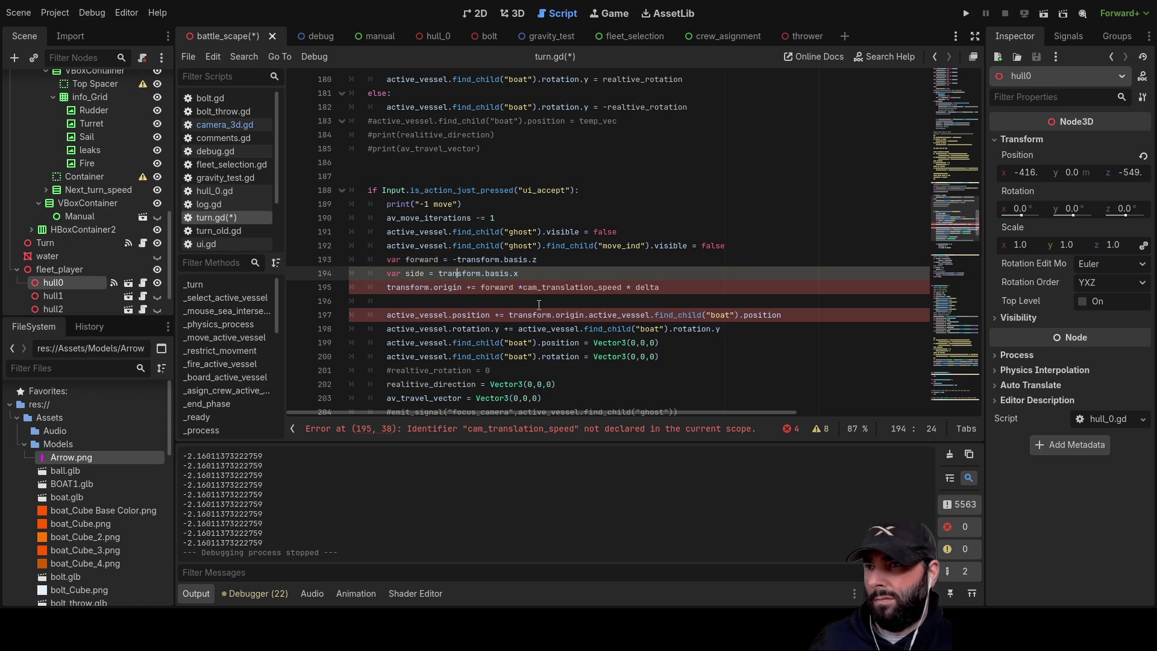
pyautogui.press('Right')
pyautogui.press('Right')
pyautogui.press('Right')
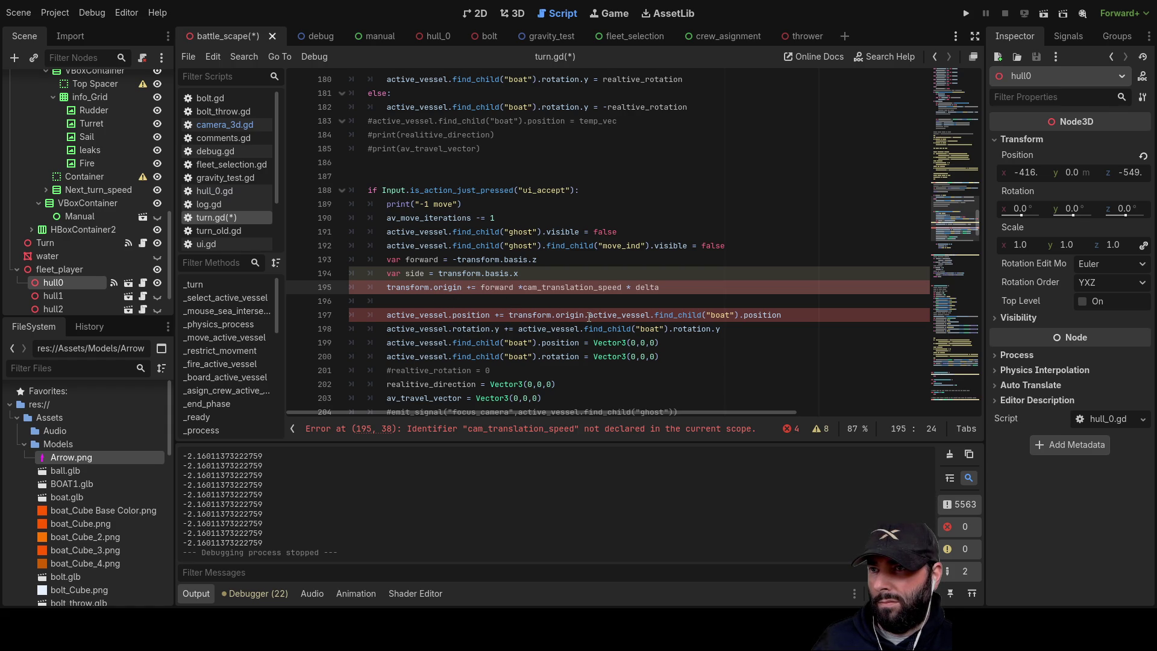
pyautogui.moveTo(589, 317)
pyautogui.mouseDown()
pyautogui.moveTo(748, 318)
pyautogui.moveTo(724, 330)
pyautogui.moveTo(792, 320)
pyautogui.moveTo(783, 321)
pyautogui.mouseUp()
pyautogui.hotkey('ctrl', 'c')
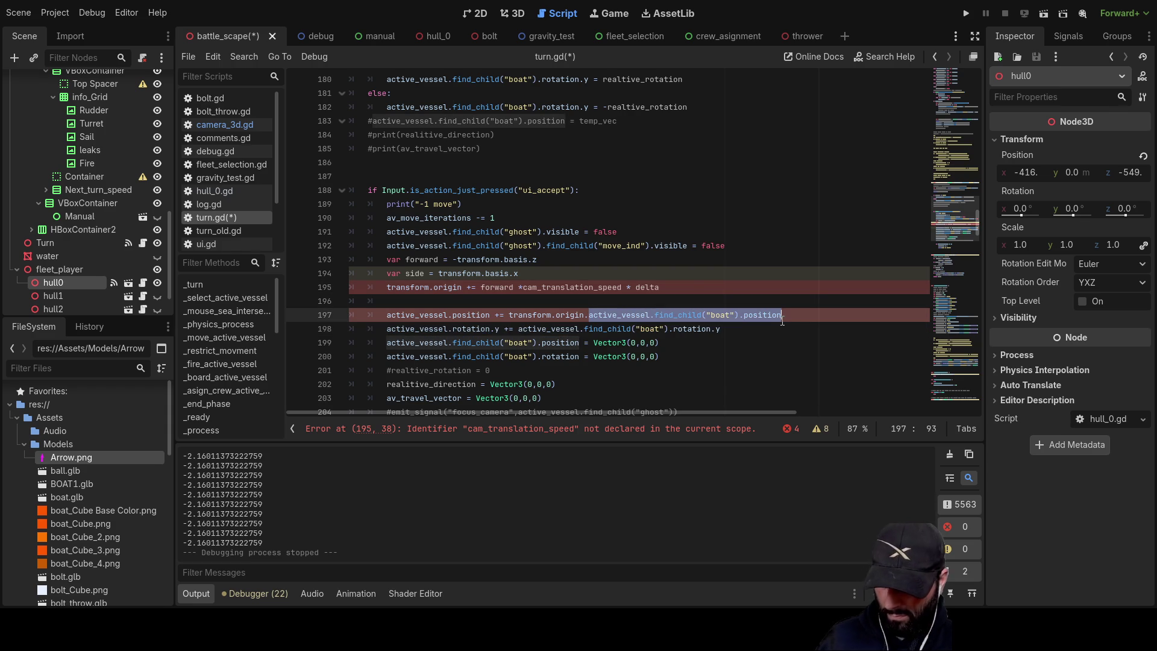
pyautogui.moveTo(660, 288); pyautogui.dragTo(522, 288)
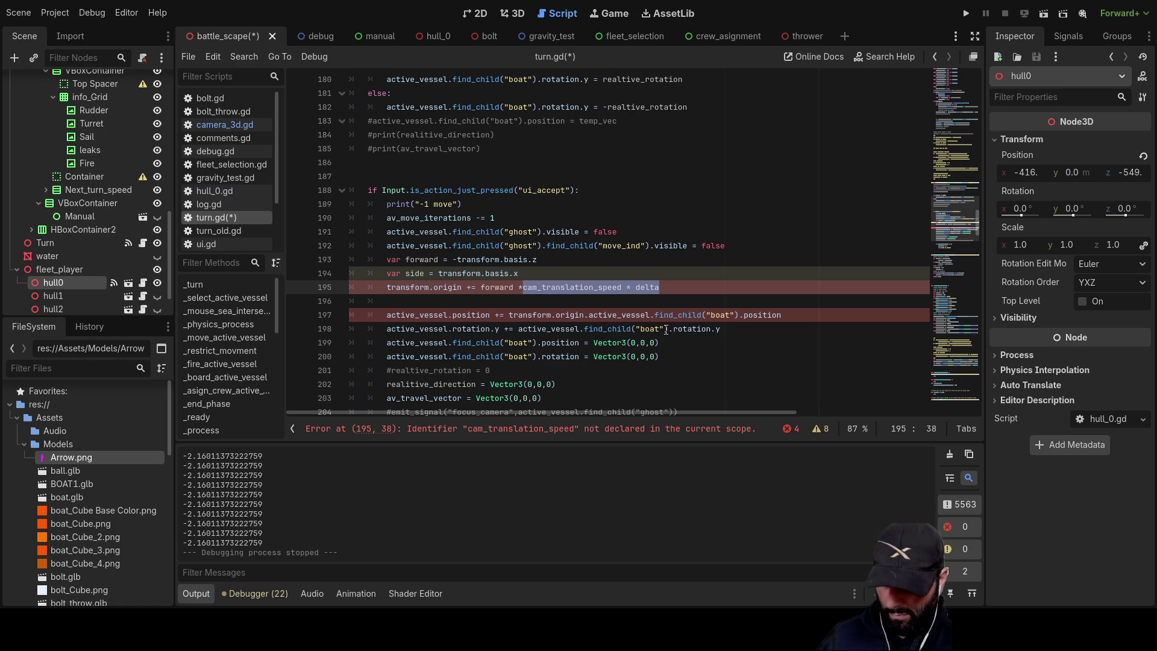
pyautogui.hotkey('ctrl', 'v')
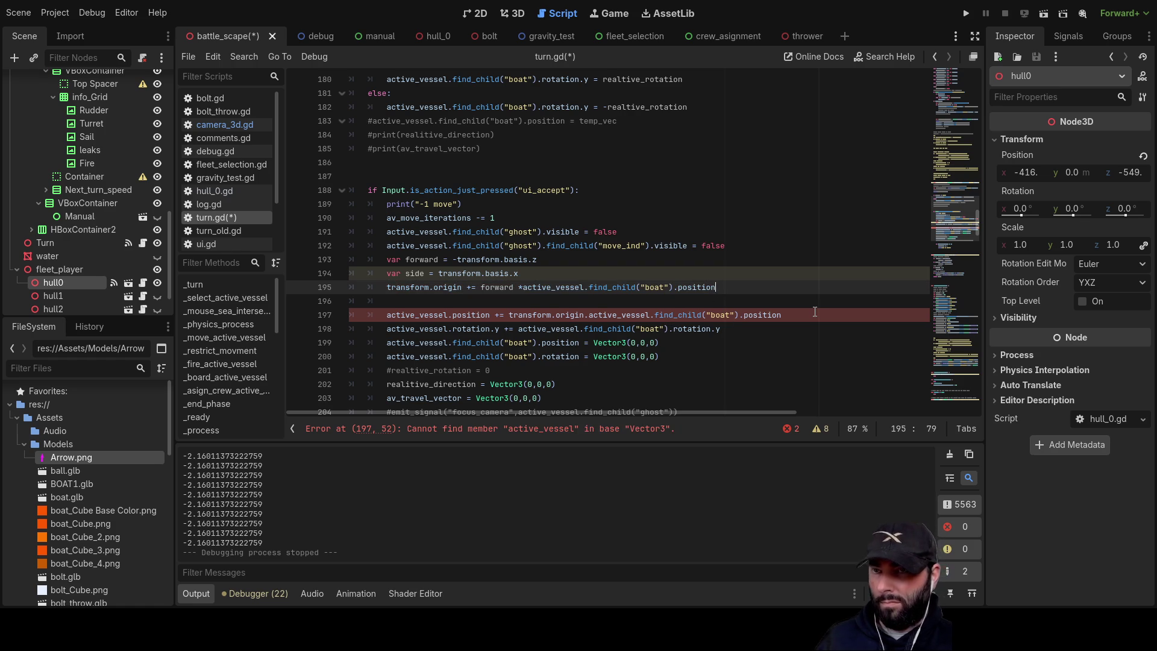
pyautogui.write('.x')
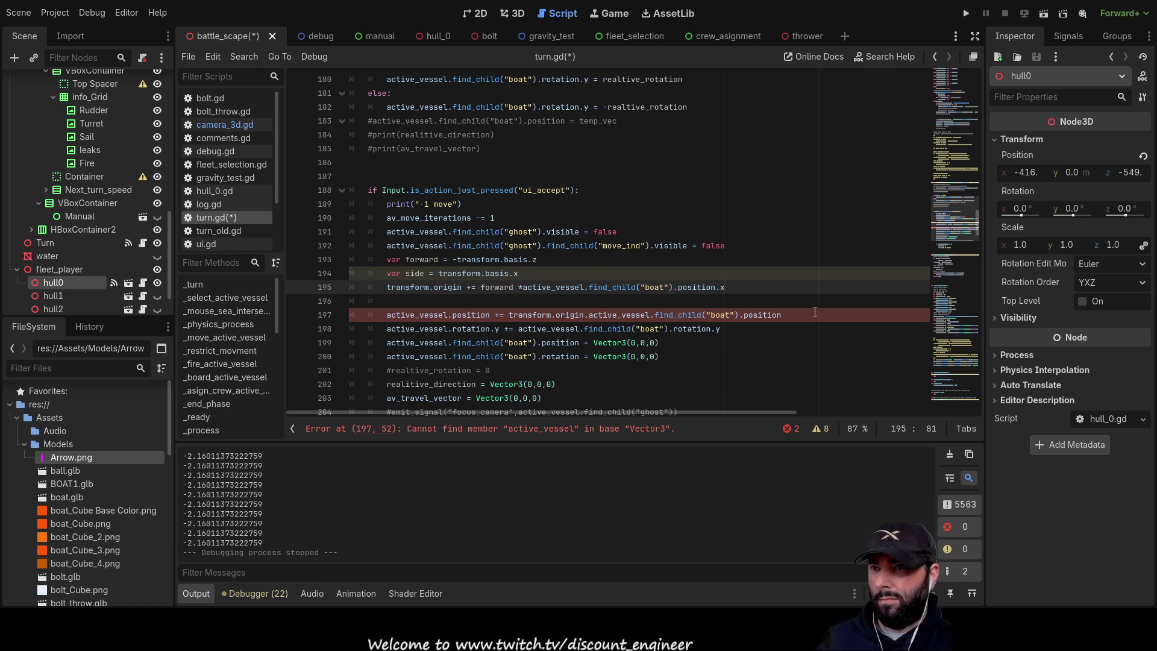
# - Add a matching movement line that offsets transform.origin along side by the boat's position.z
pyautogui.press('Down')
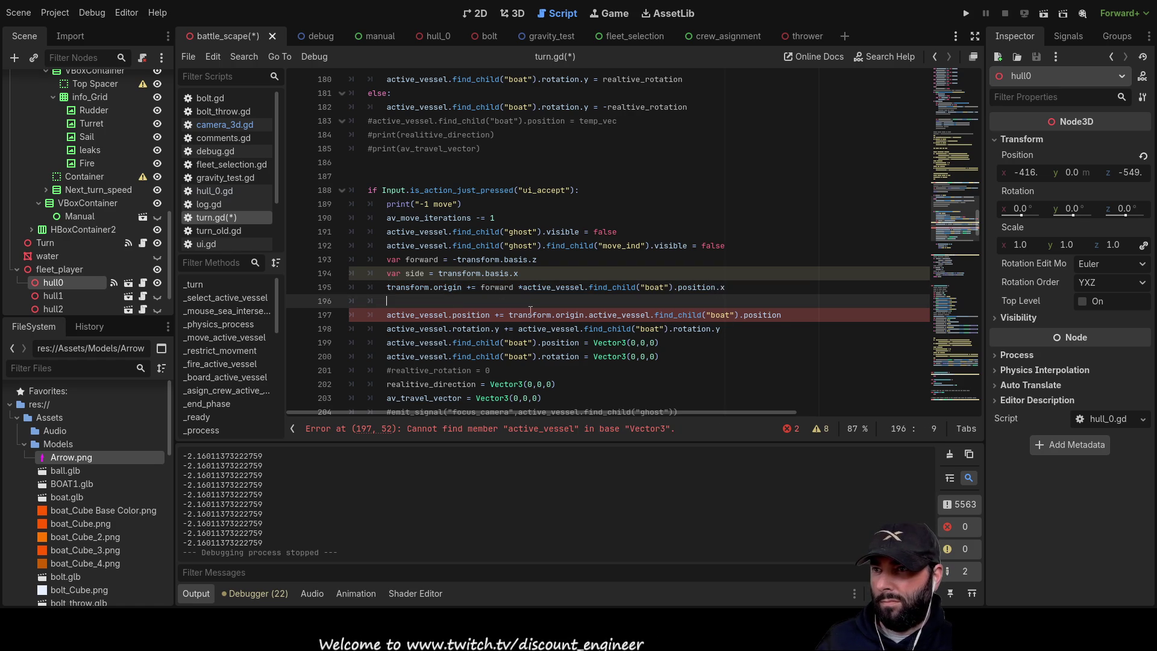
pyautogui.press('Return')
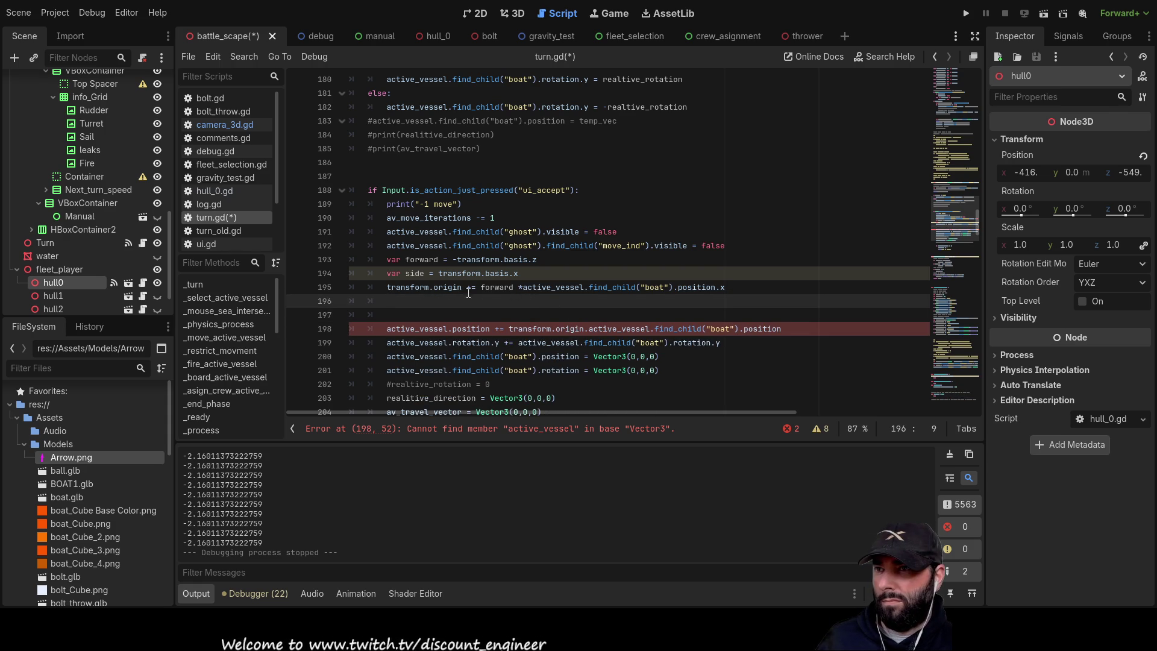
pyautogui.moveTo(389, 288); pyautogui.dragTo(679, 290)
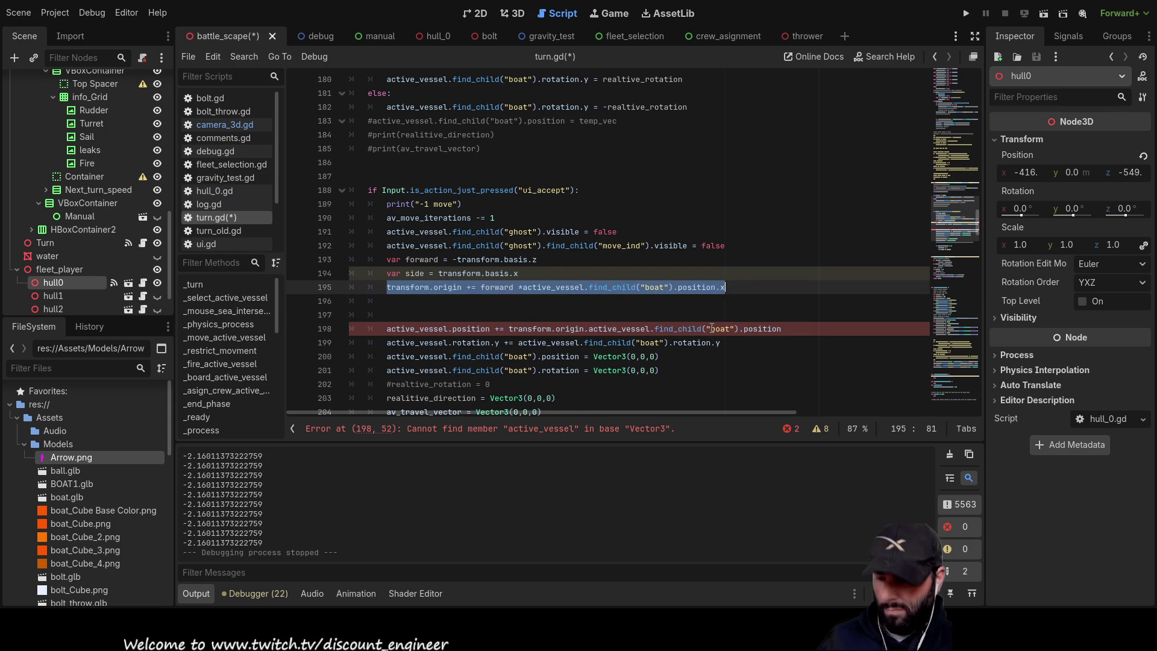
pyautogui.click(413, 297)
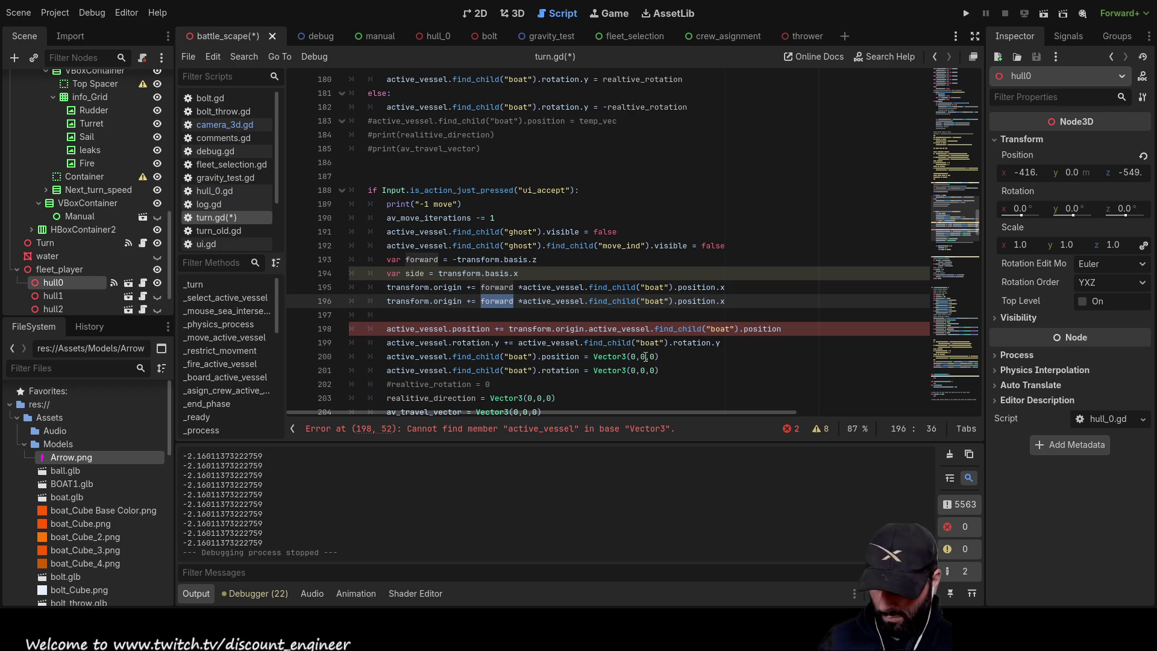
pyautogui.write('side')
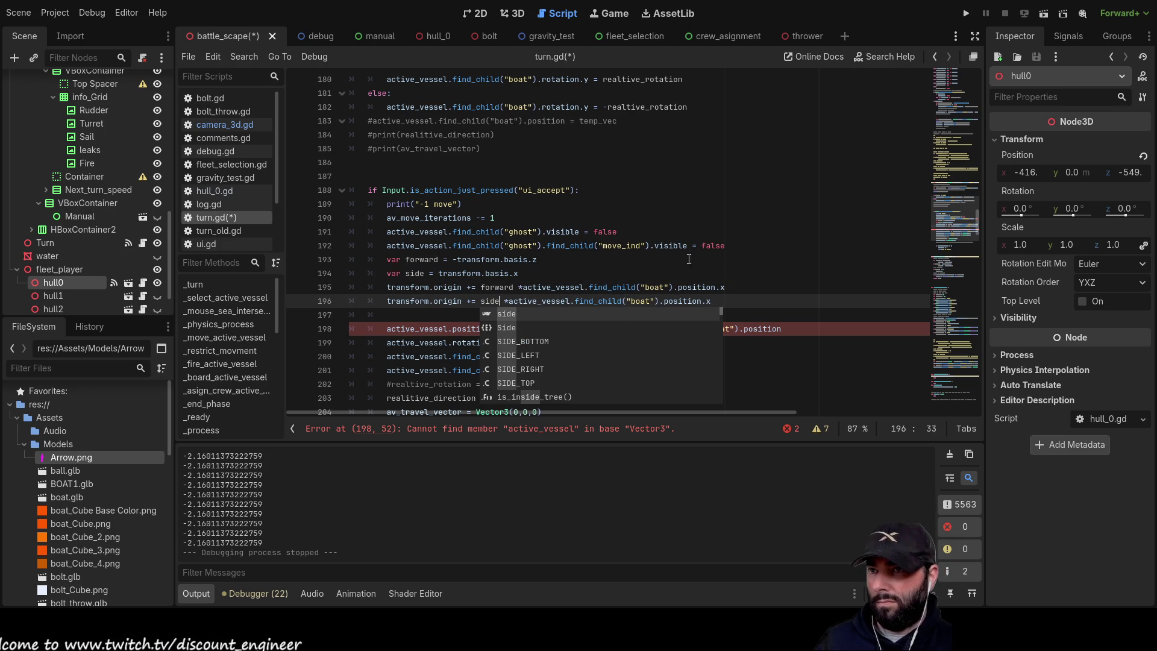
pyautogui.click(759, 262)
pyautogui.click(714, 301)
pyautogui.write('z')
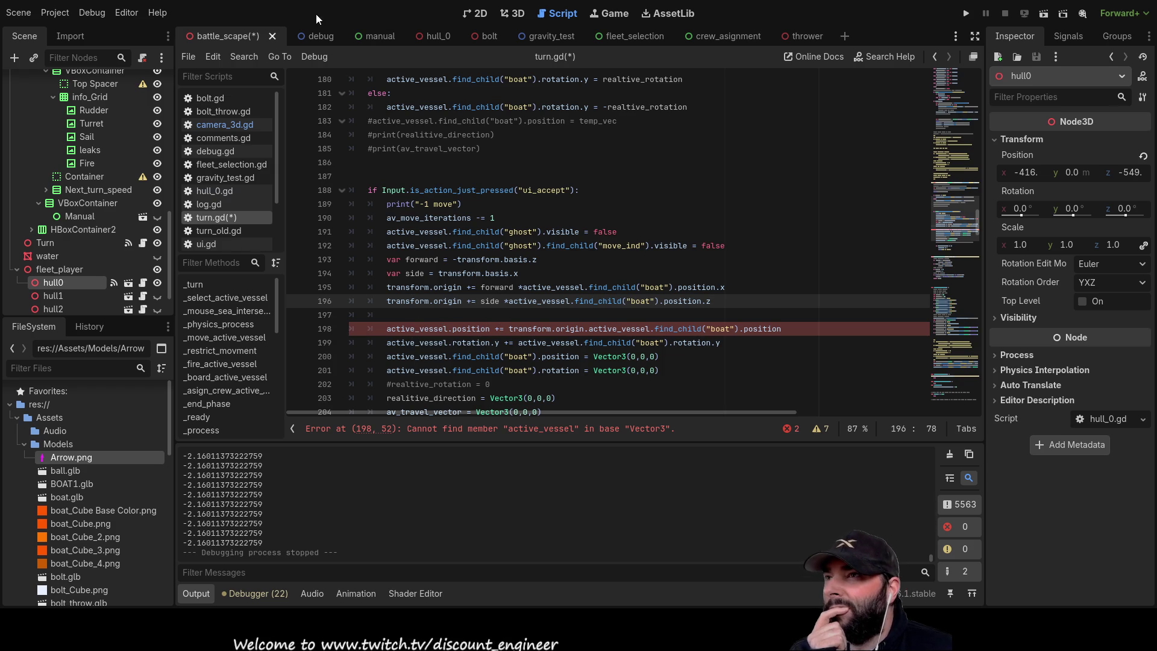
pyautogui.click(236, 127)
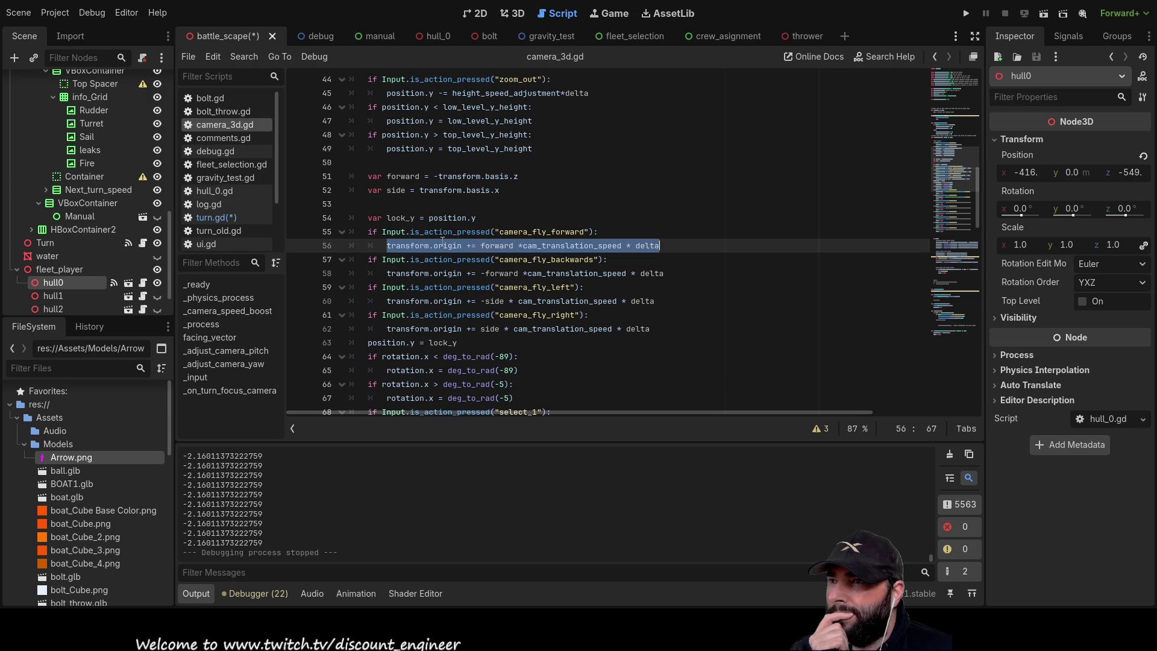
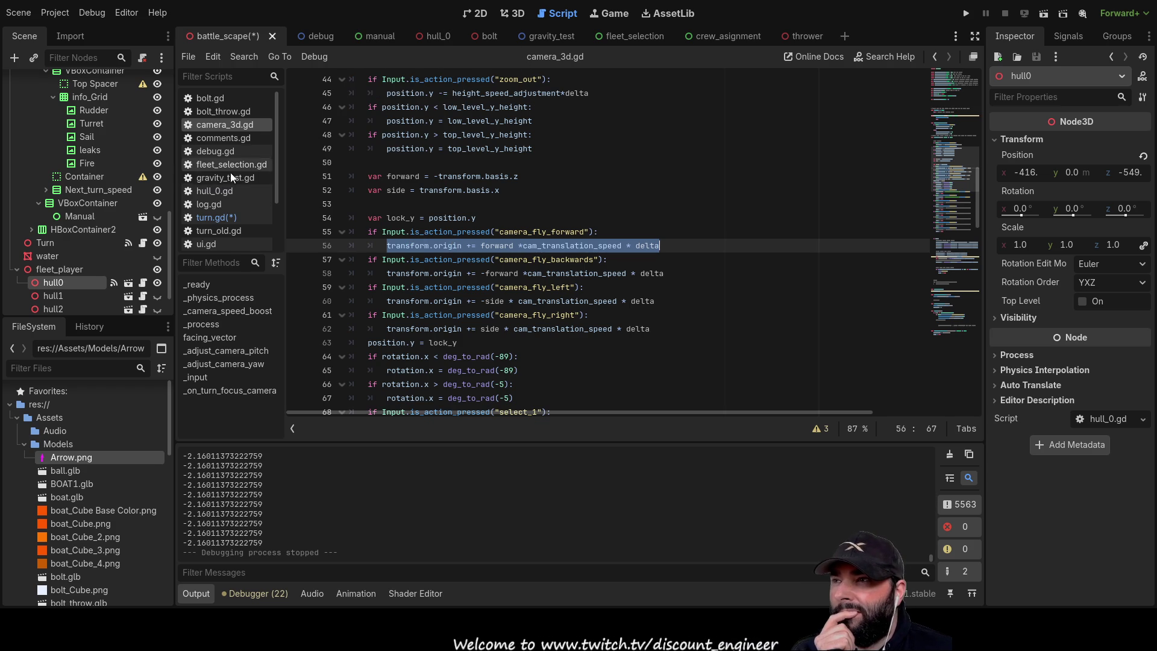
# - Open turn.gd and highlight where origin and active_vessel are used
pyautogui.click(226, 219)
pyautogui.click(456, 311)
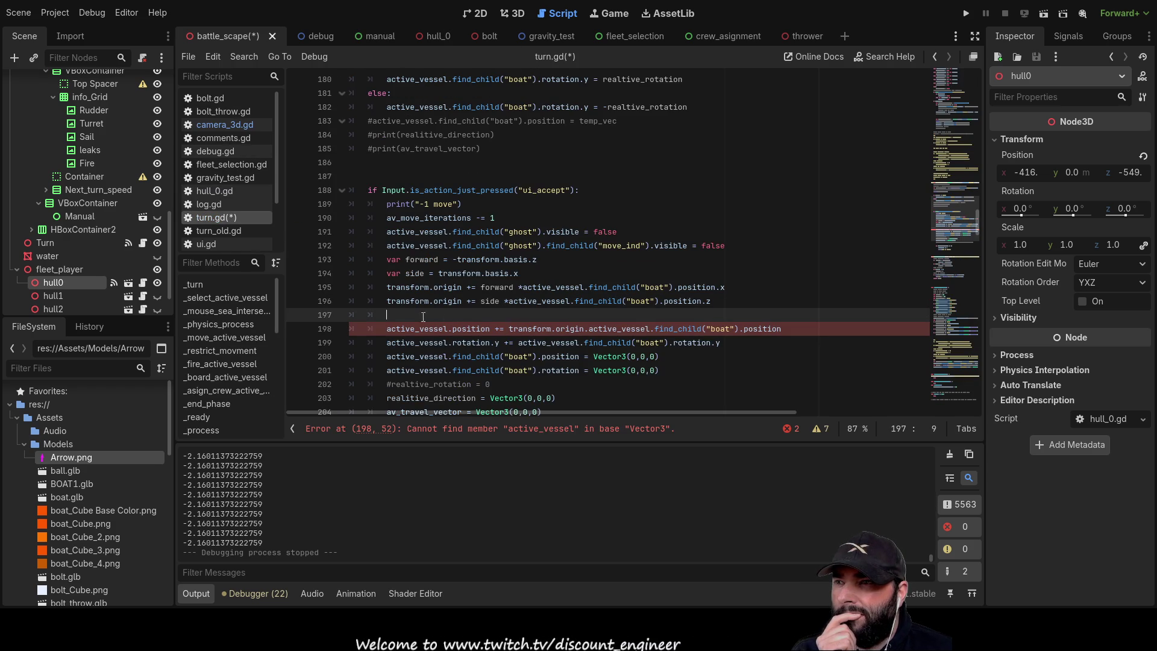
pyautogui.doubleClick(447, 301)
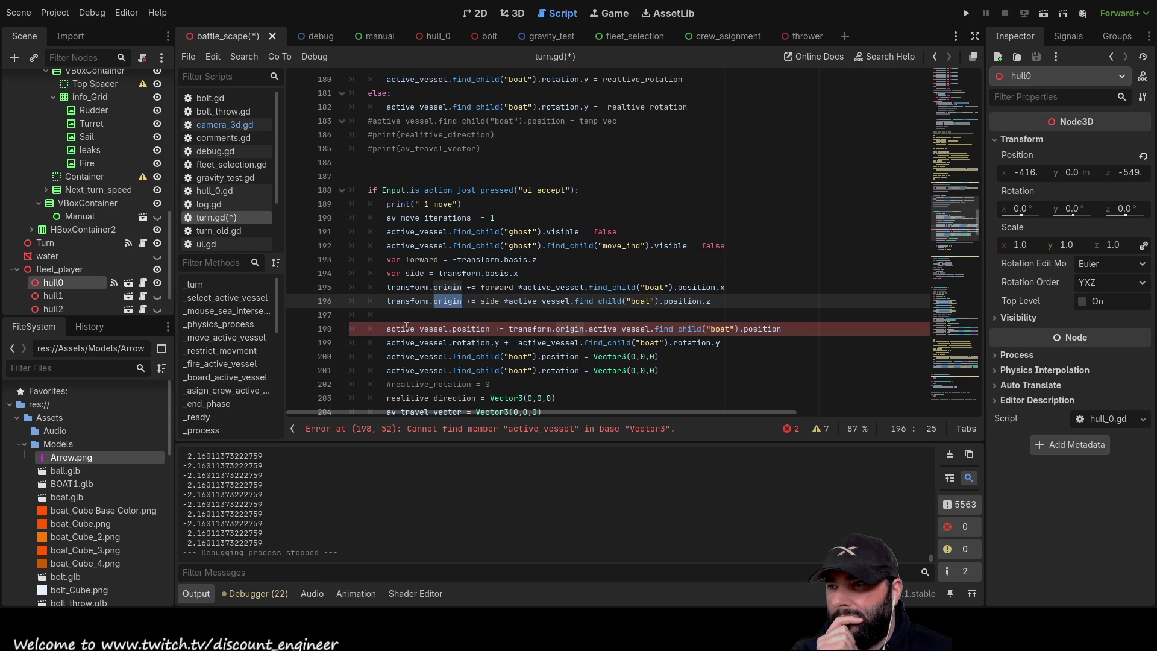
pyautogui.moveTo(389, 328); pyautogui.dragTo(448, 329)
pyautogui.hotkey('ctrl', 'c')
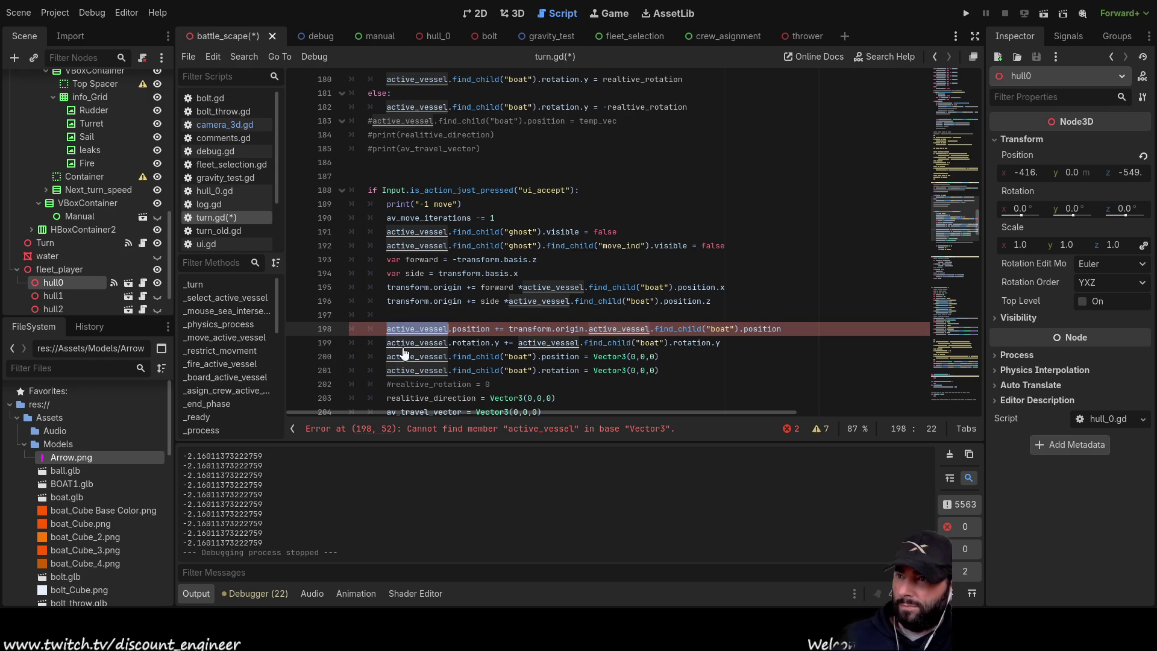
# - Prefix the transform on lines 195 and 196 with 'active_vessel.'
pyautogui.click(385, 287)
pyautogui.hotkey('ctrl', 'v')
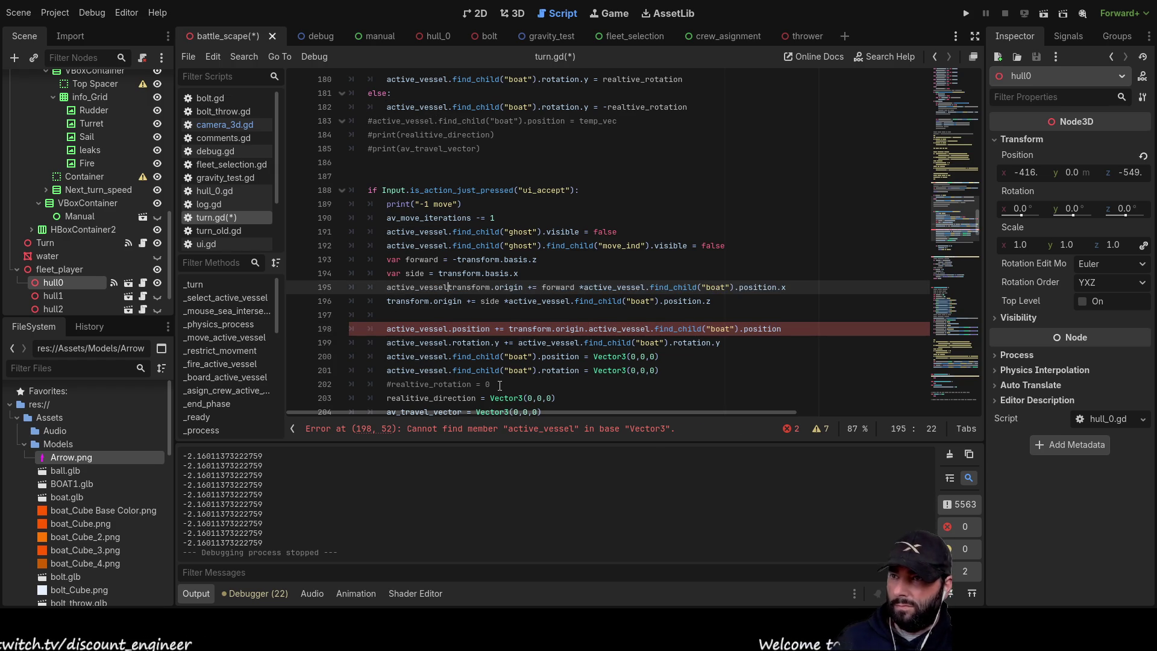
pyautogui.write('.')
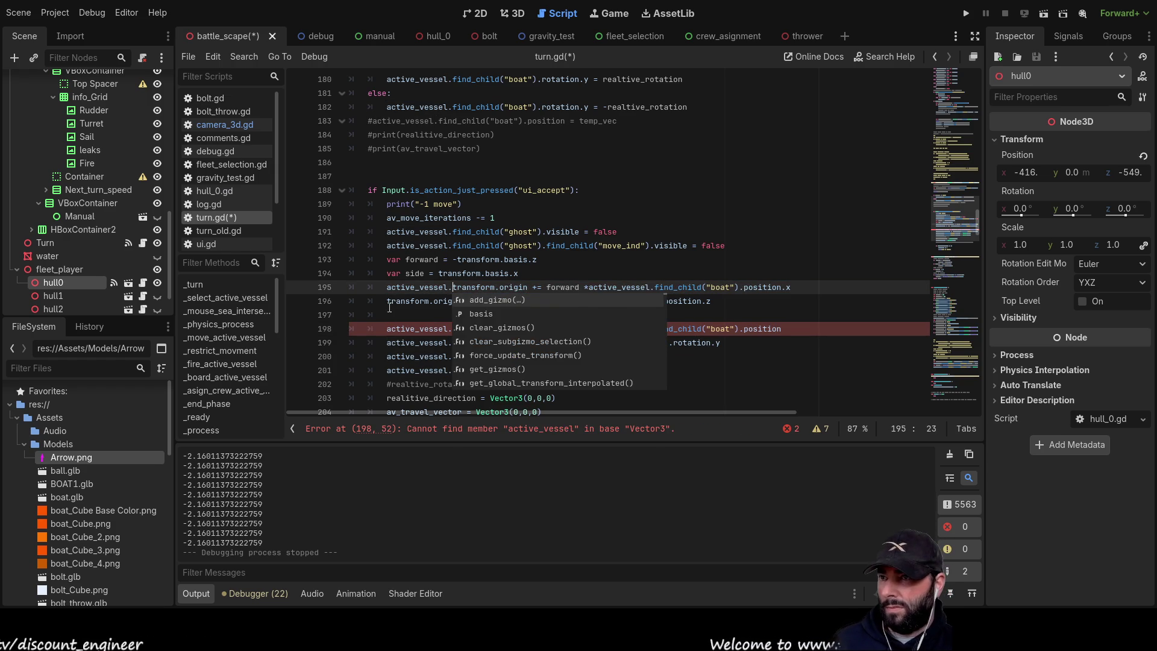
pyautogui.press('Escape')
pyautogui.write('active_vessel.')
pyautogui.click(387, 301)
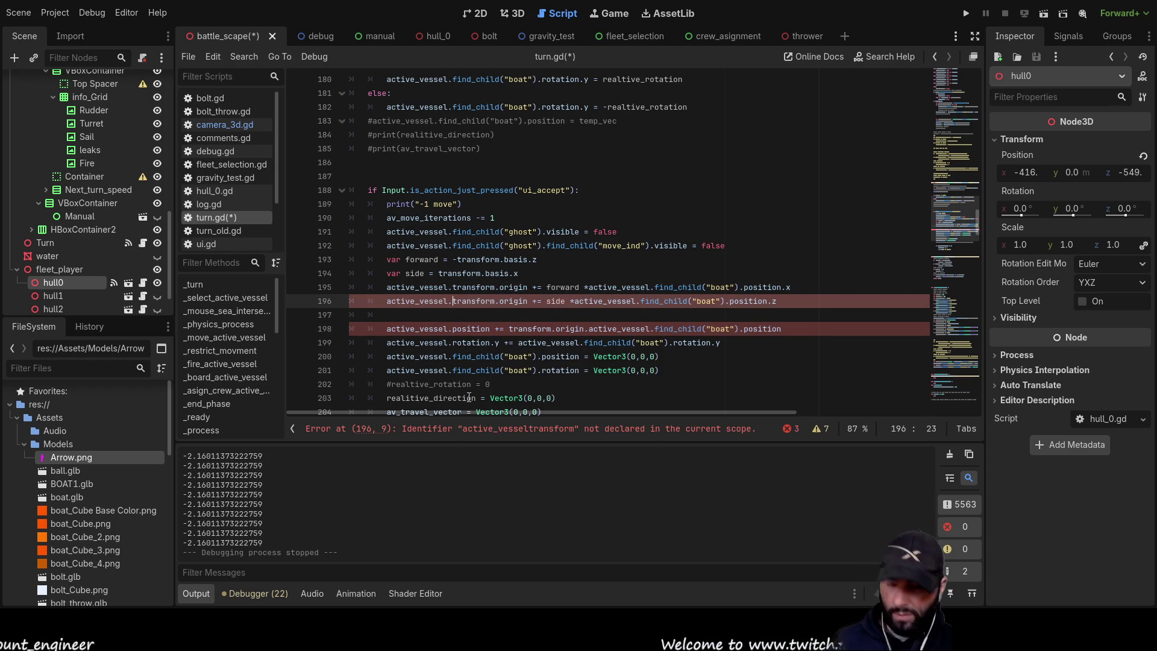
pyautogui.hotkey('ctrl', 'v')
pyautogui.write('.')
pyautogui.click(408, 318)
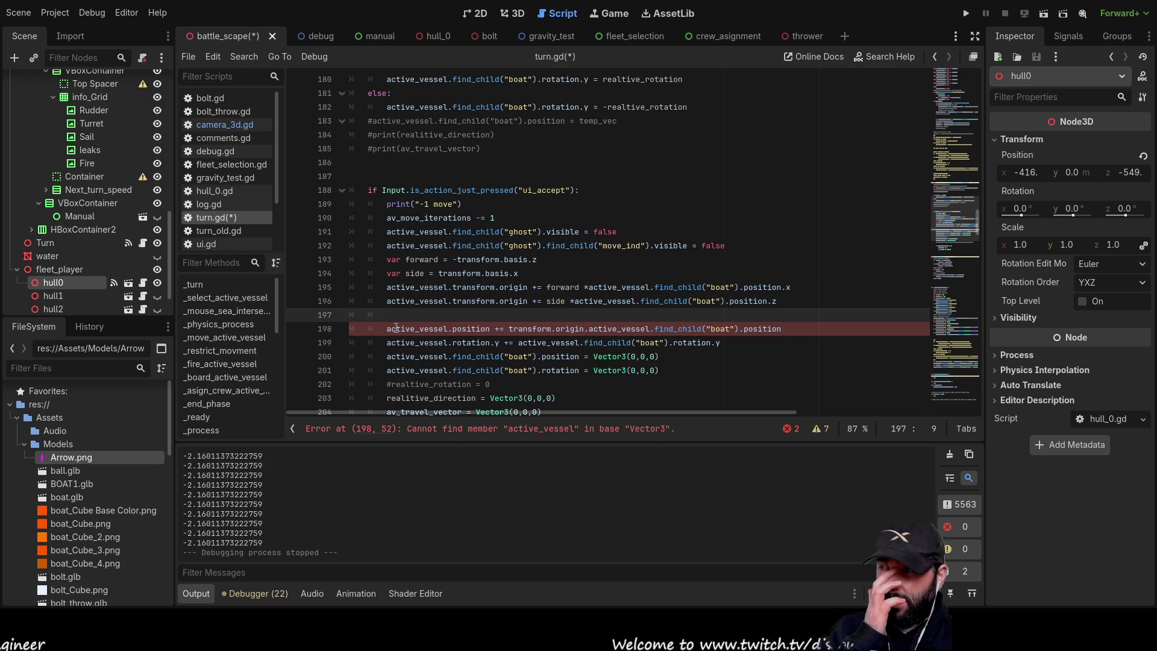
# - Comment out the erroring line 198 and run the game
pyautogui.click(390, 329)
pyautogui.hotkey('ctrl', 'k')
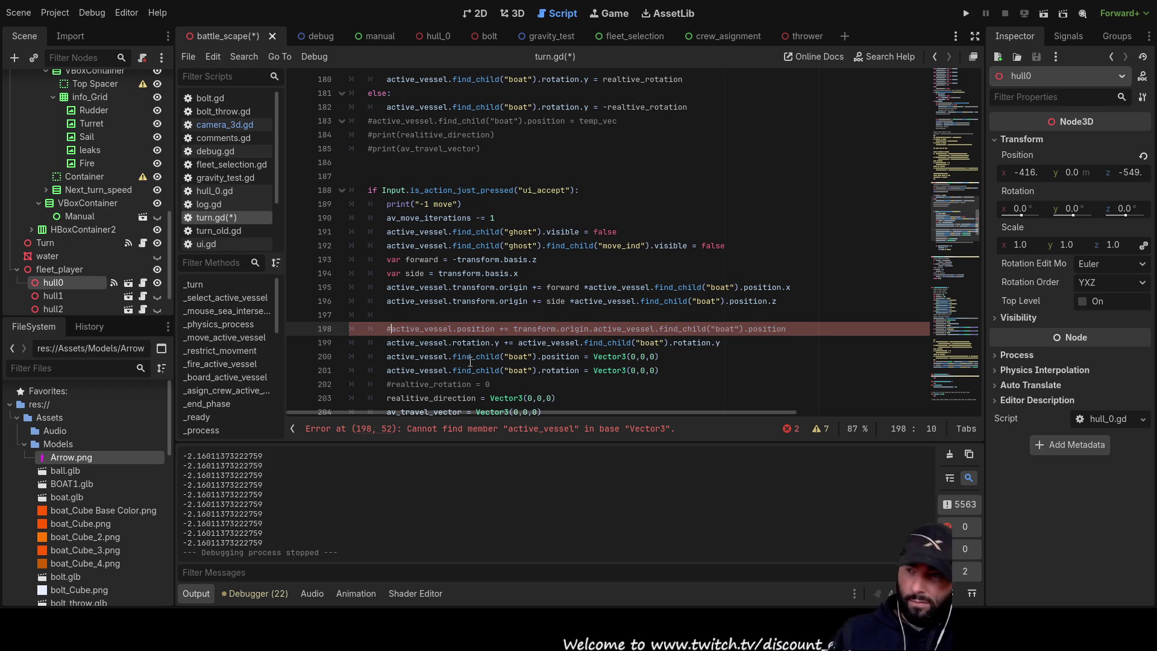
pyautogui.click(579, 307)
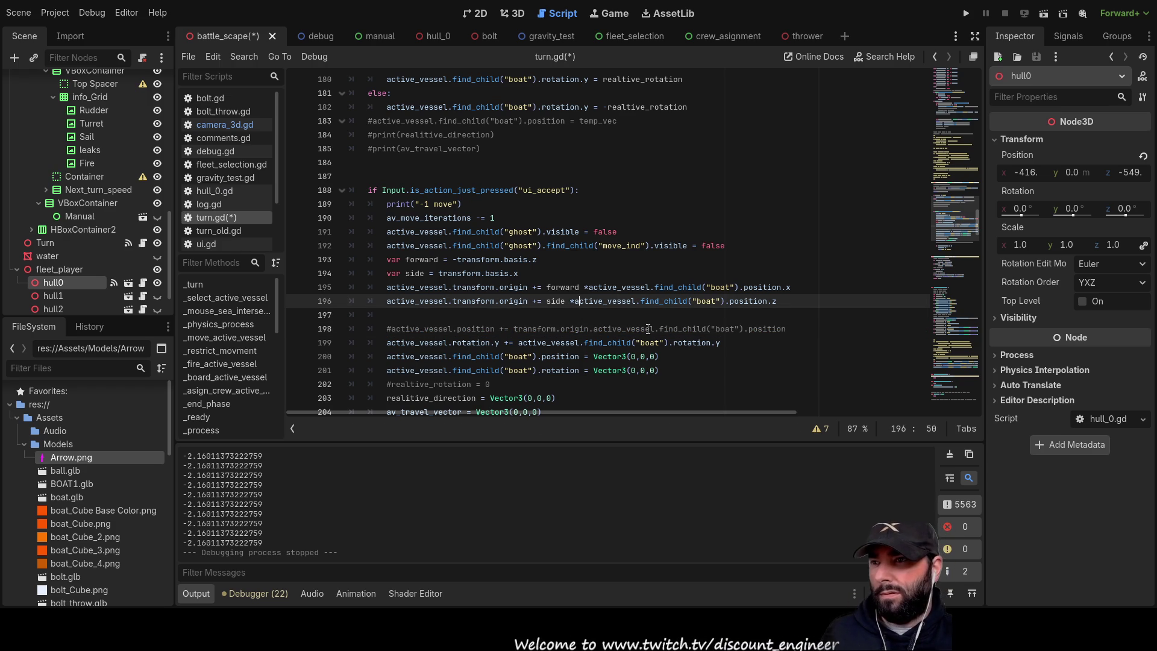
pyautogui.click(968, 13)
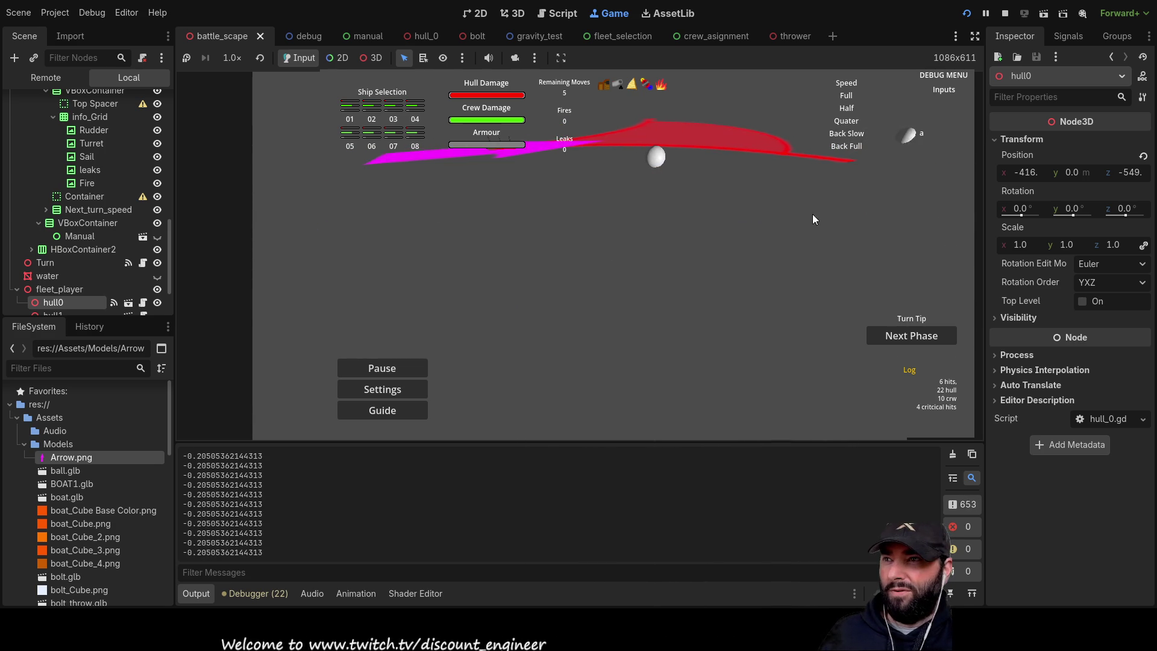
# - Reframe the camera, place the ghost at a new spot, then stop the game with F8
pyautogui.press('a')
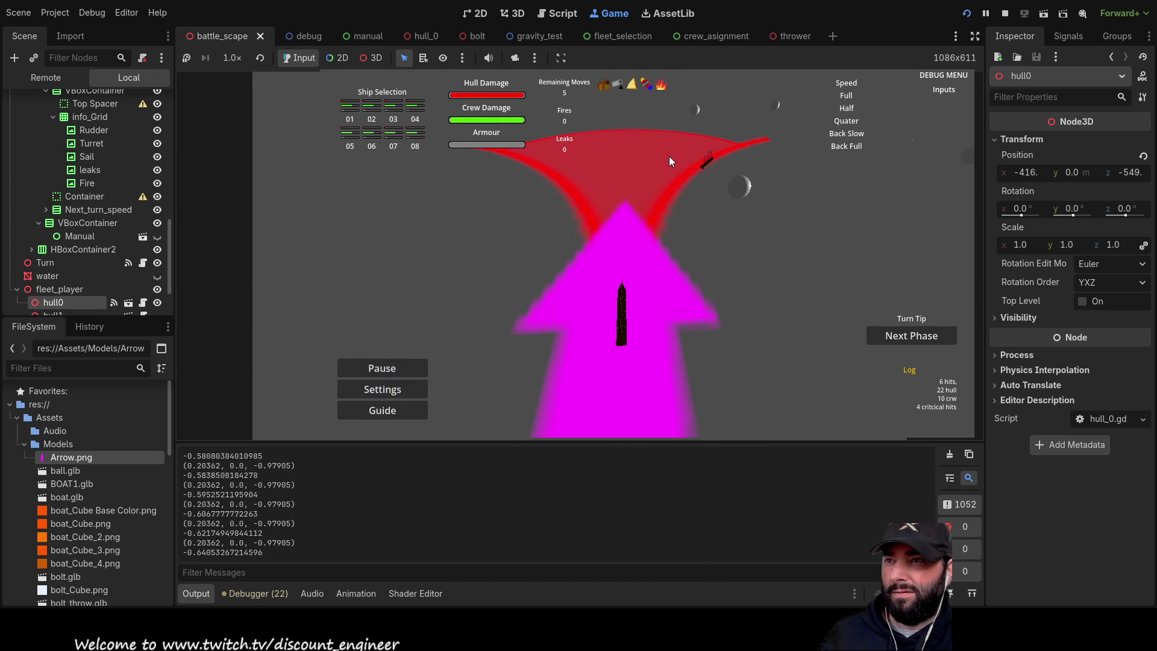
pyautogui.click(743, 236)
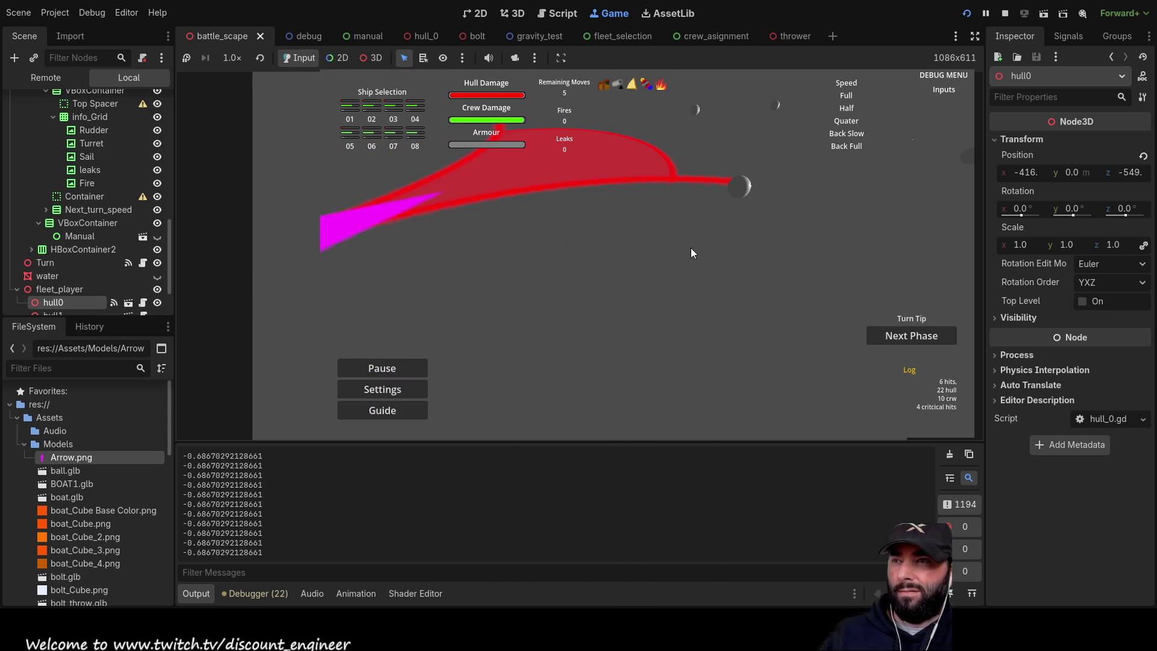
pyautogui.press('a')
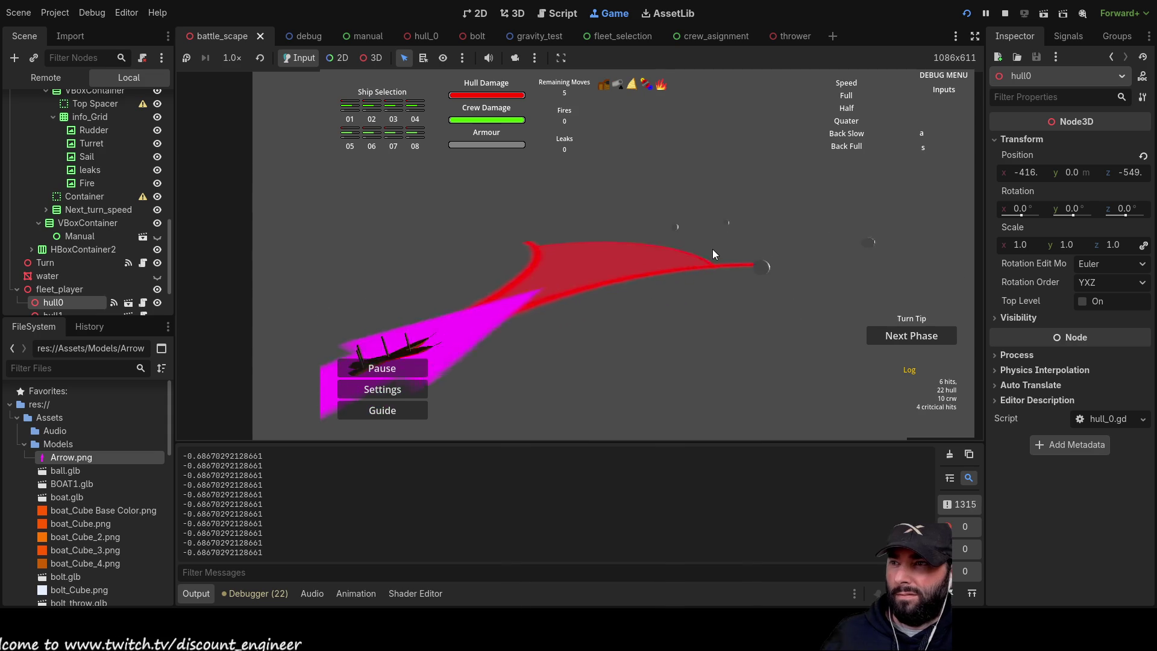
pyautogui.press('F8')
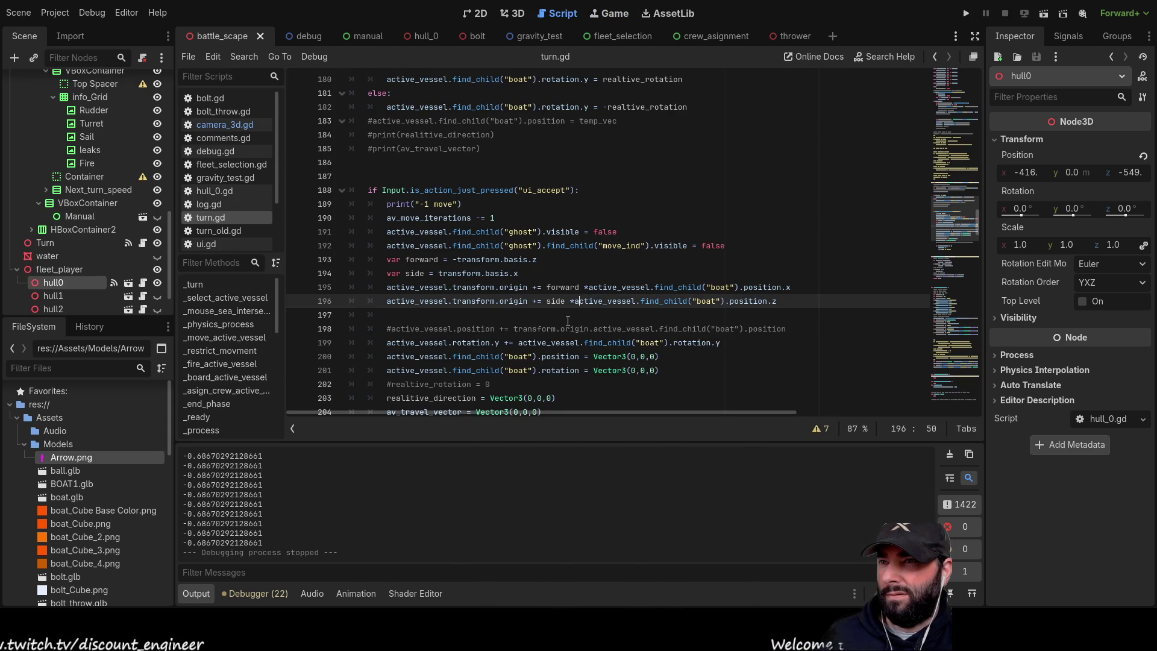
# - Swap the x and z offsets on lines 195–196, then test a ship advance in-game and stop
pyautogui.click(794, 286)
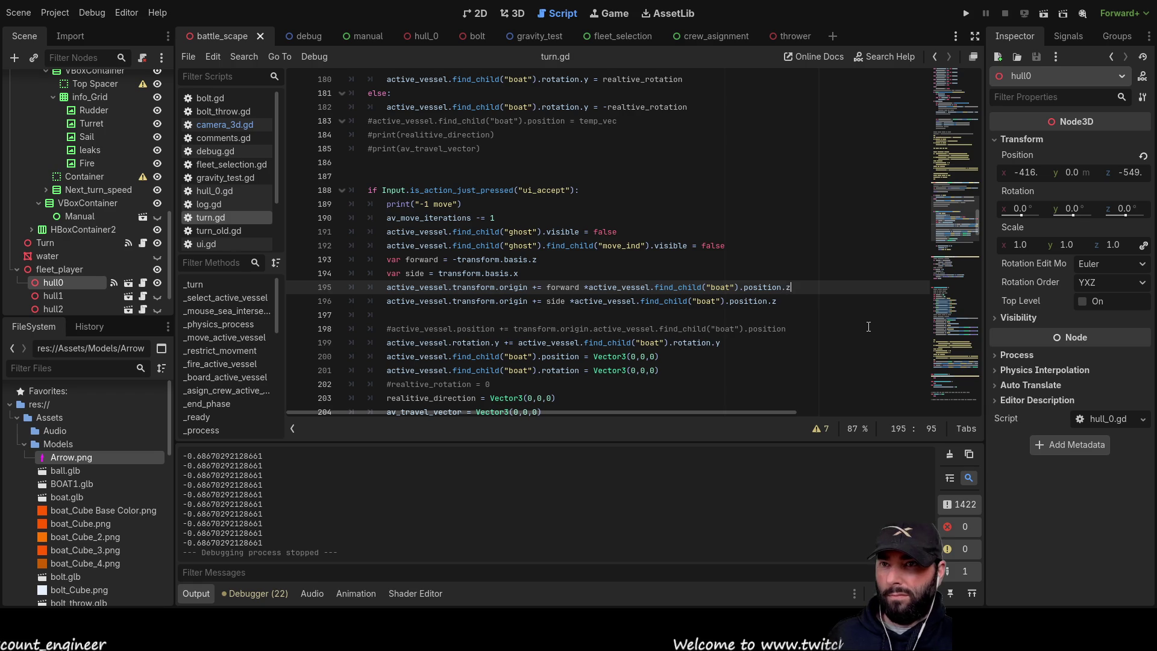
pyautogui.press('Down')
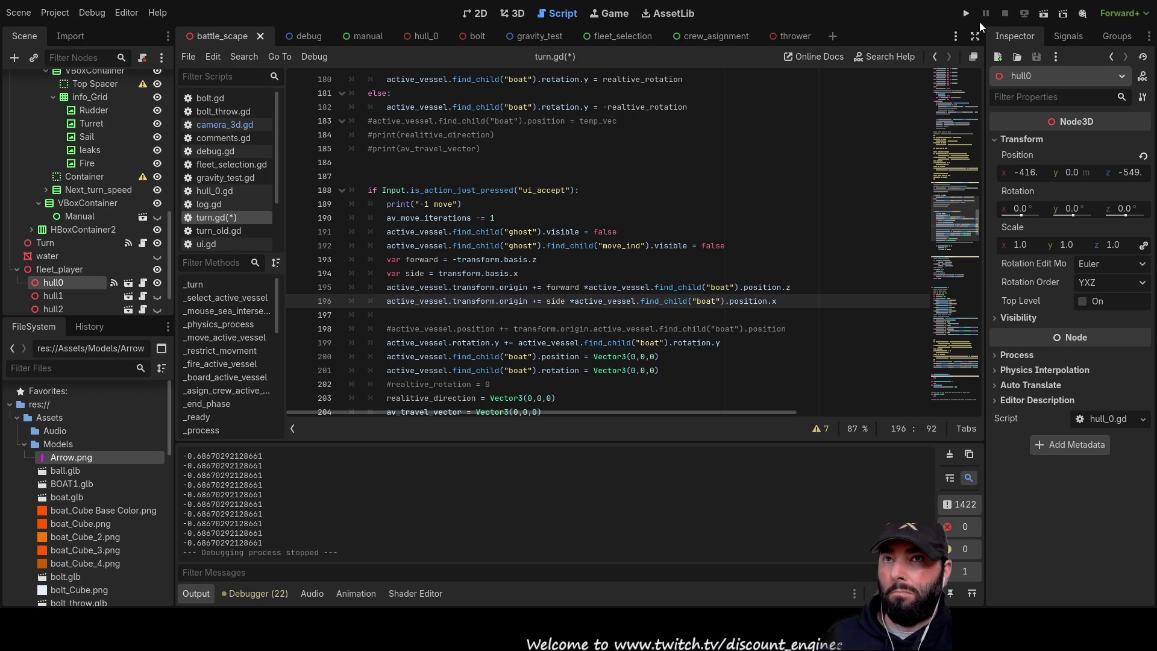
pyautogui.click(967, 13)
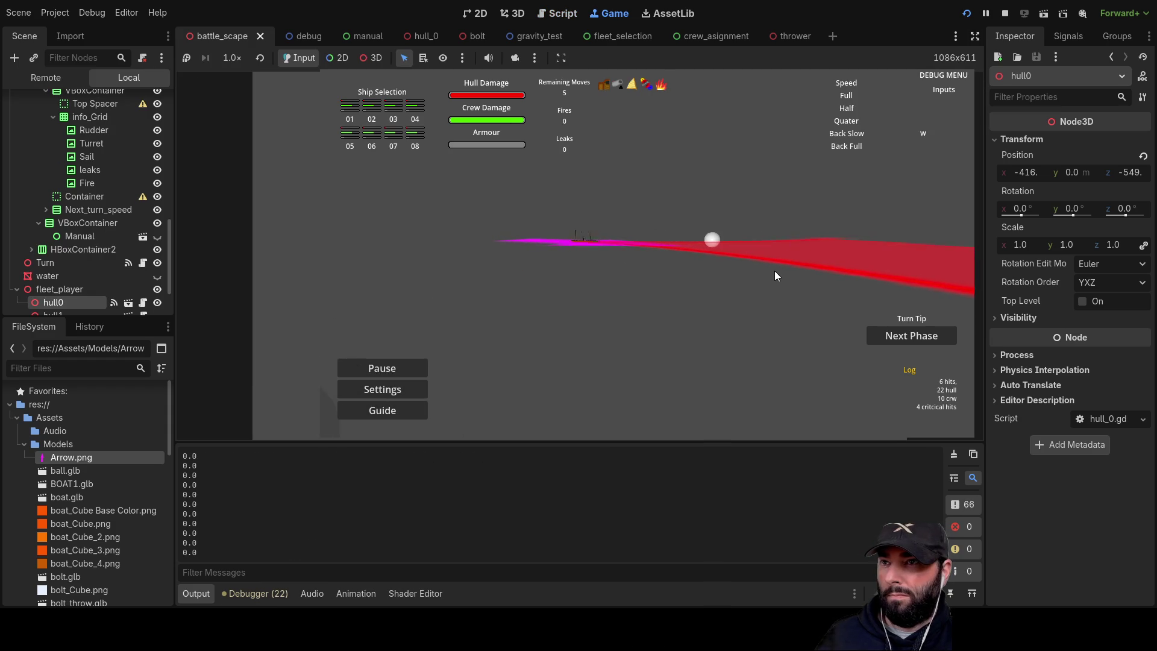
pyautogui.press('w')
pyautogui.press('a')
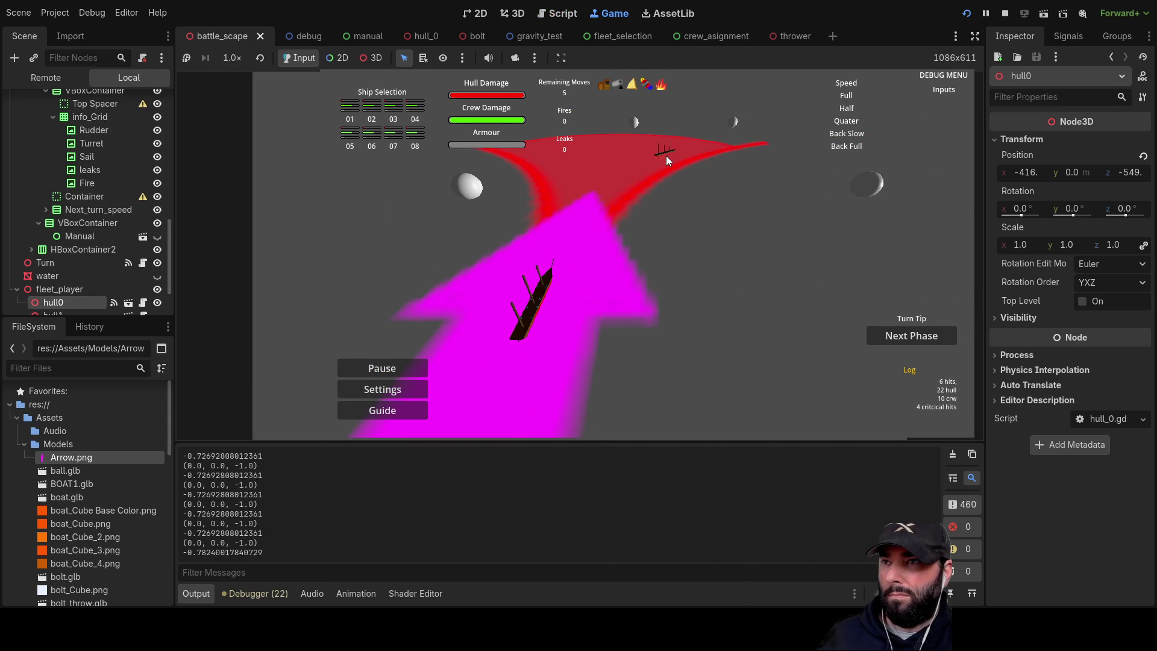
pyautogui.click(699, 202)
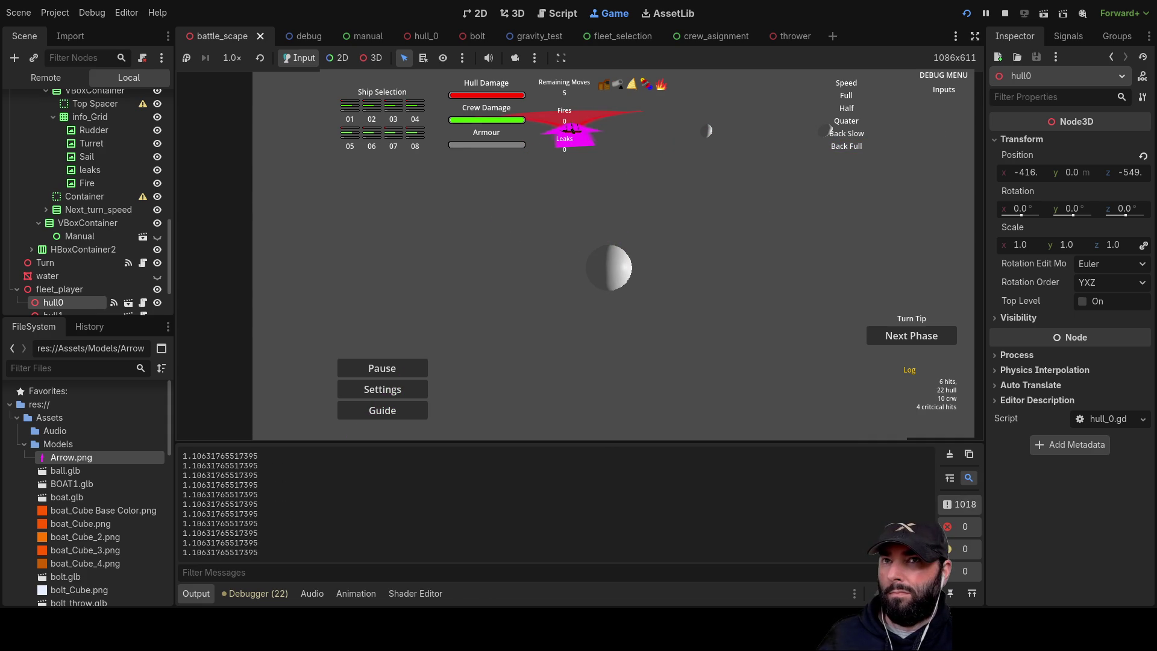
pyautogui.click(1004, 15)
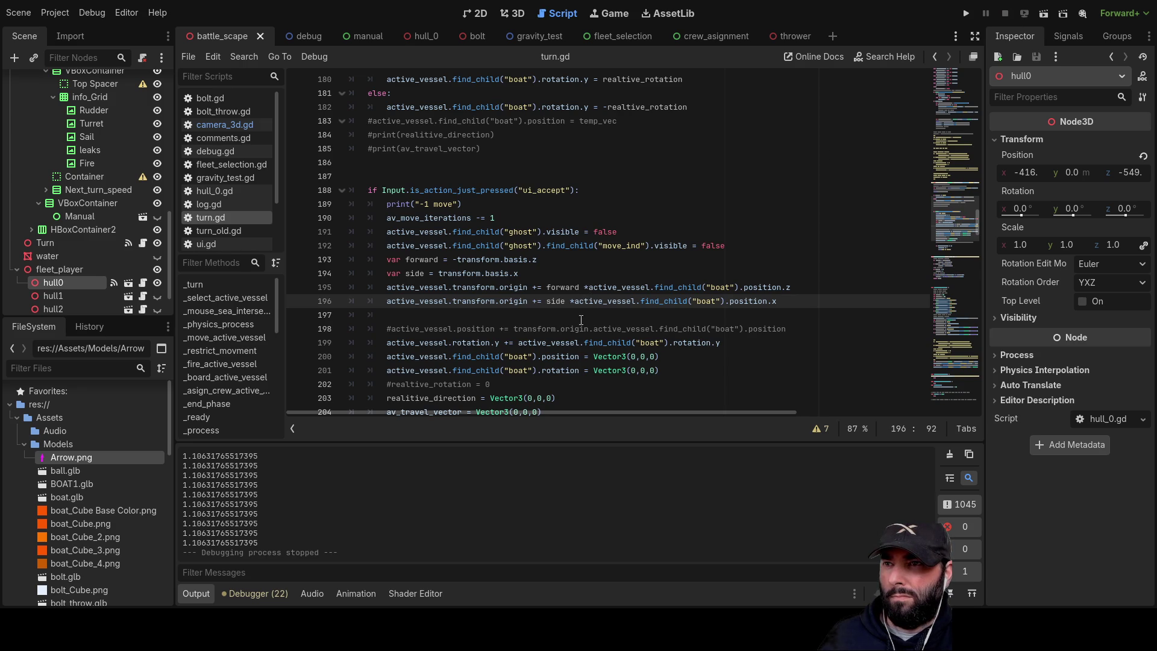
# - Check how forward and side are defined, then run the game and frame the ship
pyautogui.doubleClick(566, 288)
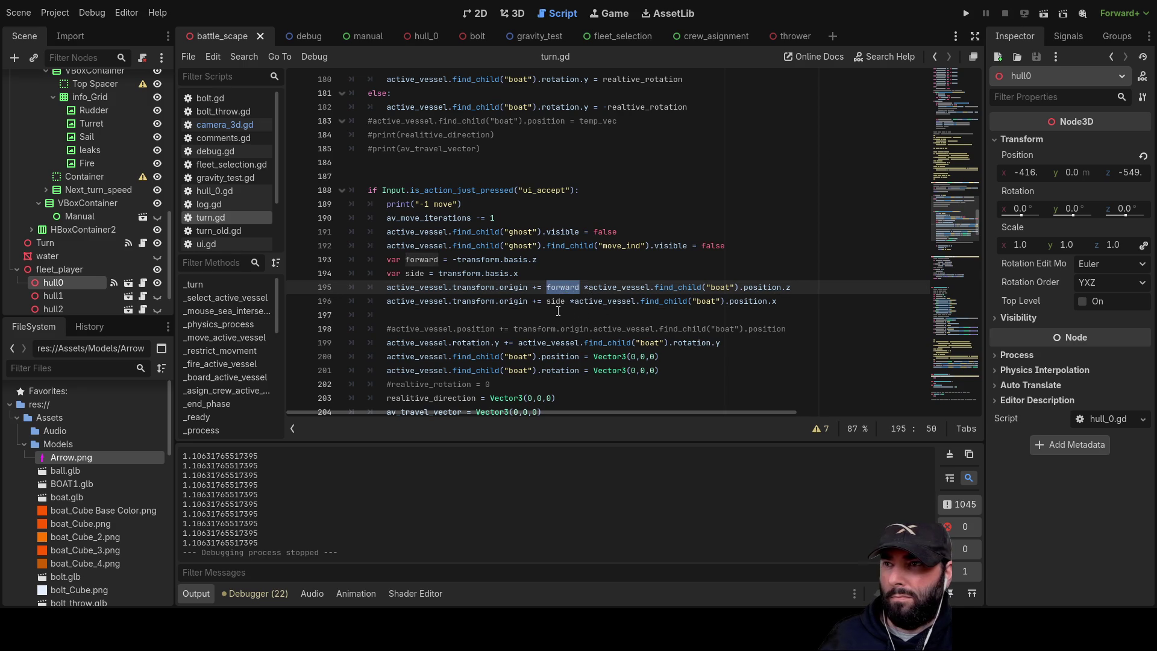
pyautogui.click(559, 311)
pyautogui.doubleClick(560, 302)
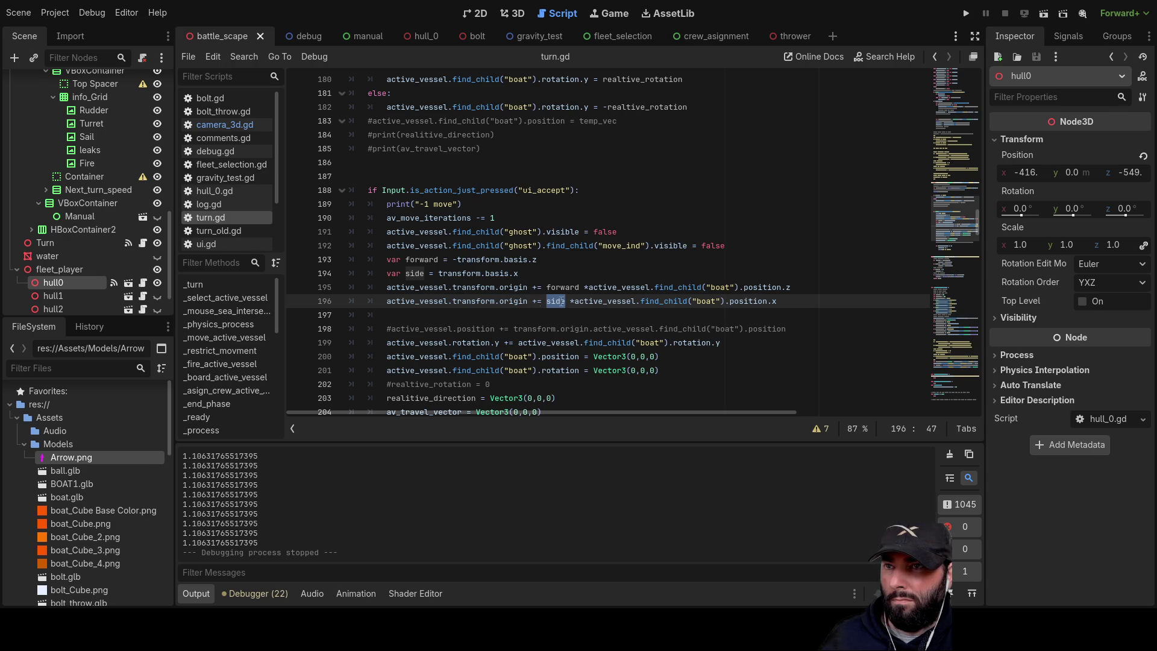
pyautogui.click(967, 13)
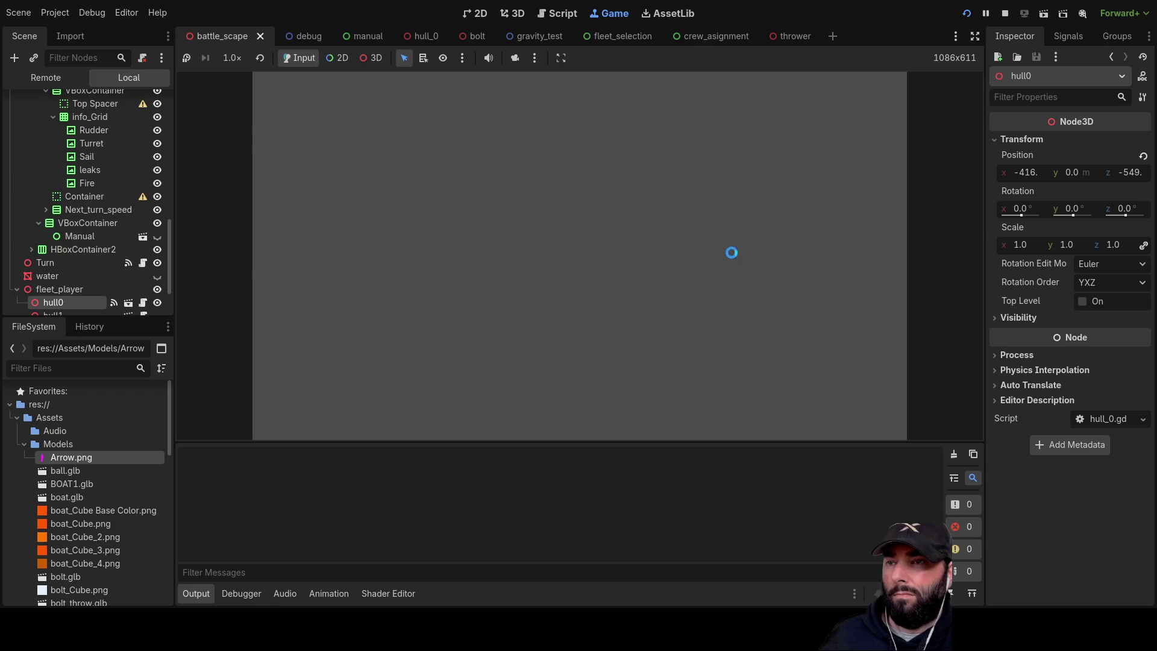
pyautogui.press('w')
pyautogui.press('a')
pyautogui.press('s')
pyautogui.press('q')
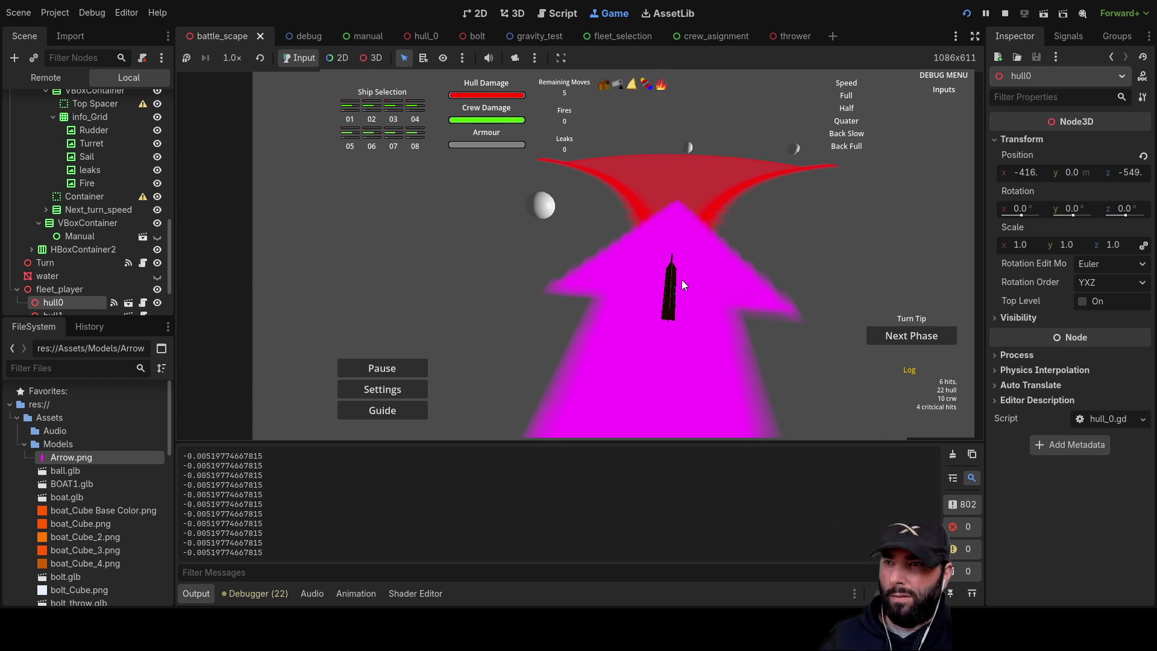
# - Drag the ghost forward, onto the red arc, and to the ship's right
pyautogui.moveTo(668, 287); pyautogui.dragTo(678, 247)
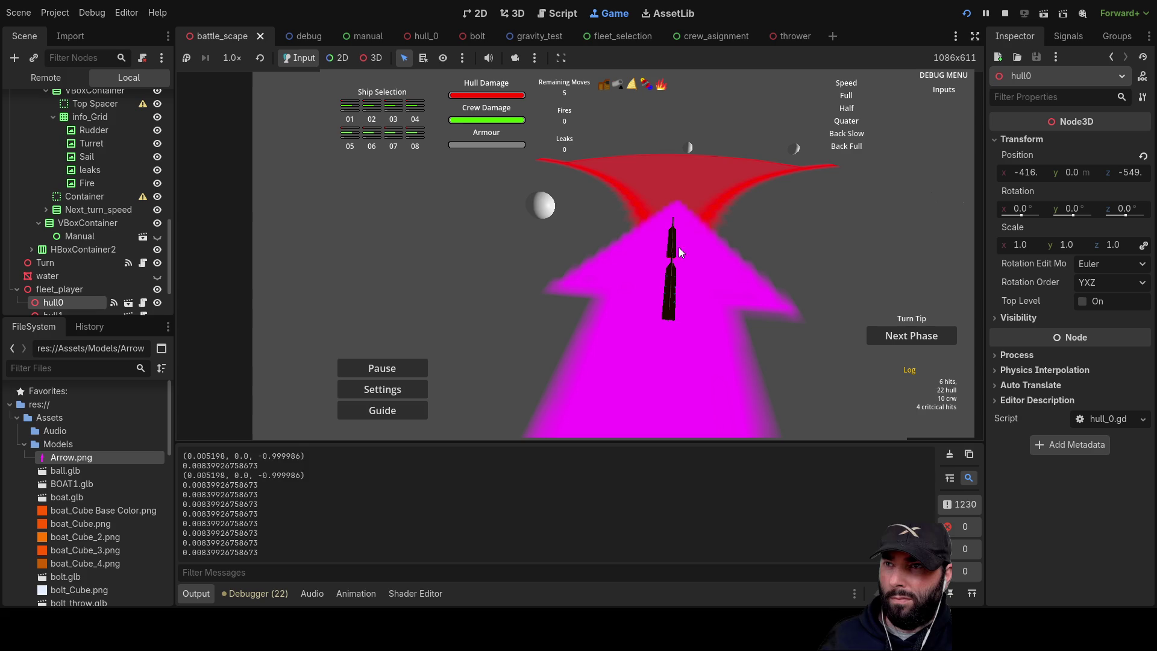
pyautogui.press('w')
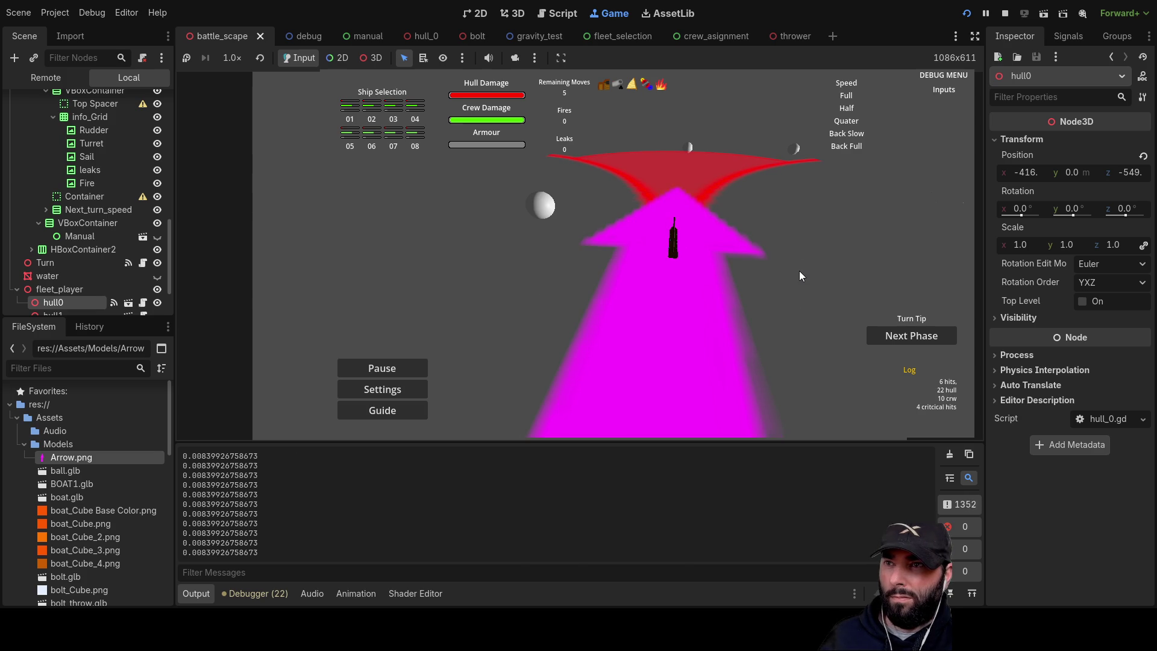
pyautogui.moveTo(702, 343); pyautogui.dragTo(687, 208)
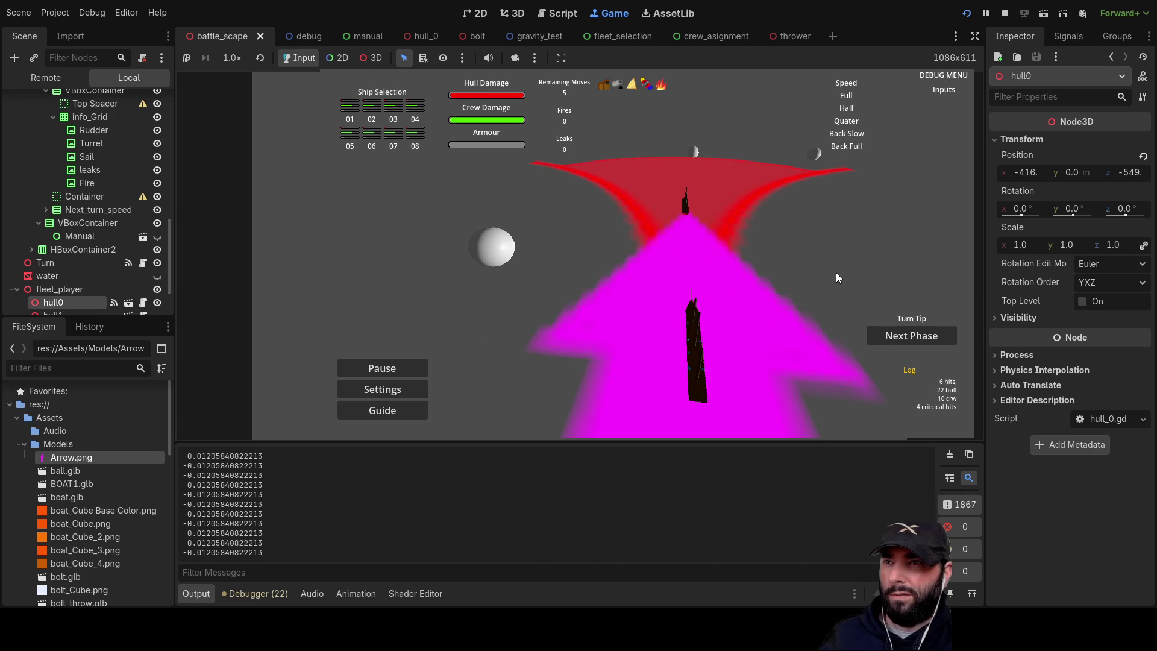
pyautogui.press('w')
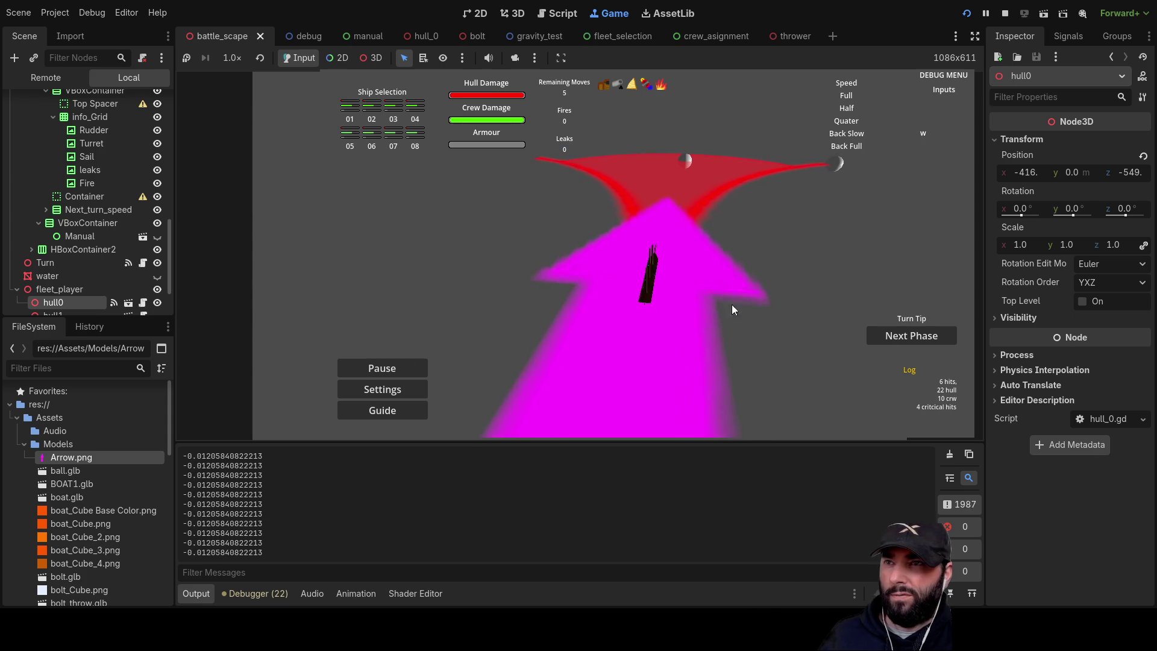
pyautogui.moveTo(650, 295)
pyautogui.mouseDown()
pyautogui.moveTo(690, 195)
pyautogui.moveTo(674, 168)
pyautogui.mouseUp()
pyautogui.press('w')
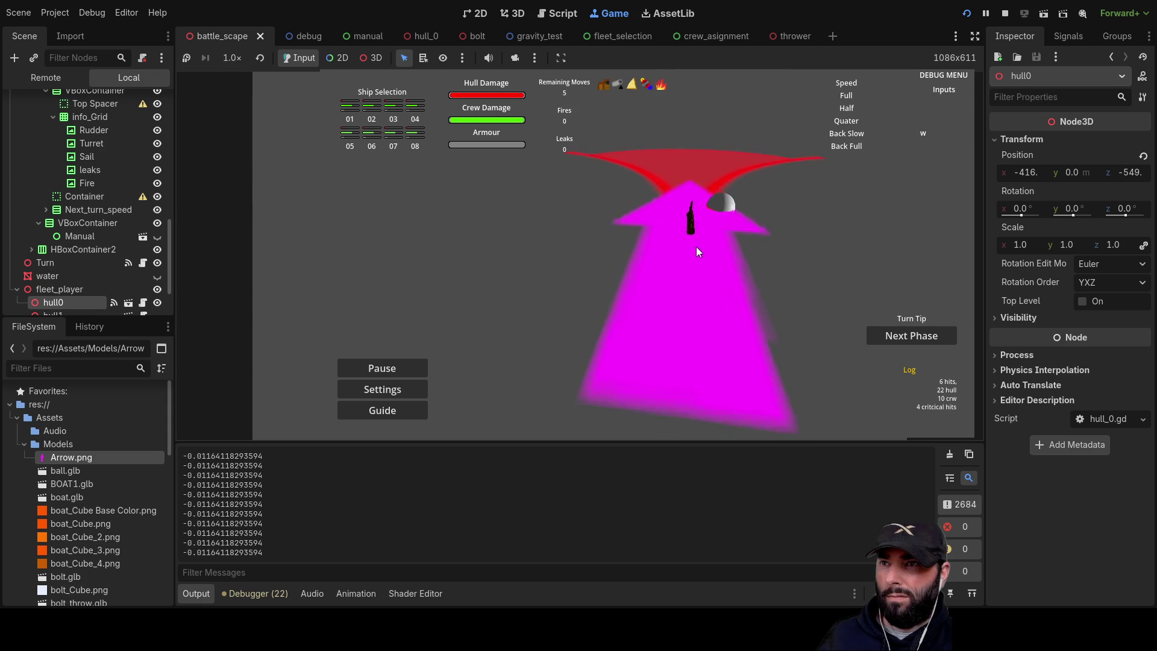
pyautogui.moveTo(696, 234); pyautogui.dragTo(776, 238)
# - Confirm the move, turn the ship left and right, then stop the game
pyautogui.press('Up')
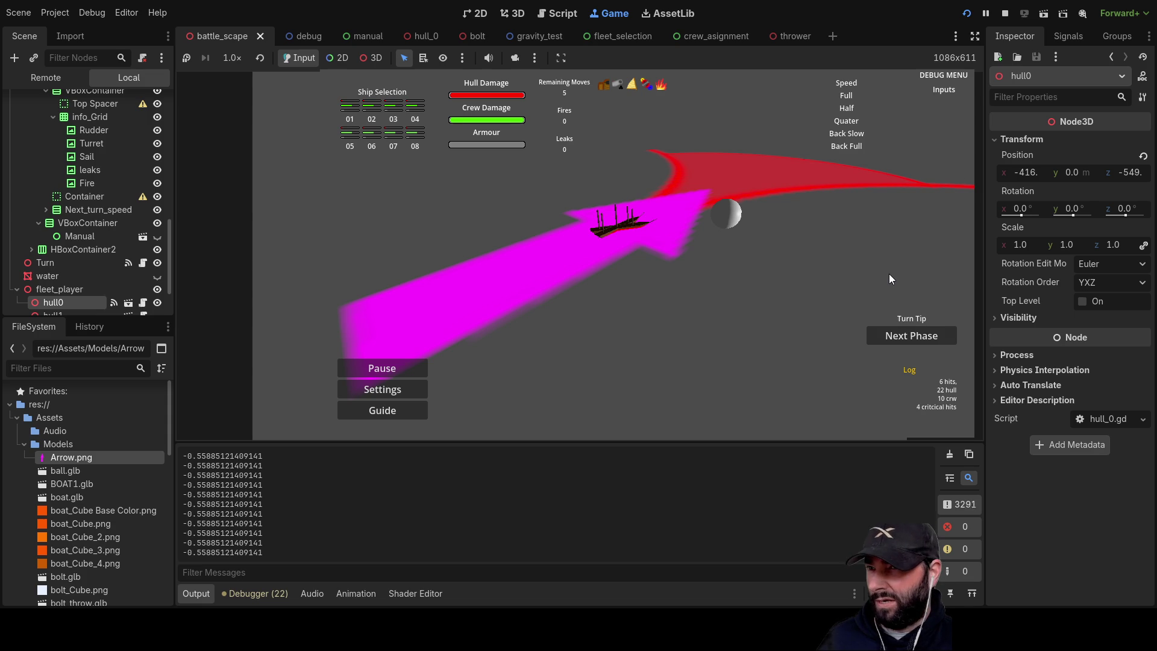
pyautogui.press('a')
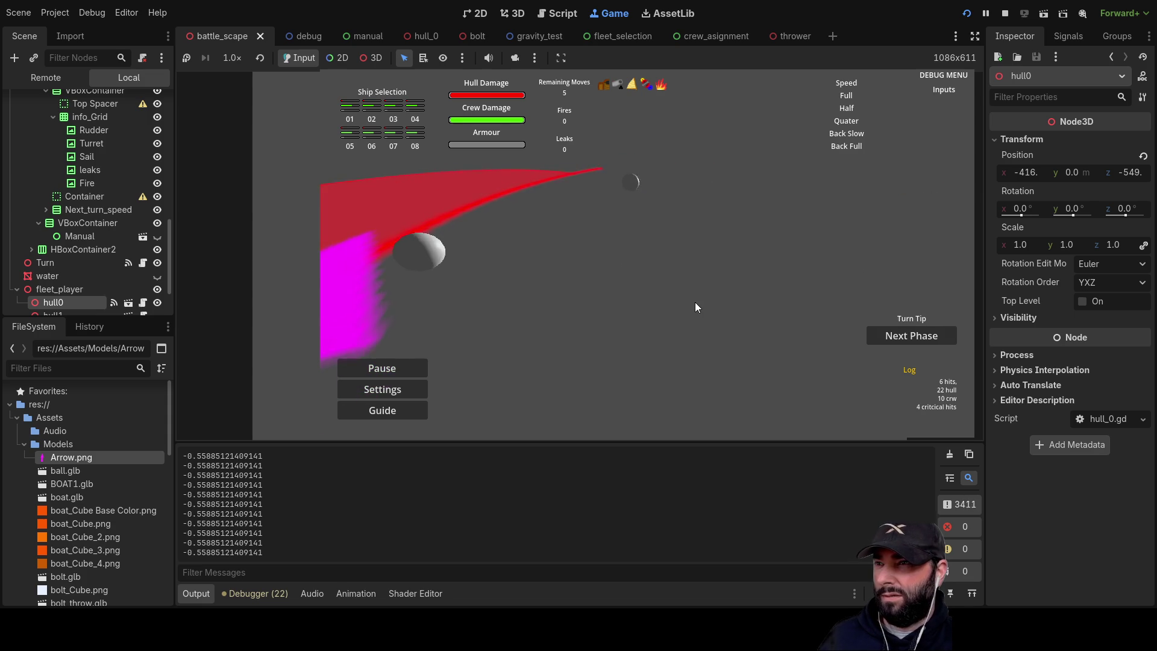
pyautogui.press('d')
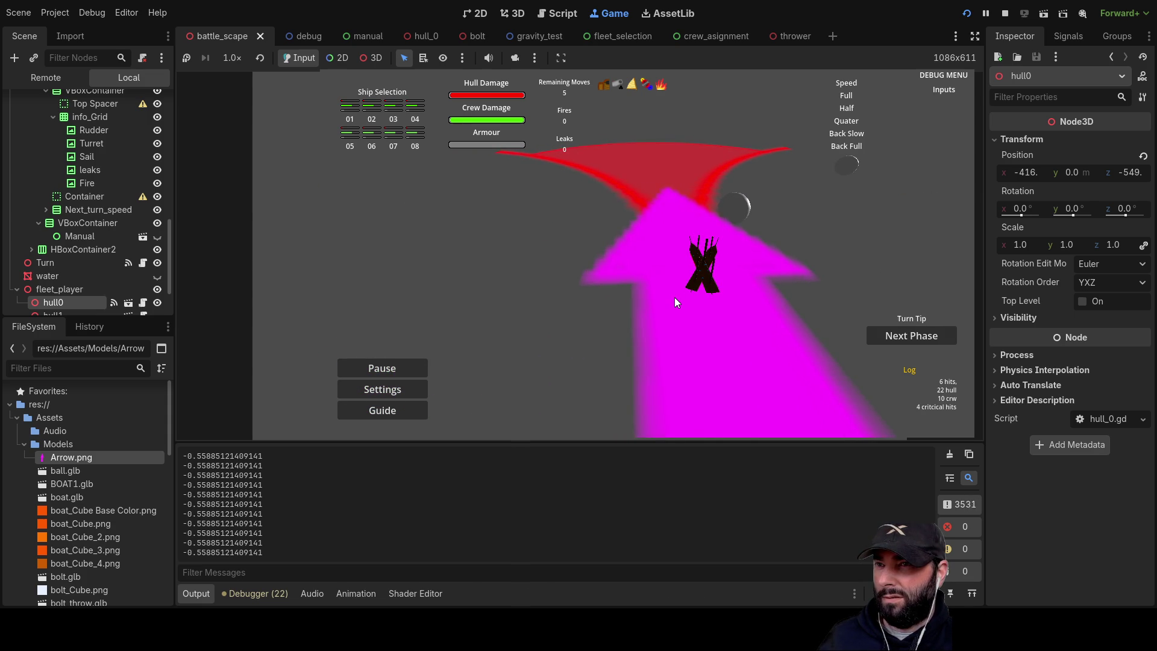
pyautogui.press('F8')
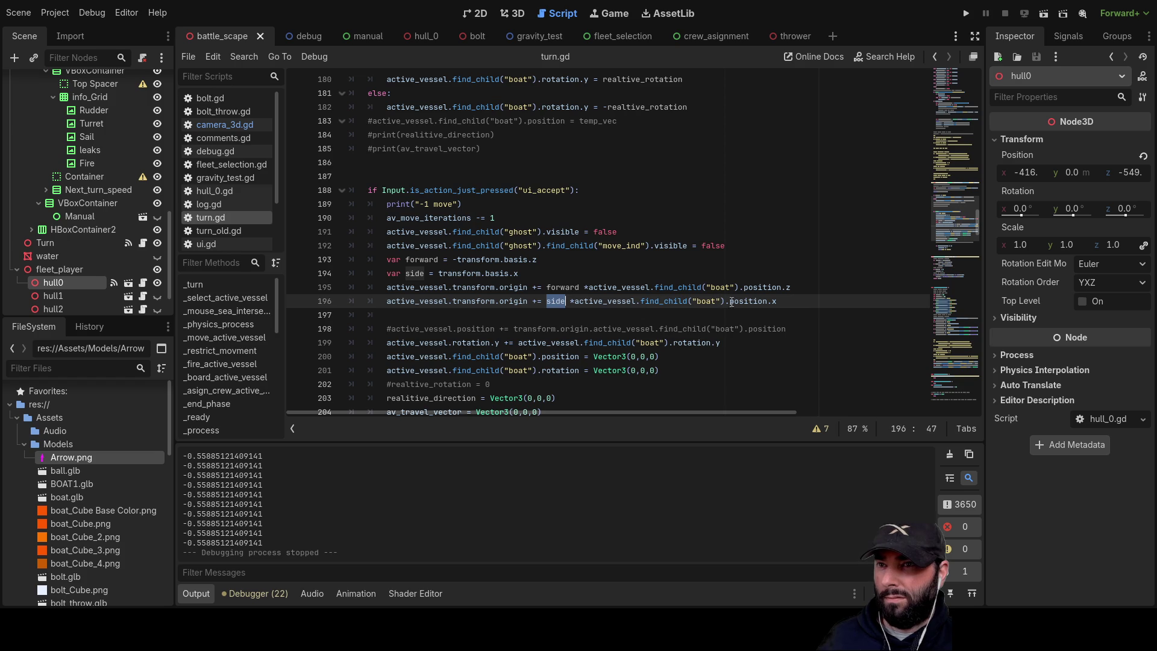
# - Negate the side offset with a minus on line 196 and test steering in-game
pyautogui.click(574, 302)
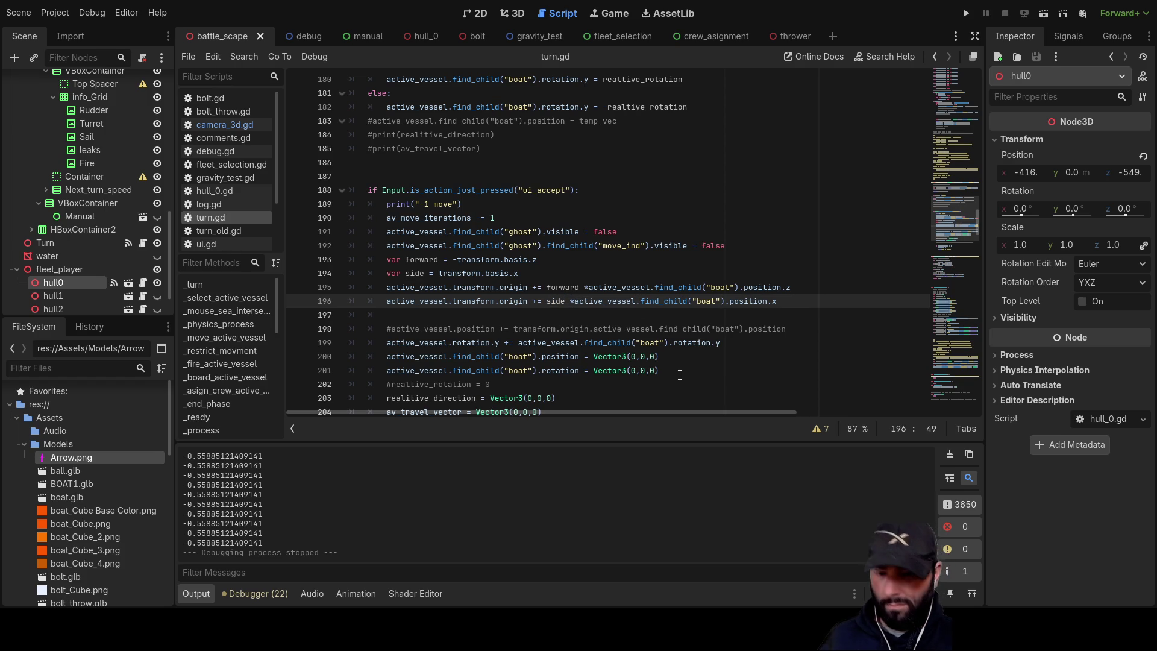
pyautogui.write('-')
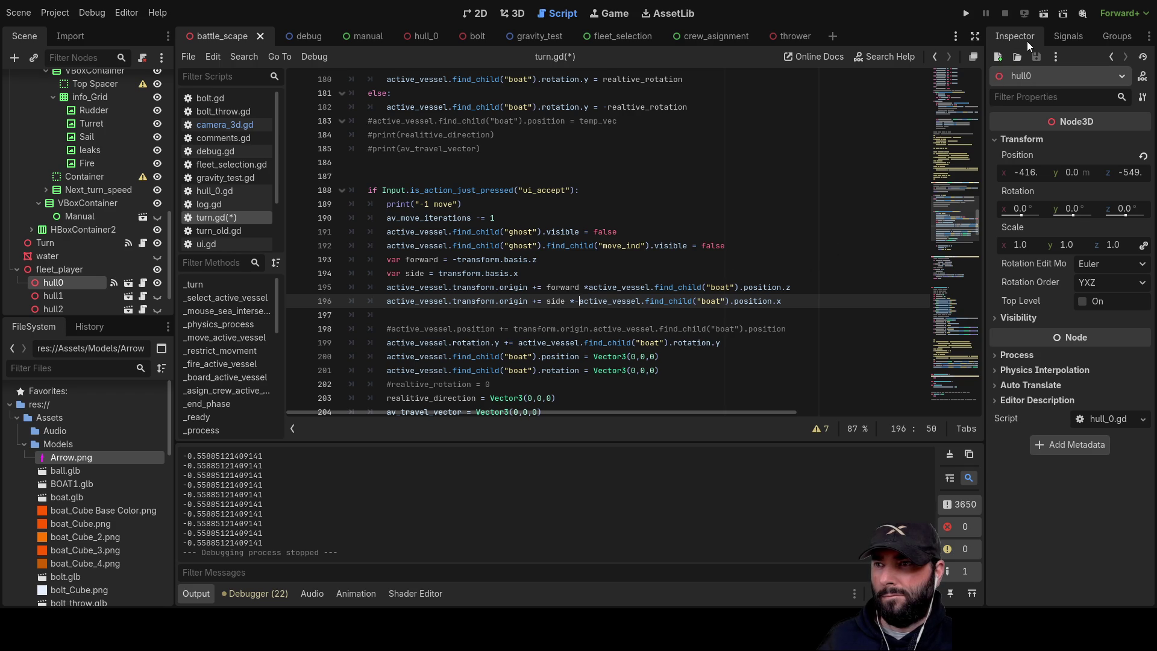
pyautogui.click(967, 13)
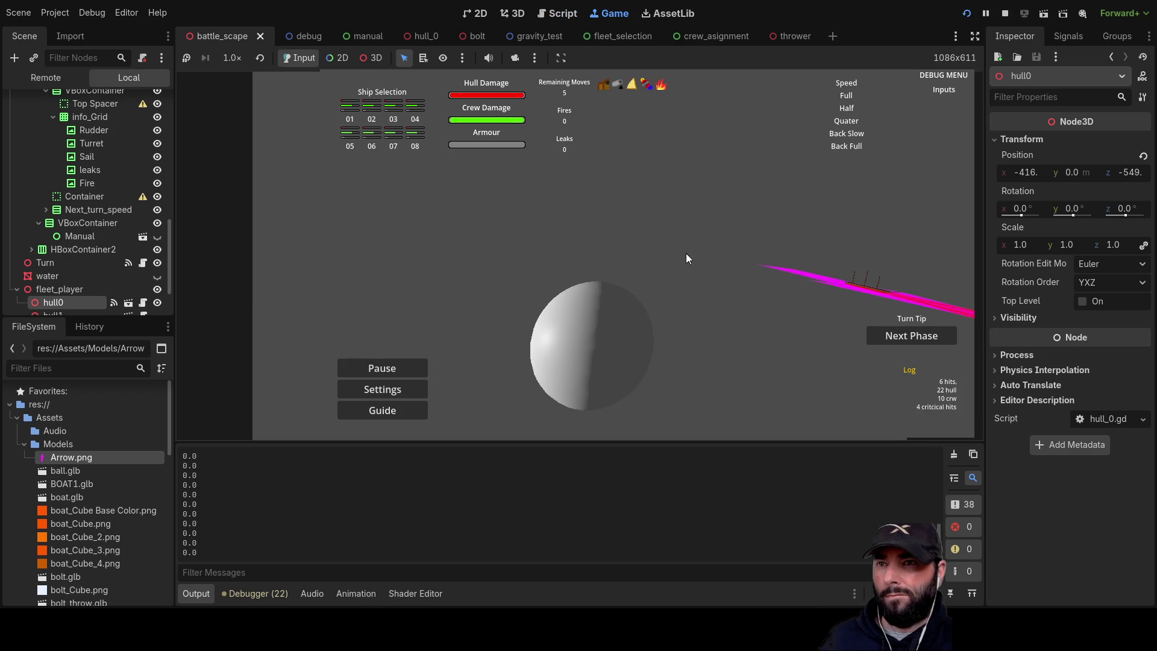
pyautogui.press('a')
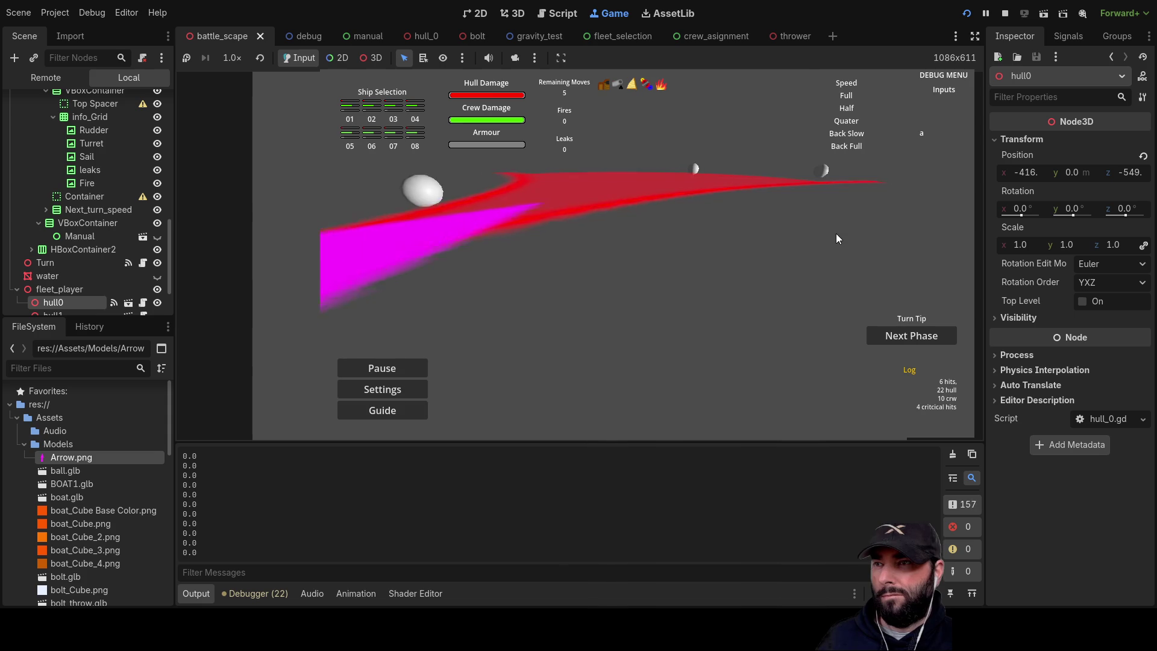
pyautogui.press('q')
pyautogui.scroll(2, 856, 217)
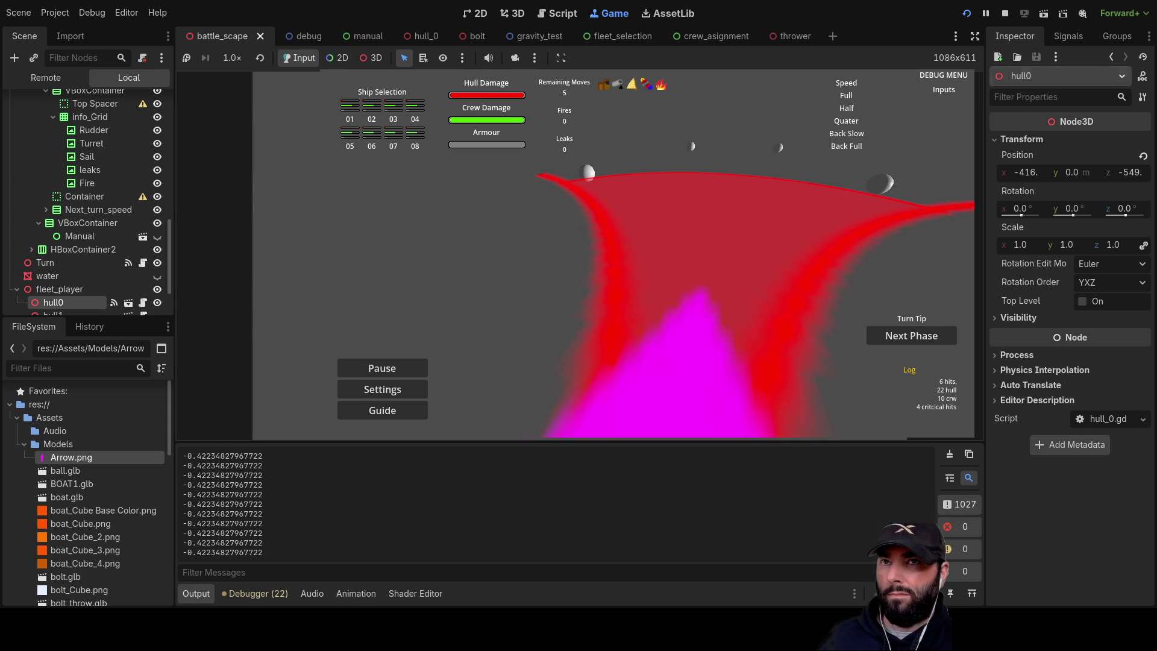
# - Stop the game and delete the minus from line 196
pyautogui.click(1005, 13)
pyautogui.press('BackSpace')
pyautogui.press('Up')
# - Negate the forward offset on line 195, then test a long diagonal ship move in-game
pyautogui.write('-')
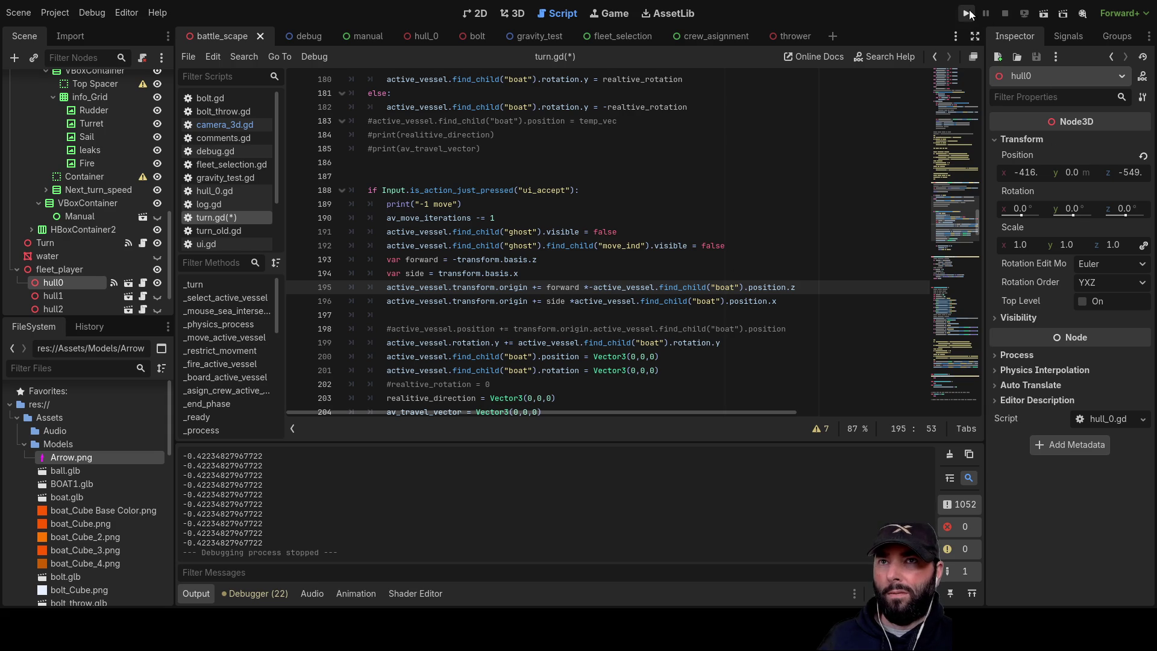
pyautogui.click(968, 13)
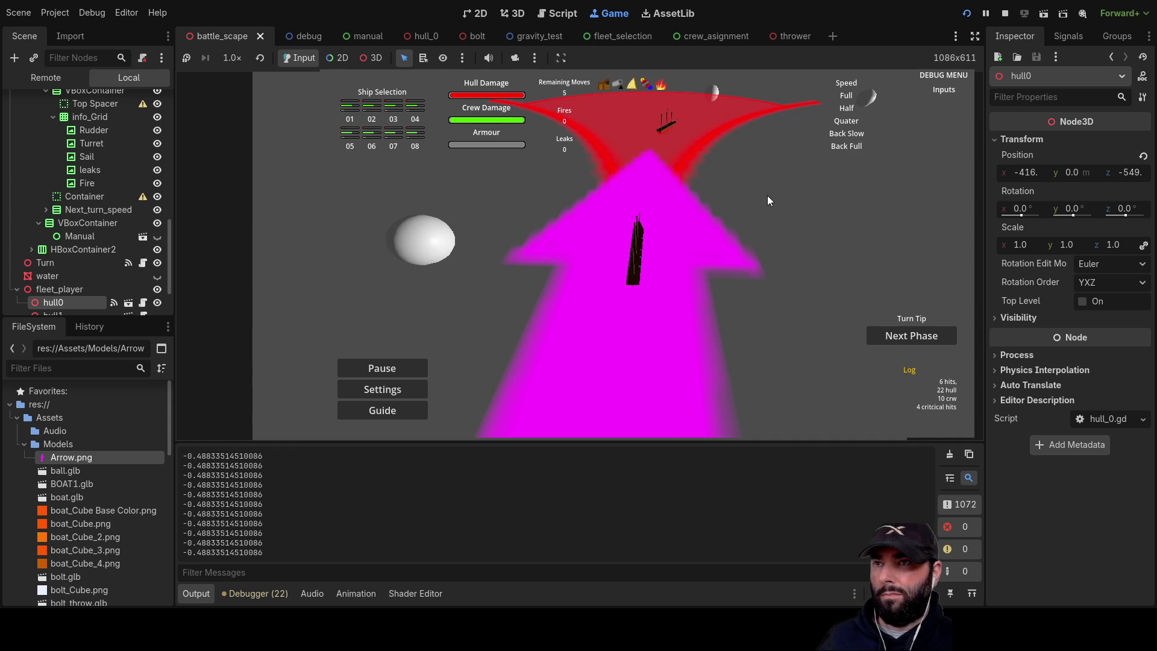
pyautogui.press('w')
pyautogui.scroll(3, 768, 195)
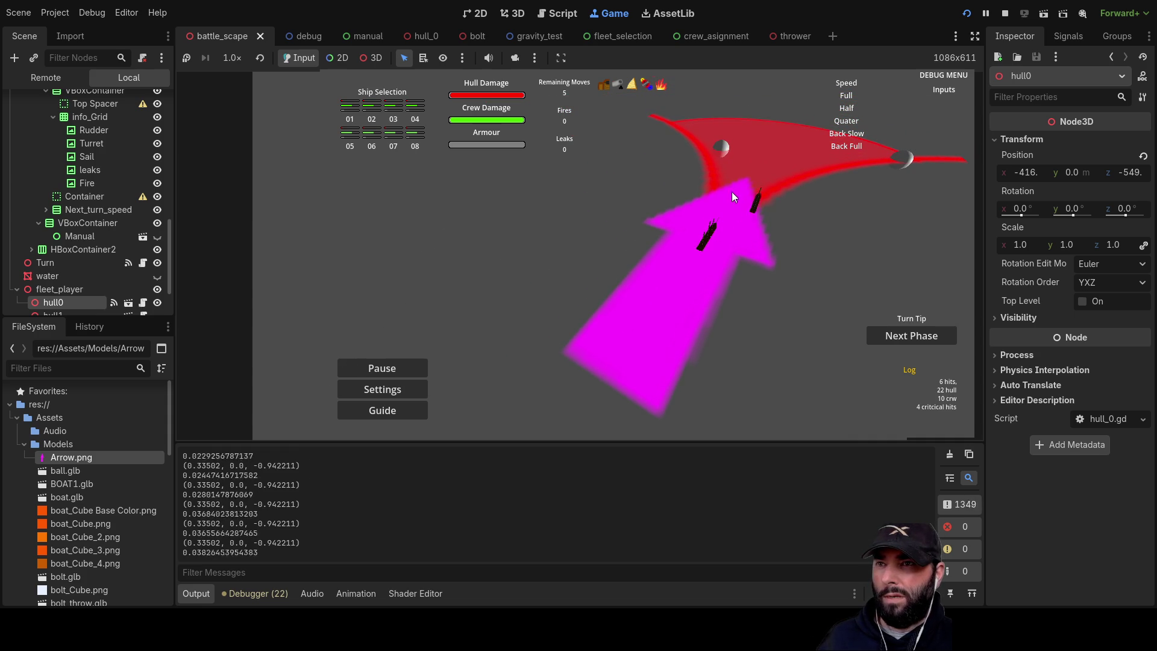
pyautogui.click(823, 274)
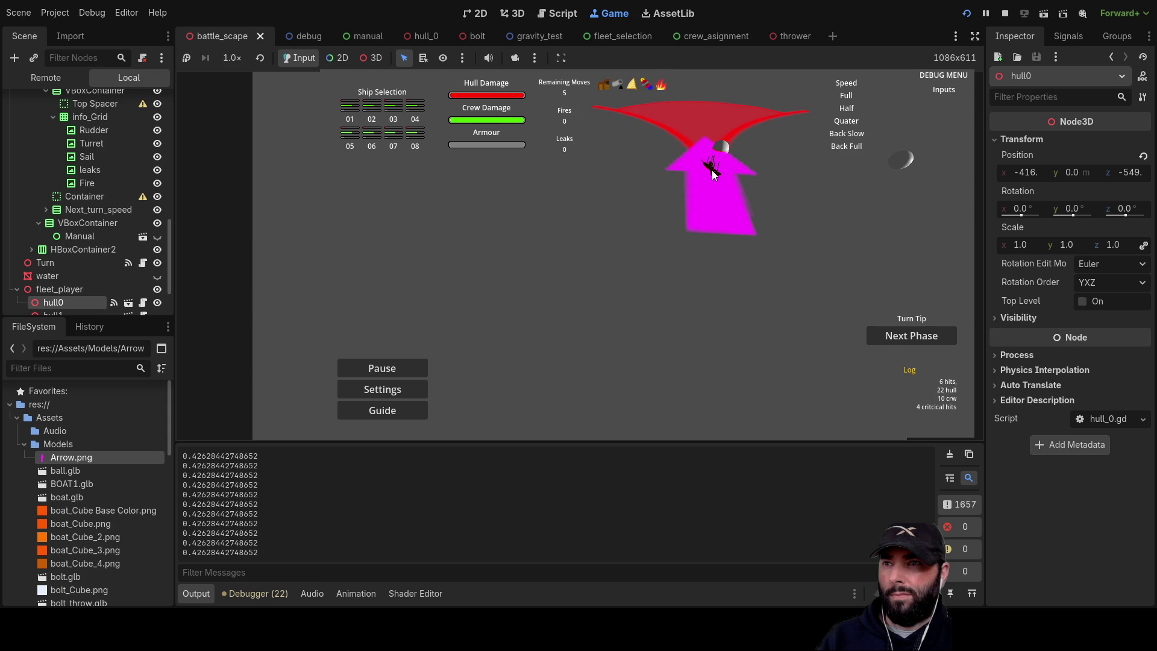
pyautogui.moveTo(659, 160); pyautogui.dragTo(740, 253)
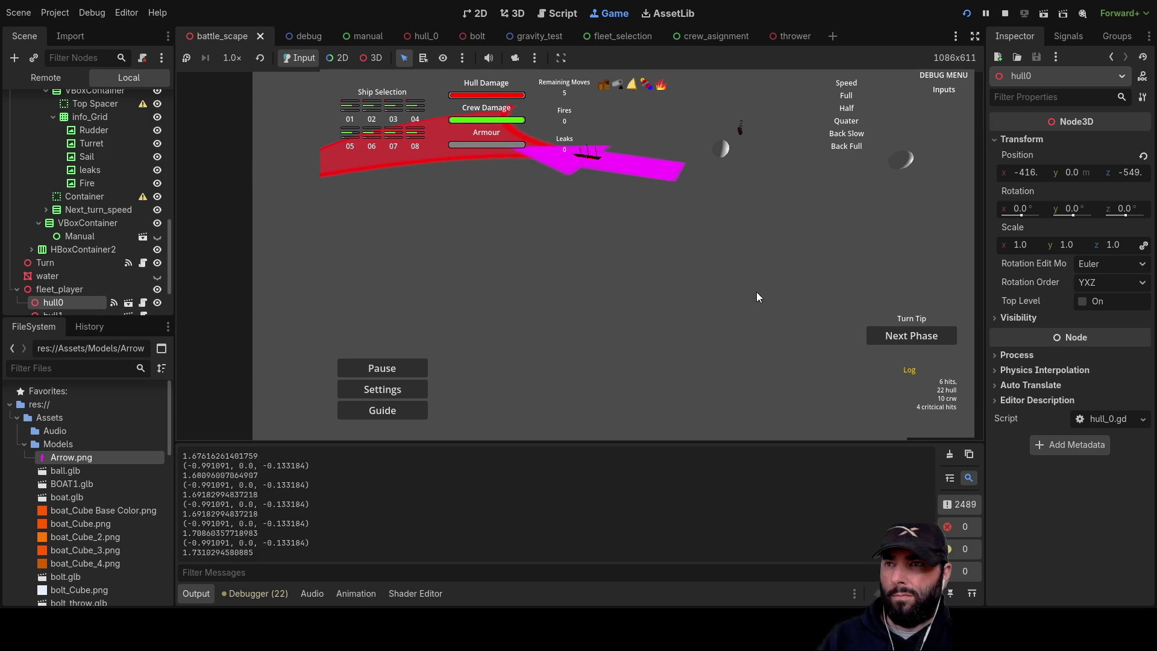
pyautogui.click(761, 307)
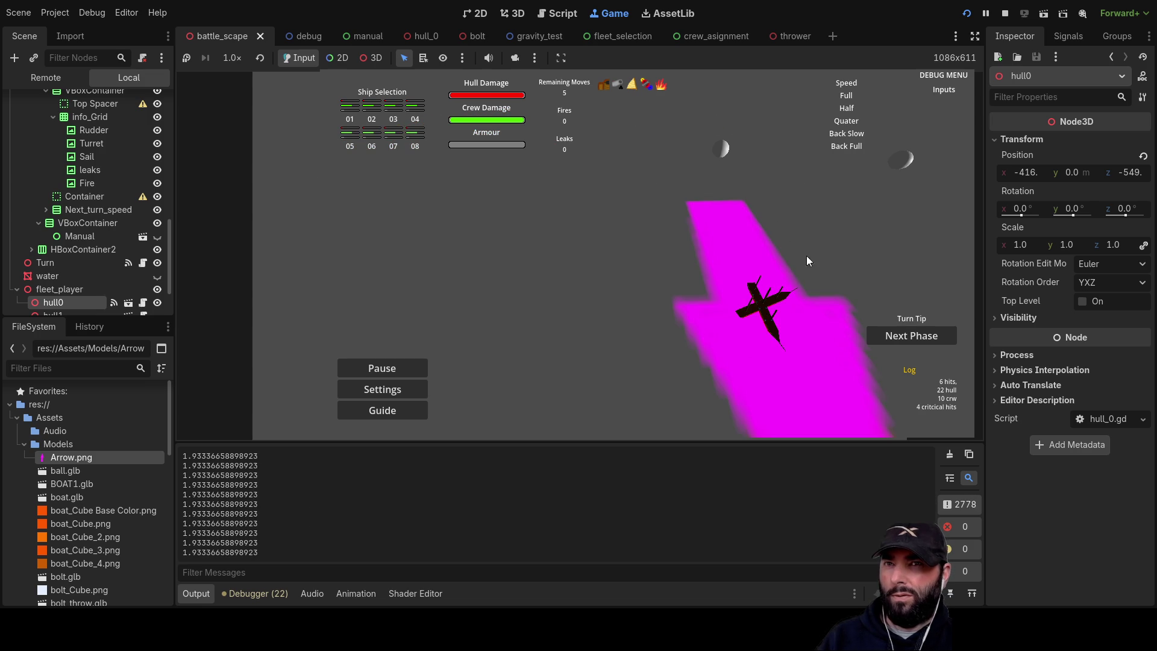
pyautogui.press('F8')
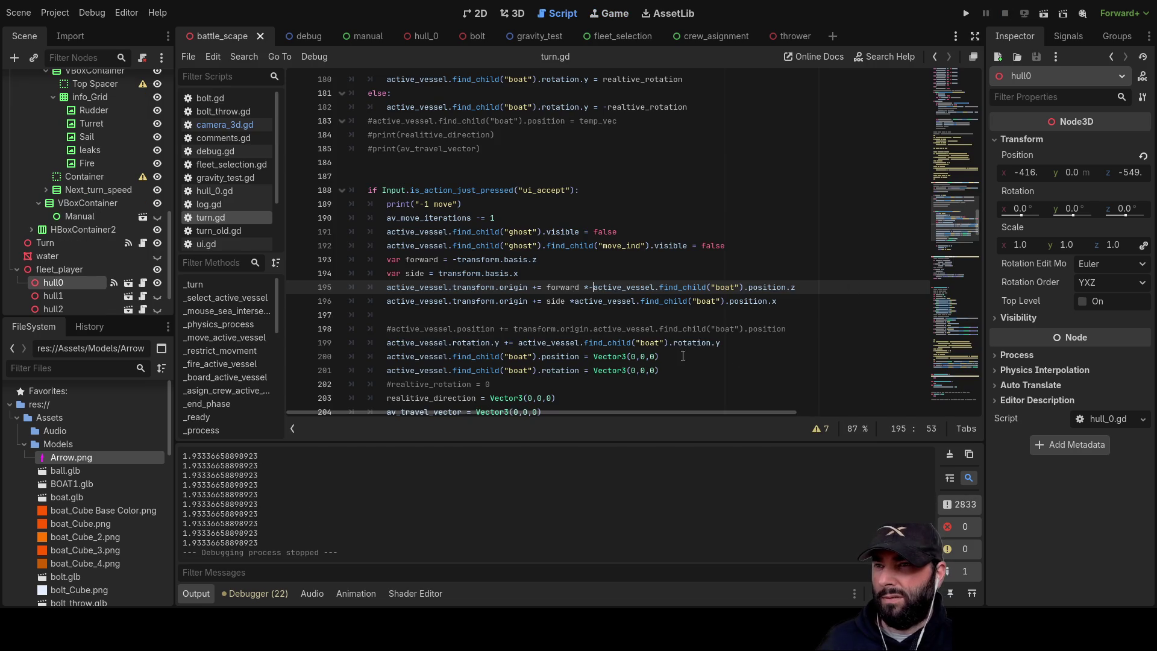
# - Remove the minus from line 195 and from -transform.basis.z on line 193, then relaunch
pyautogui.press('BackSpace')
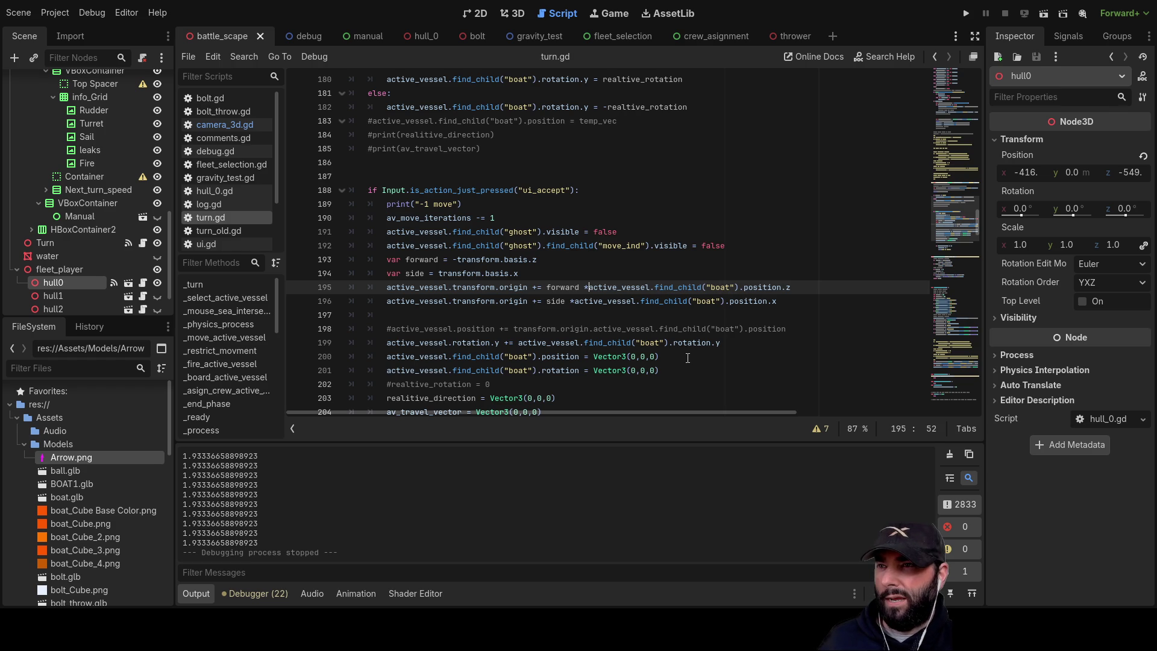
pyautogui.press('Up')
pyautogui.press('Left')
pyautogui.press('Up')
pyautogui.press('Left')
pyautogui.press('Left')
pyautogui.press('Left')
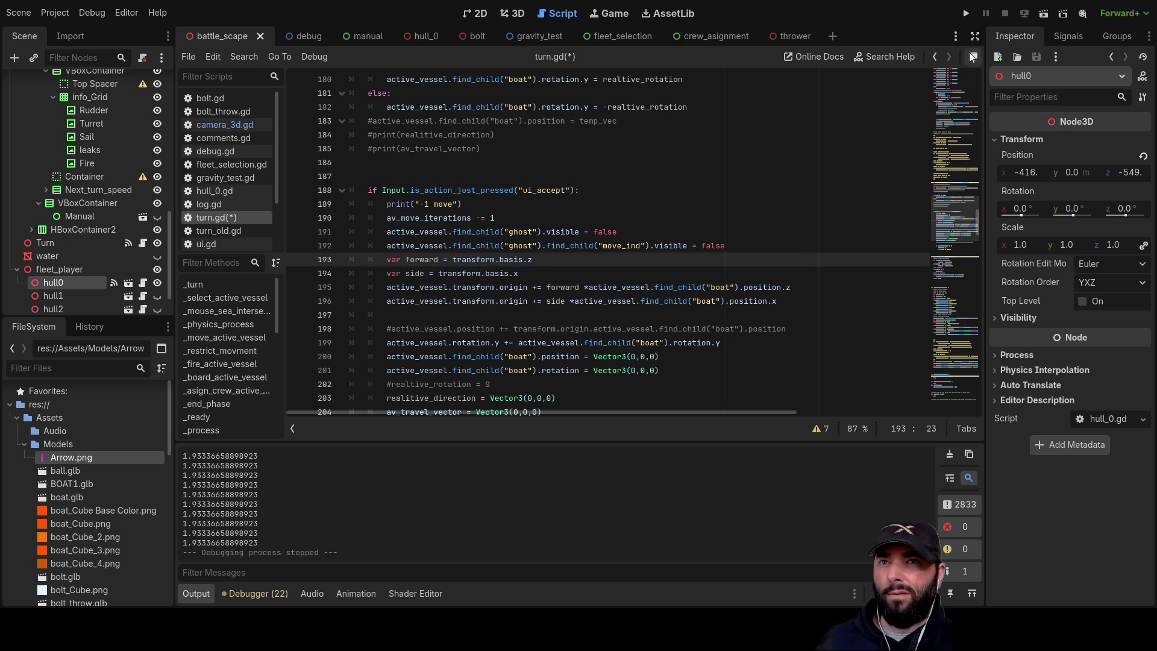
pyautogui.click(964, 15)
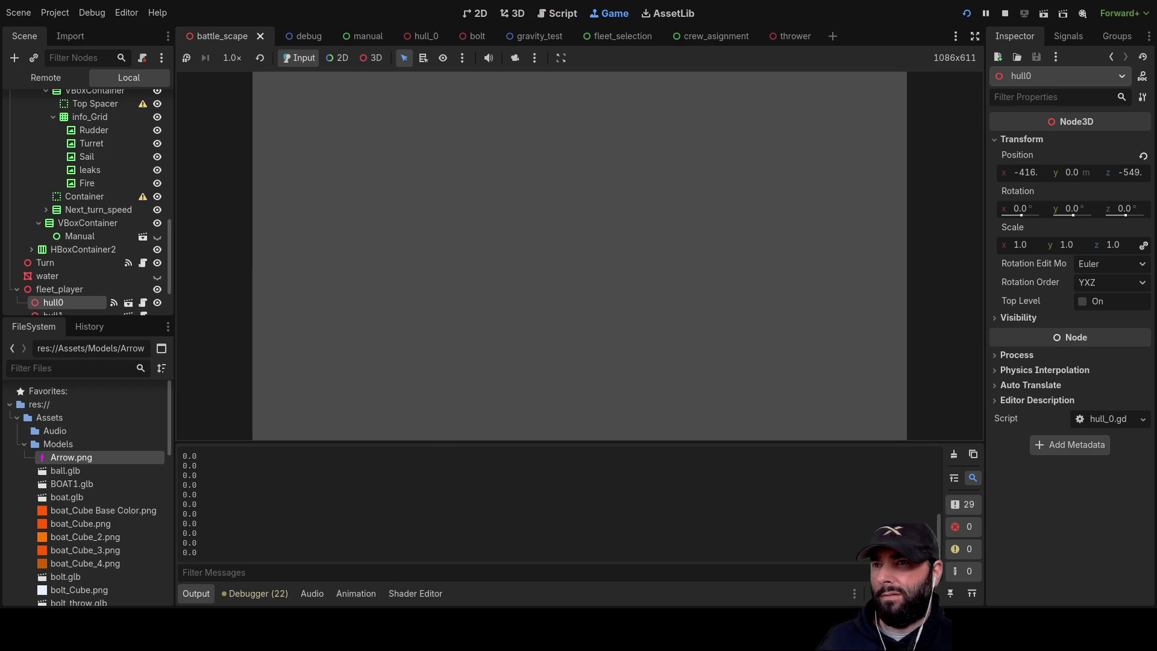
pyautogui.press('a')
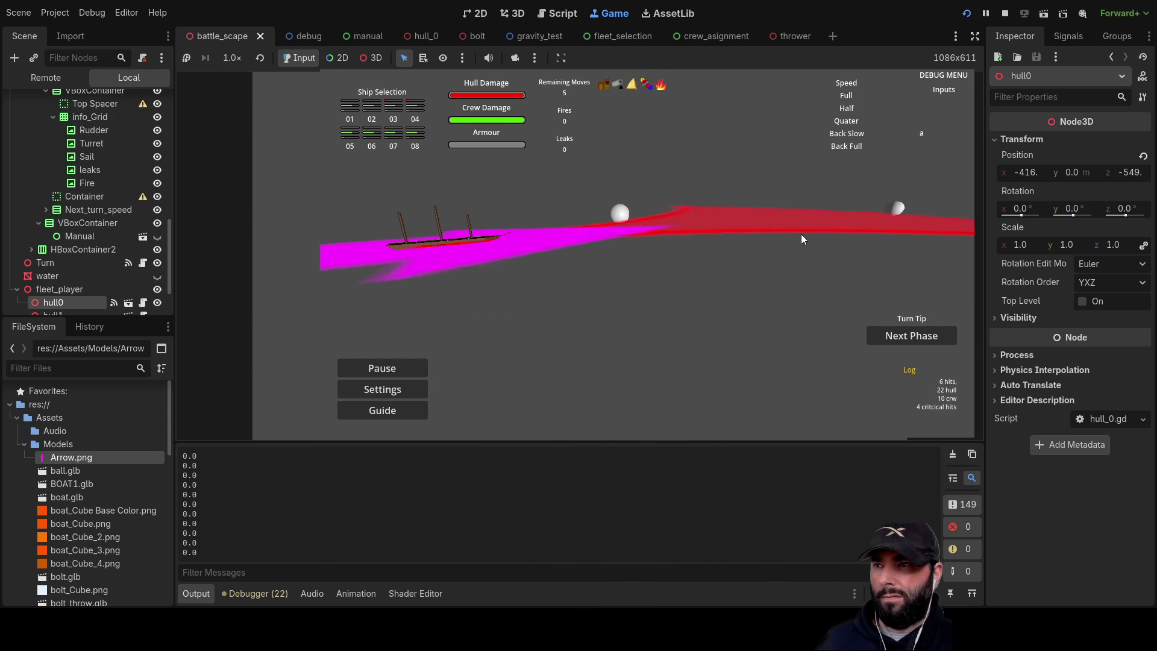
# - Mark several move targets and move the ship ahead to them
pyautogui.click(669, 180)
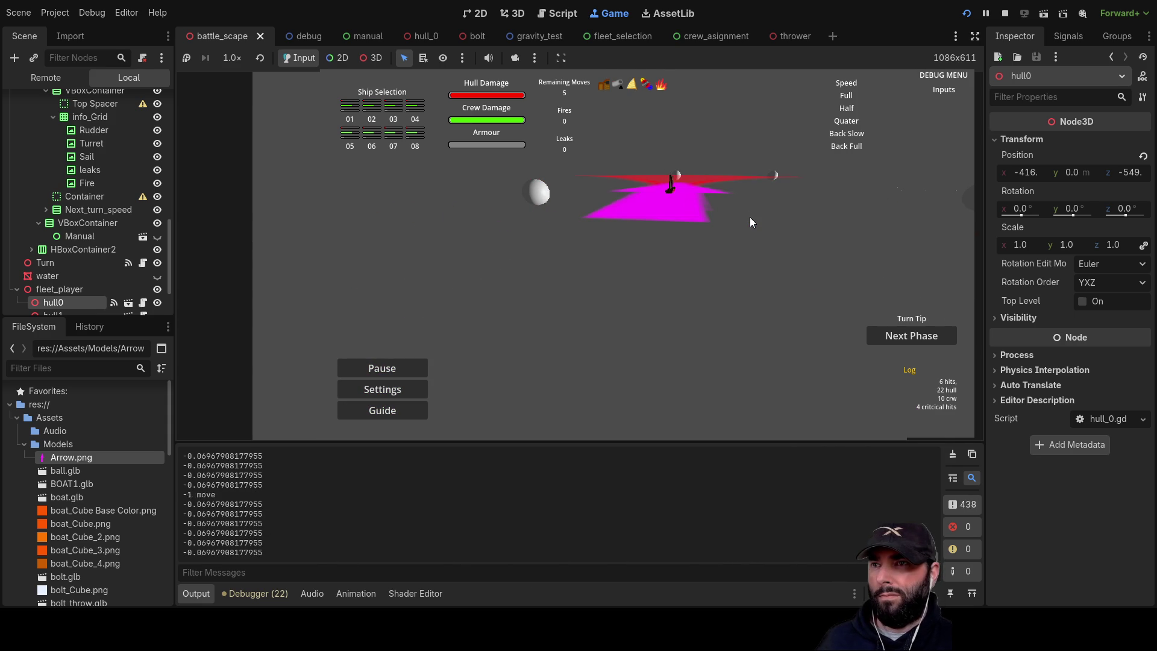
pyautogui.scroll(1, 750, 217)
pyautogui.press('w')
pyautogui.press('q')
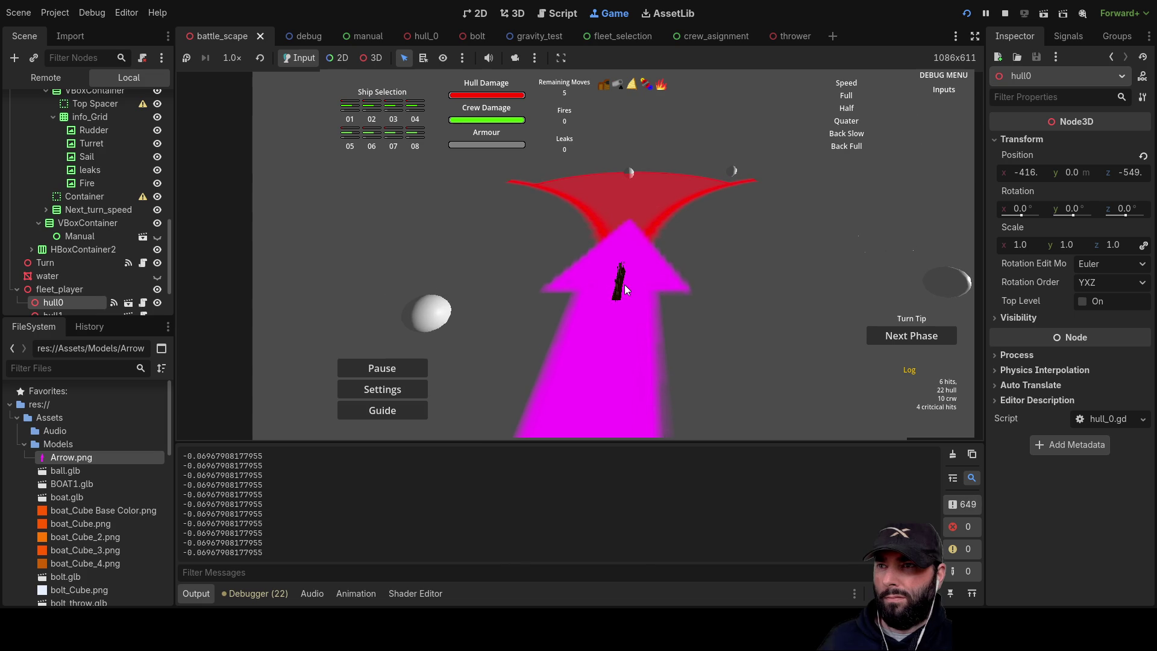
pyautogui.click(567, 205)
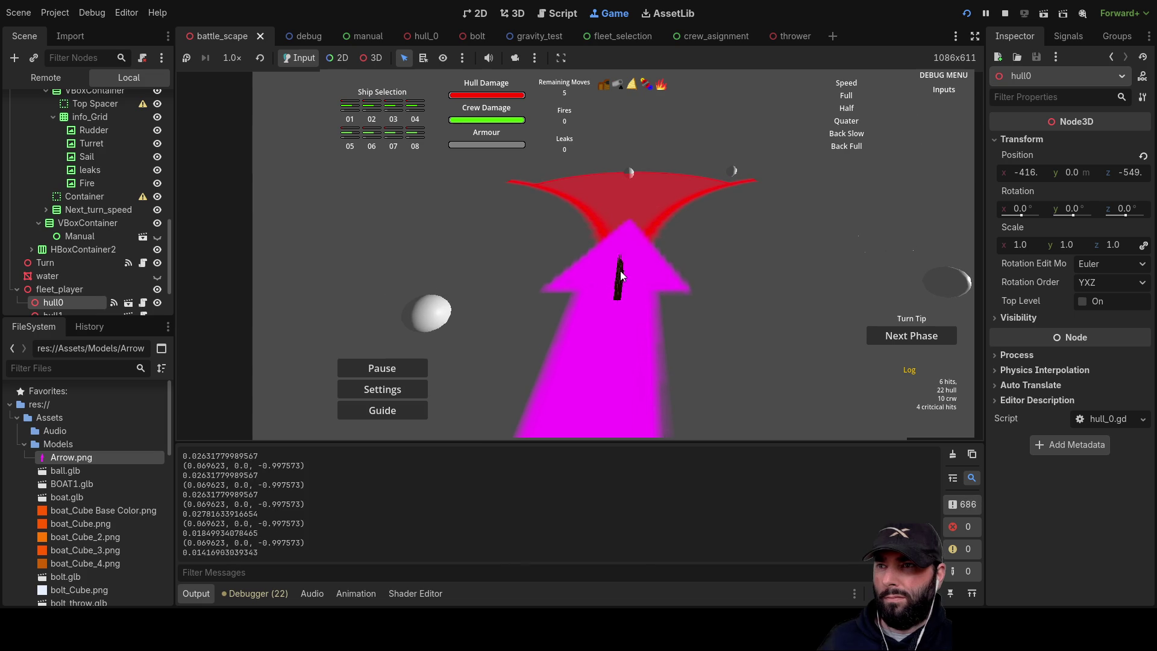
pyautogui.click(642, 256)
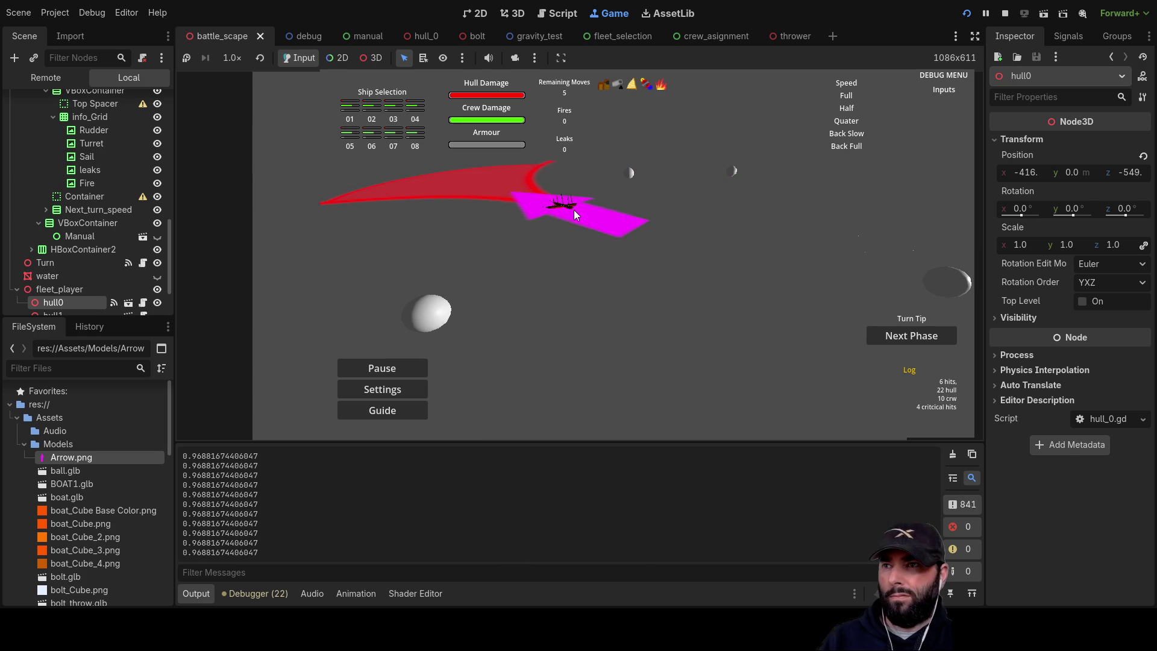
pyautogui.click(670, 174)
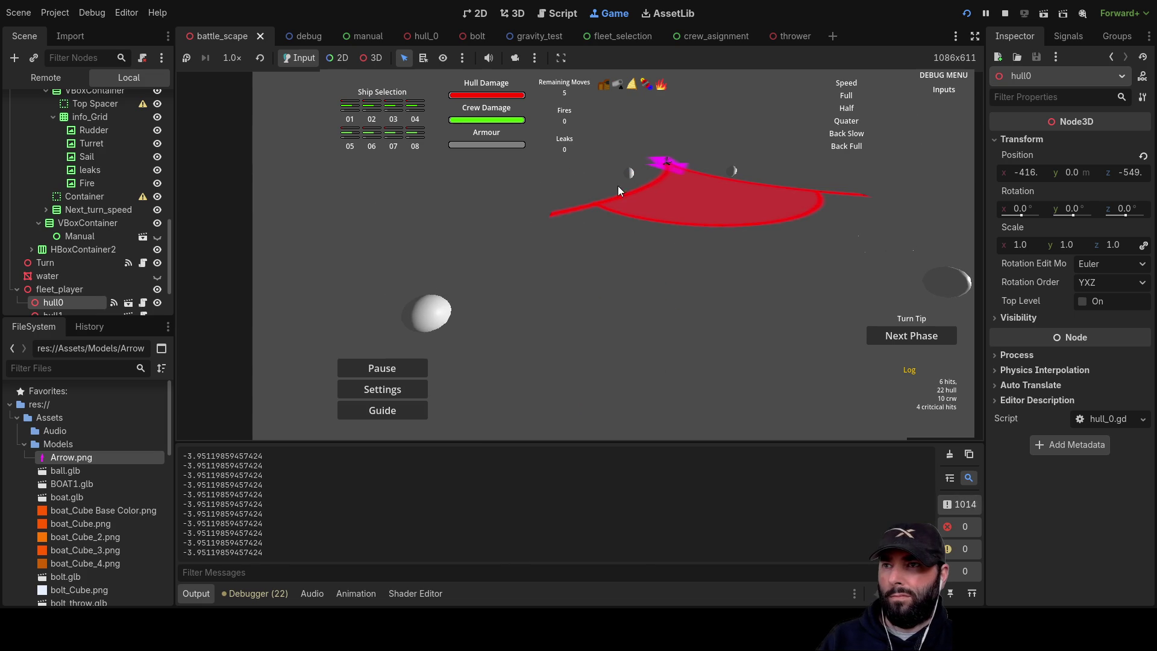
pyautogui.click(663, 159)
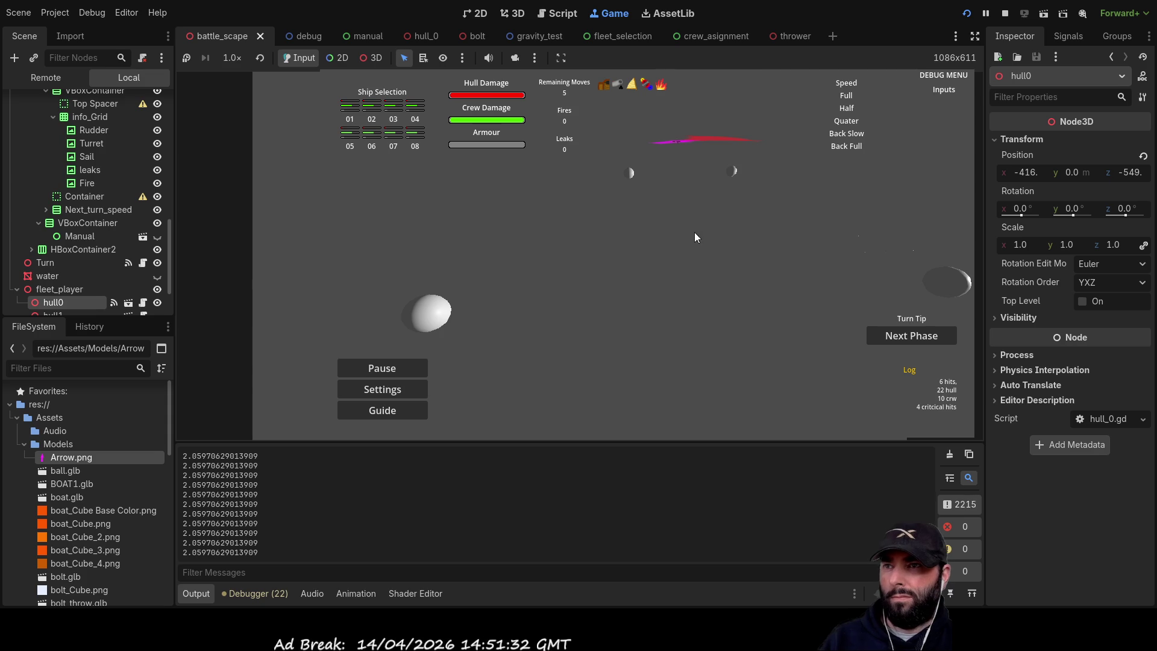
# - Steer left and adjust speed orders, then stop the game with F8
pyautogui.press('a')
pyautogui.press('s')
pyautogui.press('w')
pyautogui.press('q')
pyautogui.press('a')
pyautogui.press('w')
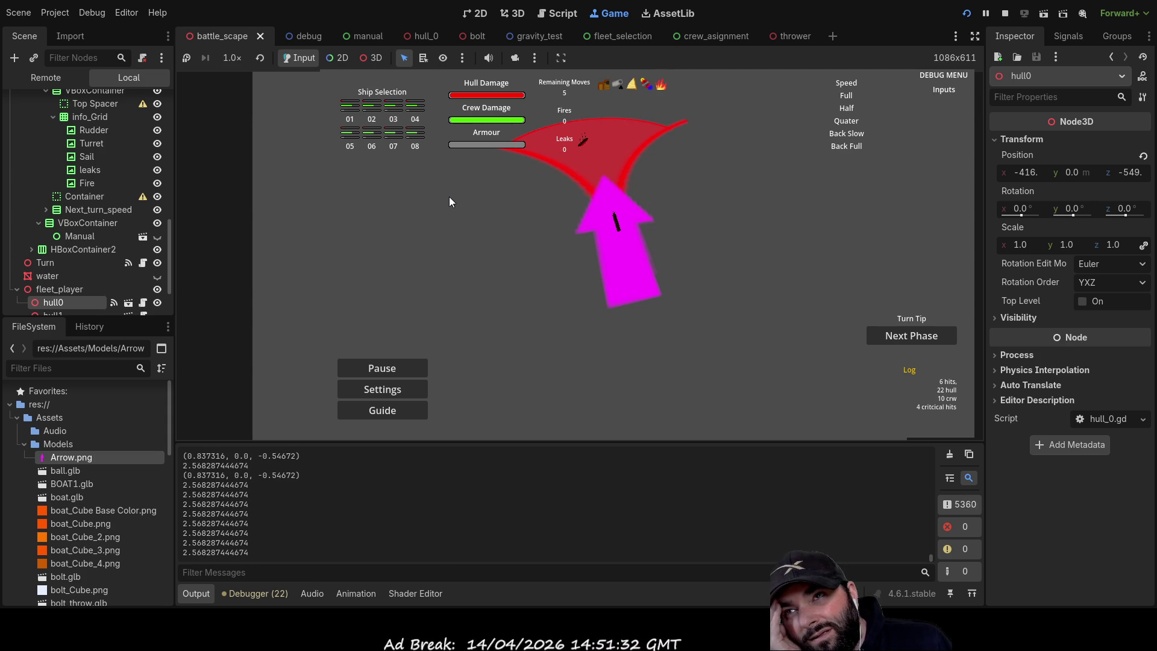
pyautogui.press('F8')
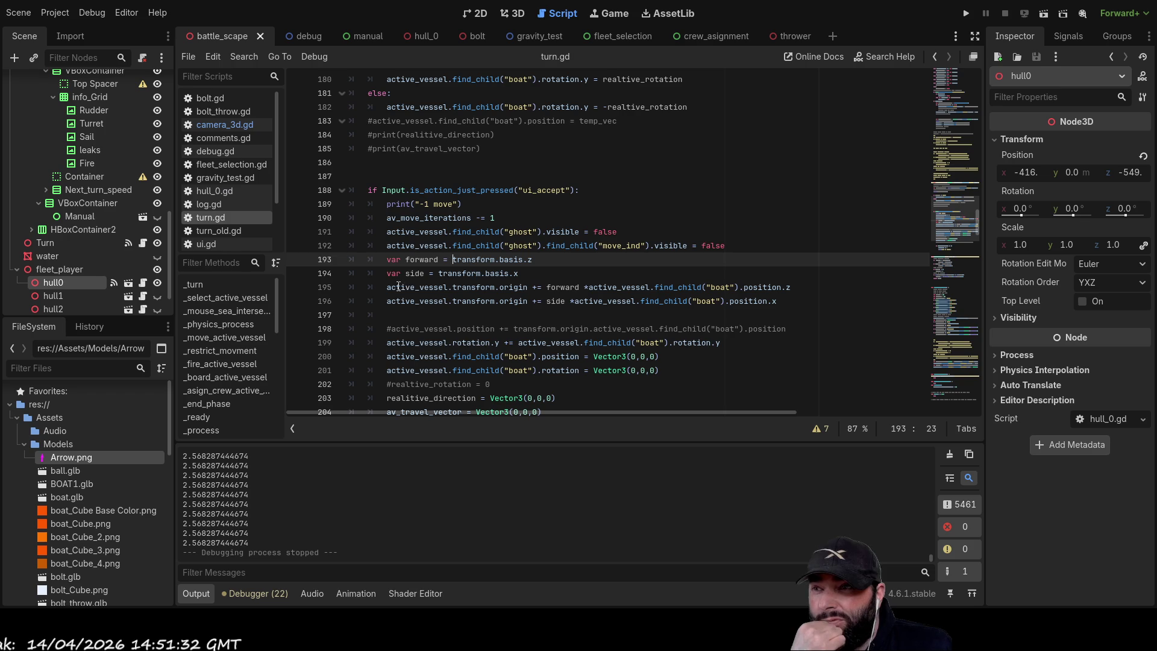
pyautogui.scroll(5, 505, 326)
pyautogui.scroll(15, 505, 326)
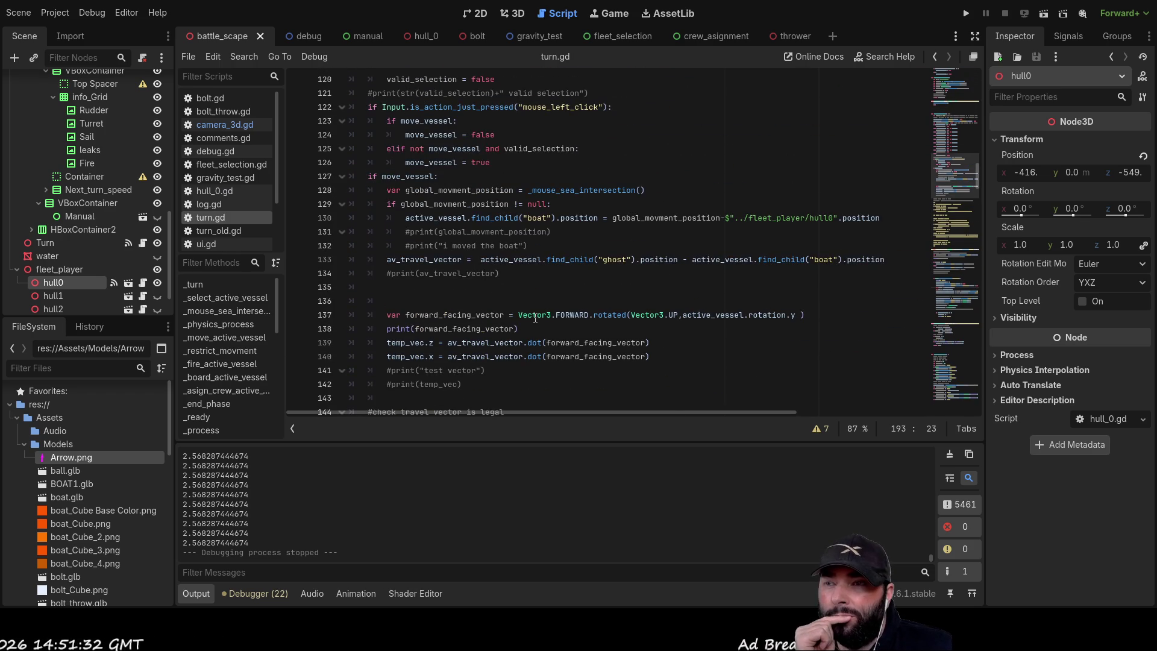
pyautogui.scroll(-17, 541, 290)
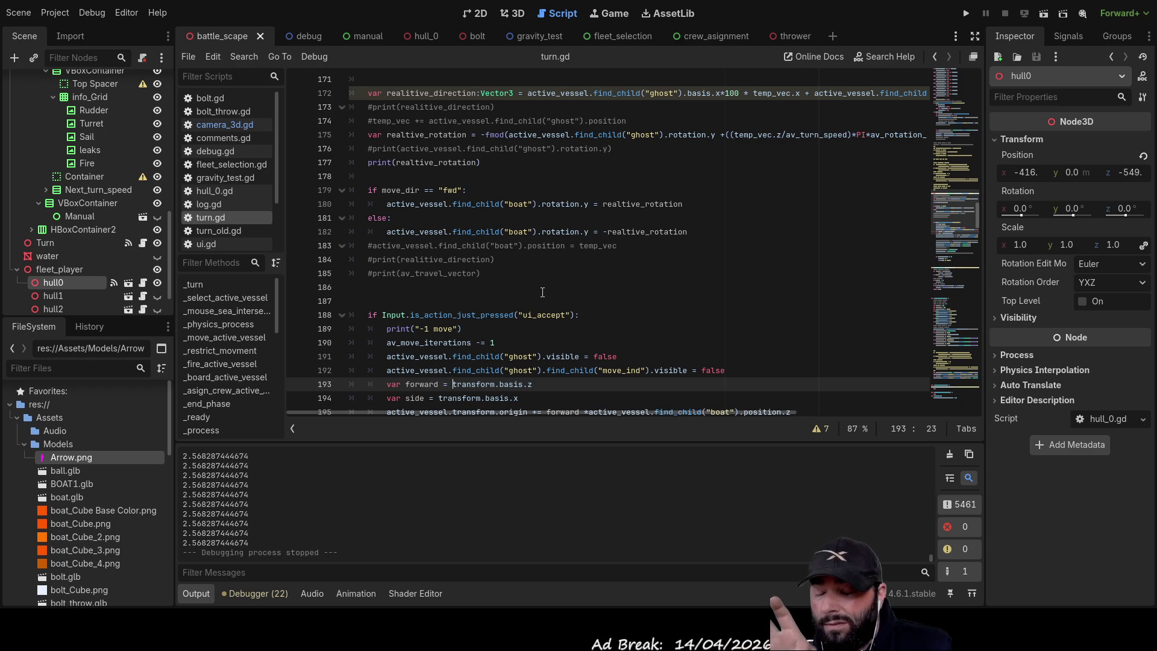
pyautogui.scroll(12, 543, 296)
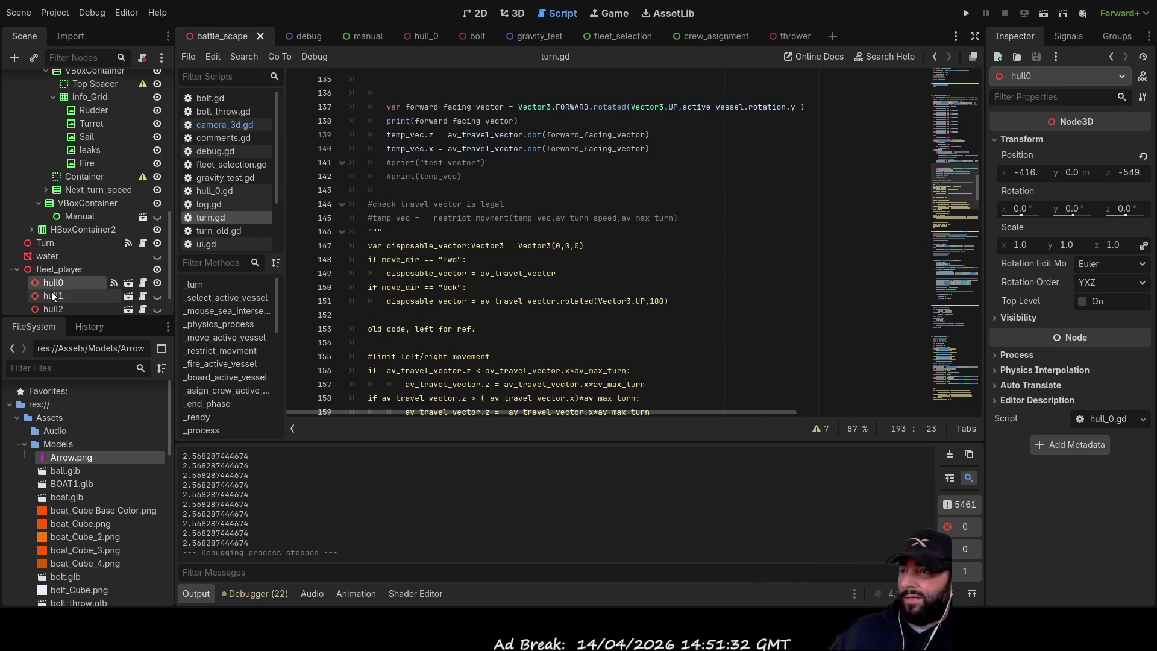
pyautogui.scroll(7, 614, 235)
pyautogui.scroll(-5, 412, 248)
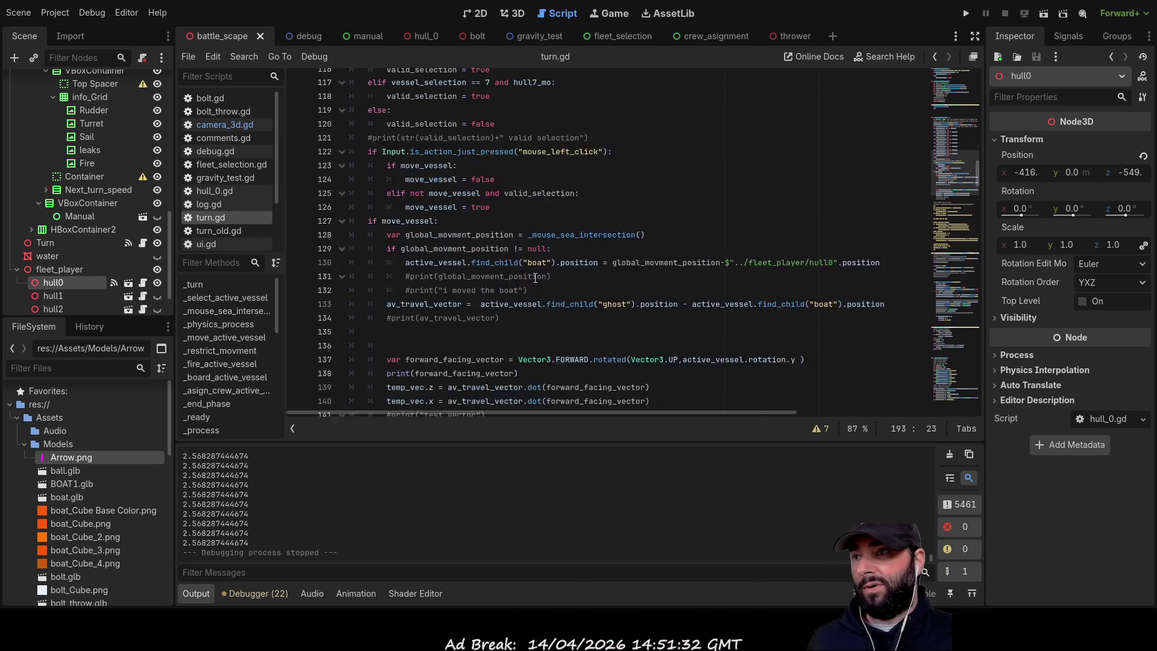
pyautogui.scroll(5, 438, 288)
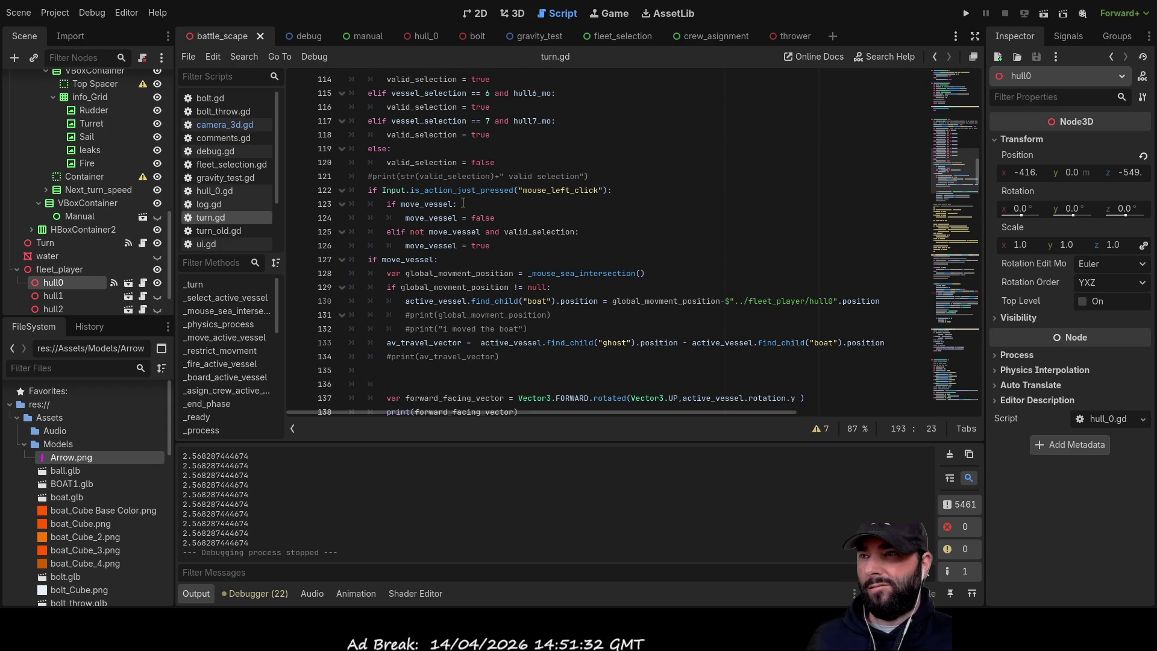
pyautogui.scroll(8, 533, 324)
pyautogui.scroll(-9, 533, 324)
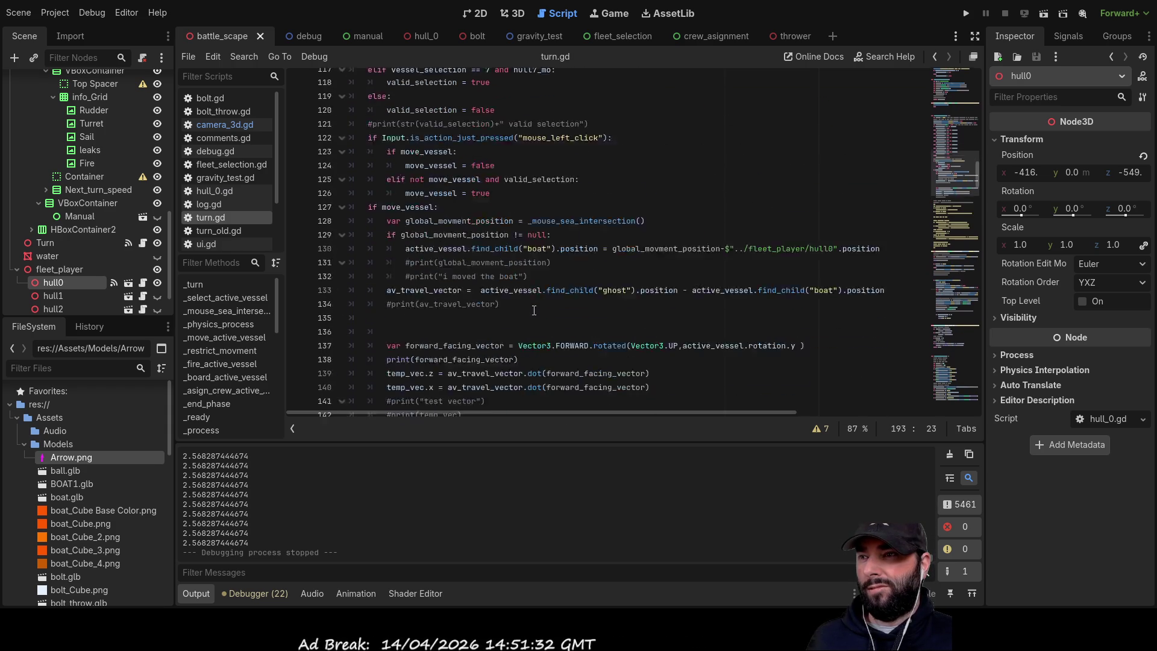
pyautogui.scroll(5, 534, 304)
pyautogui.scroll(12, 533, 305)
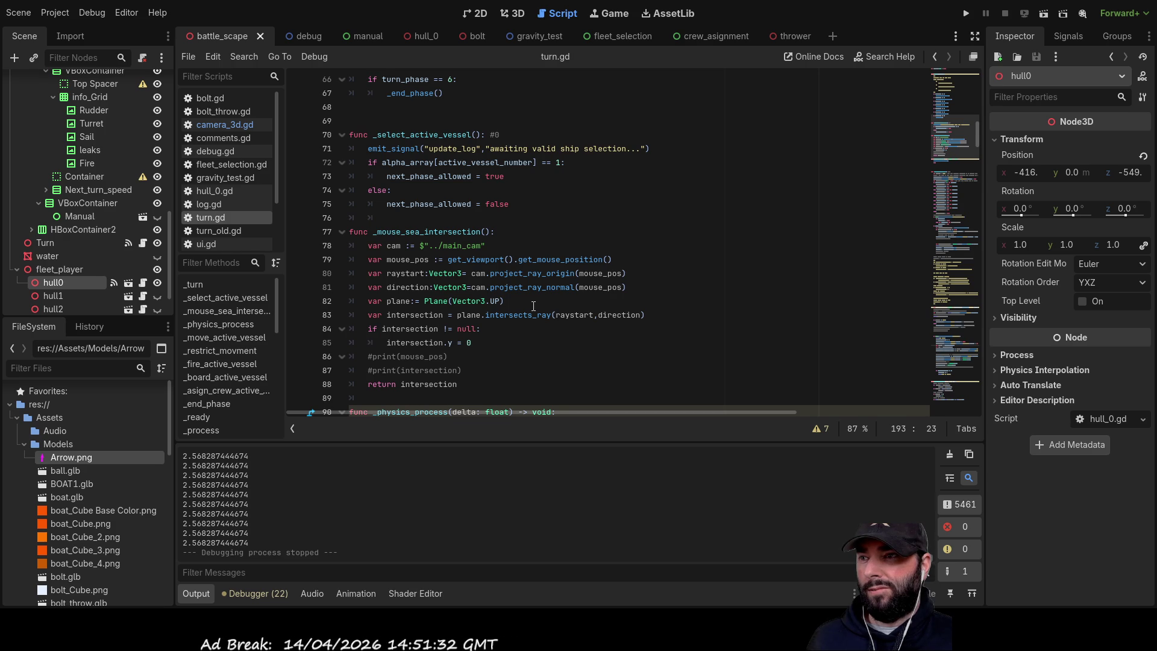
pyautogui.scroll(-2, 408, 259)
pyautogui.doubleClick(408, 259)
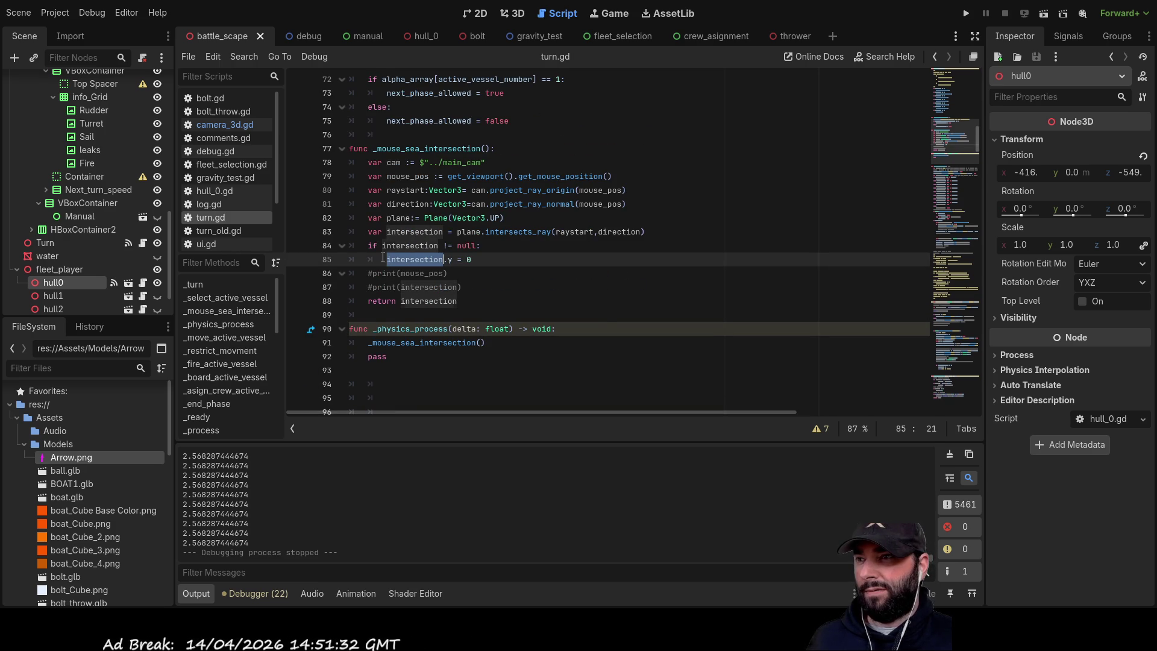
pyautogui.press('Left')
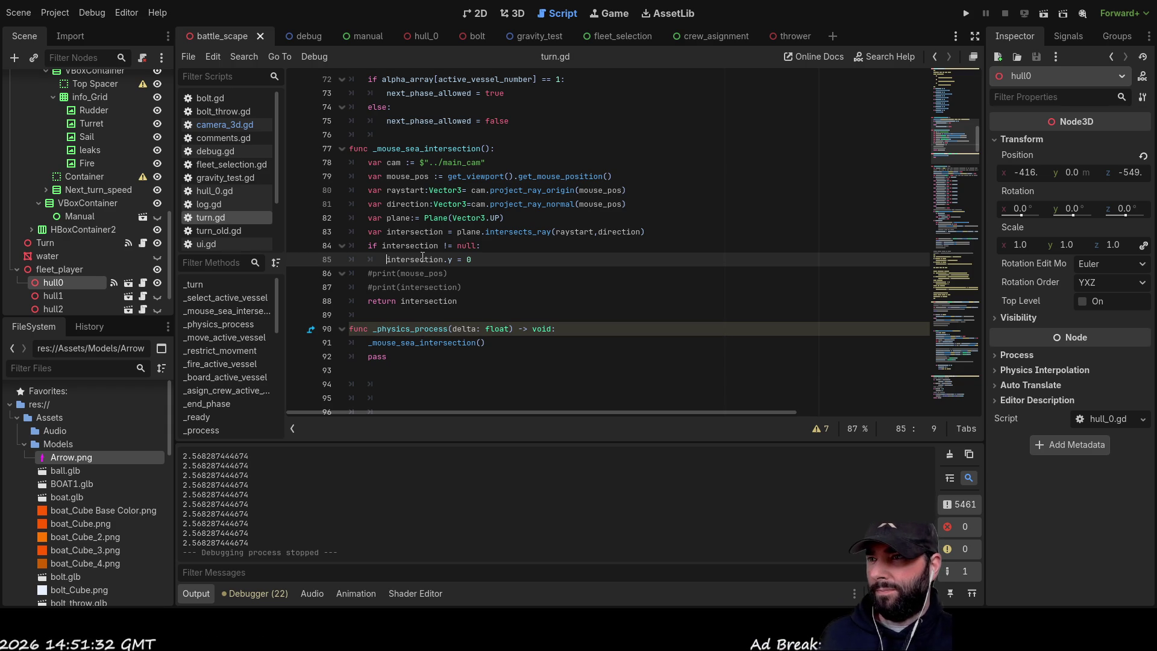
pyautogui.hotkey('ctrl', 'shift', 'Right')
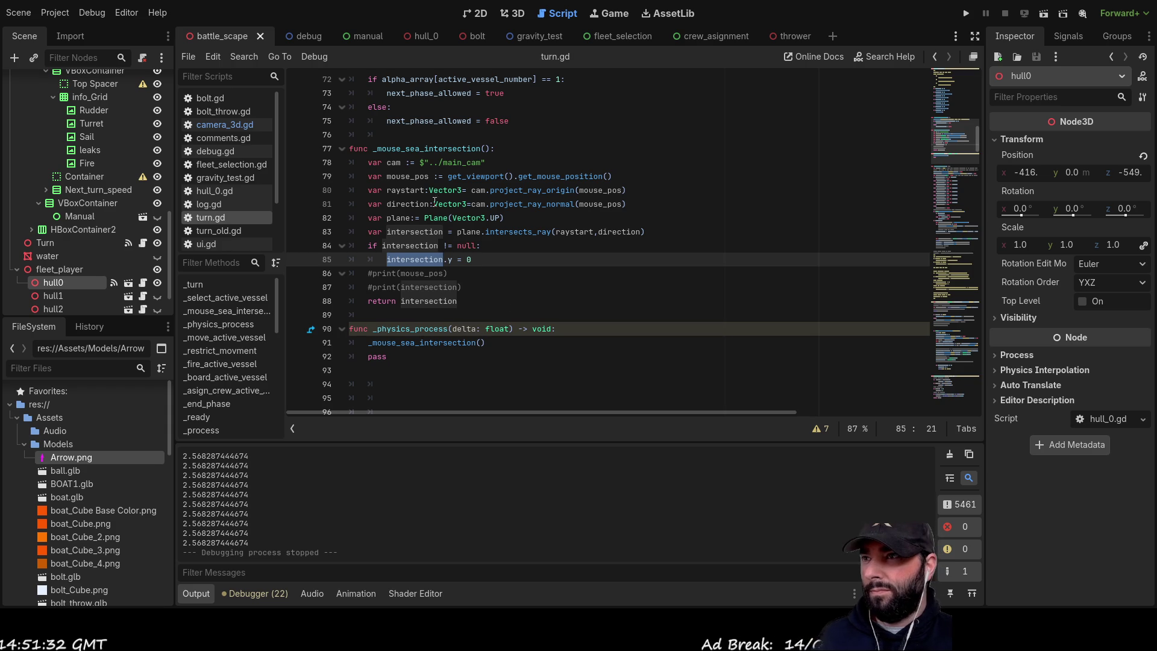
pyautogui.doubleClick(428, 149)
pyautogui.scroll(-6, 434, 170)
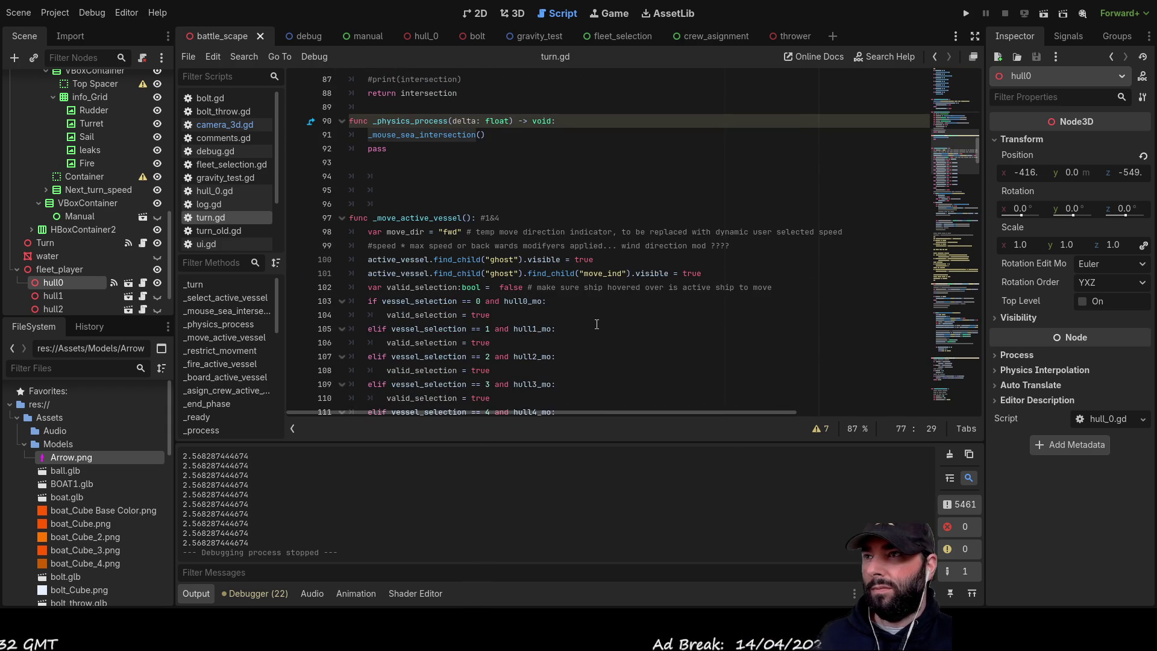
pyautogui.scroll(2, 585, 331)
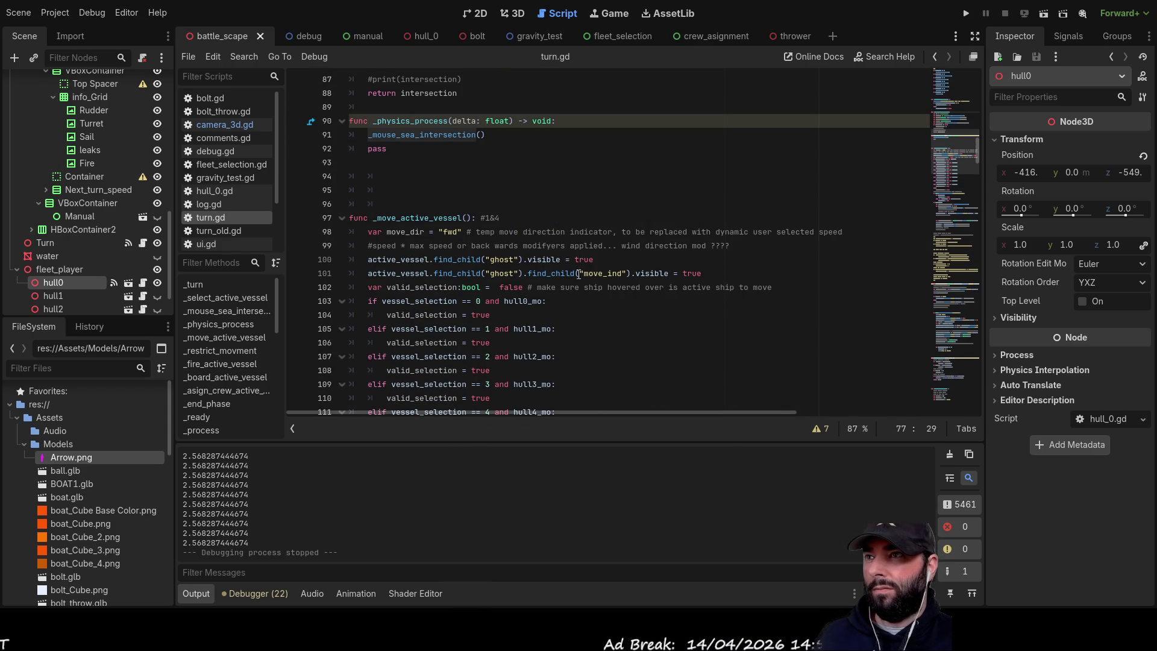
pyautogui.scroll(-10, 596, 314)
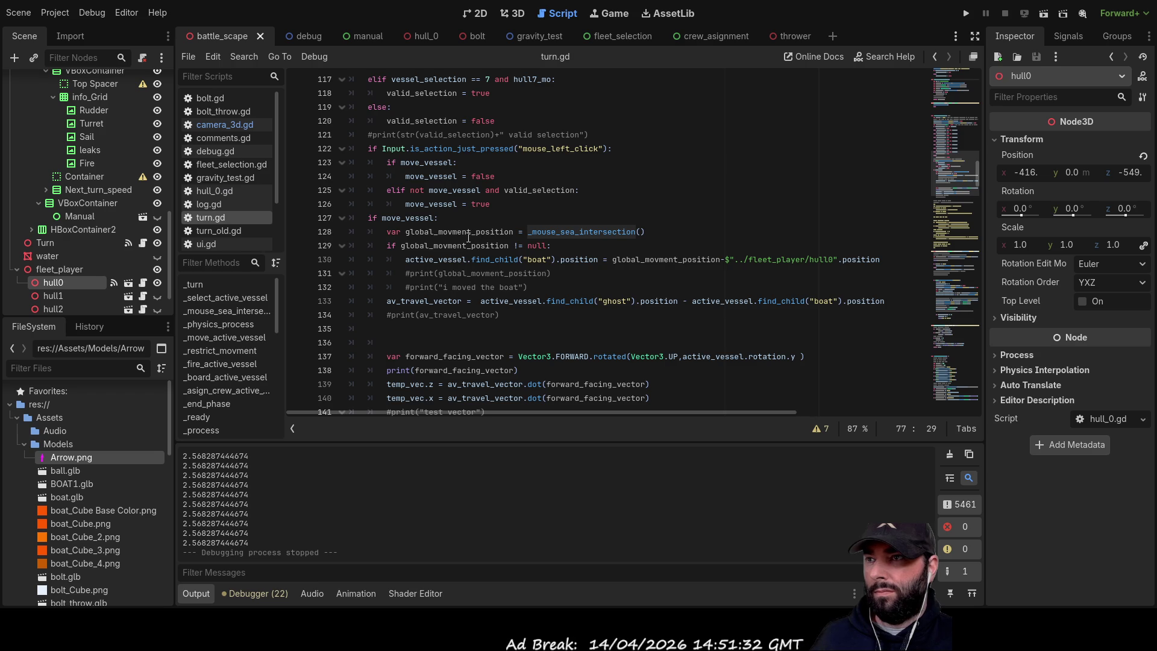
pyautogui.doubleClick(458, 232)
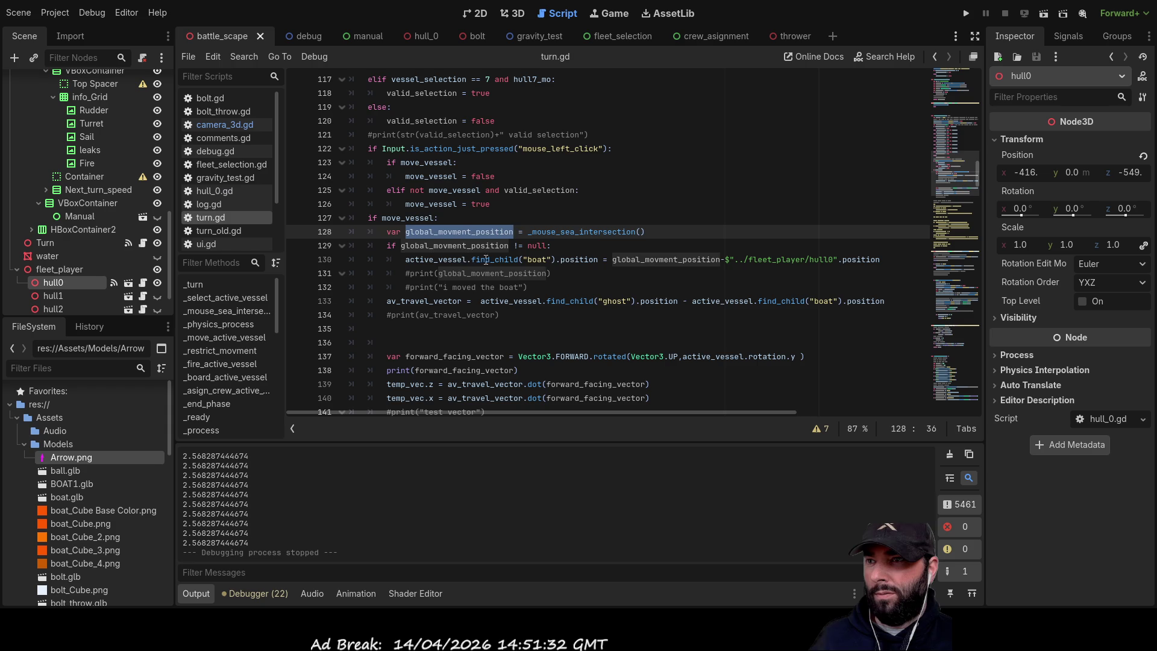
# - Replace global_movment_position on line 130 with transform.basis using autocomplete
pyautogui.click(609, 259)
pyautogui.press('Right')
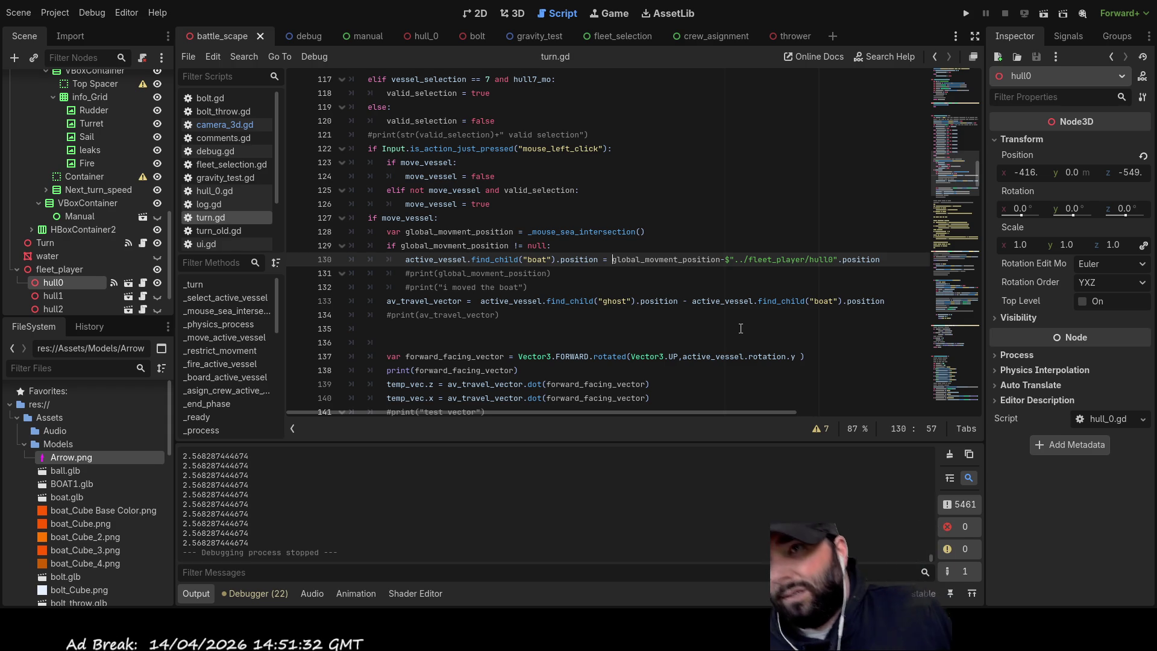
pyautogui.write('transfor')
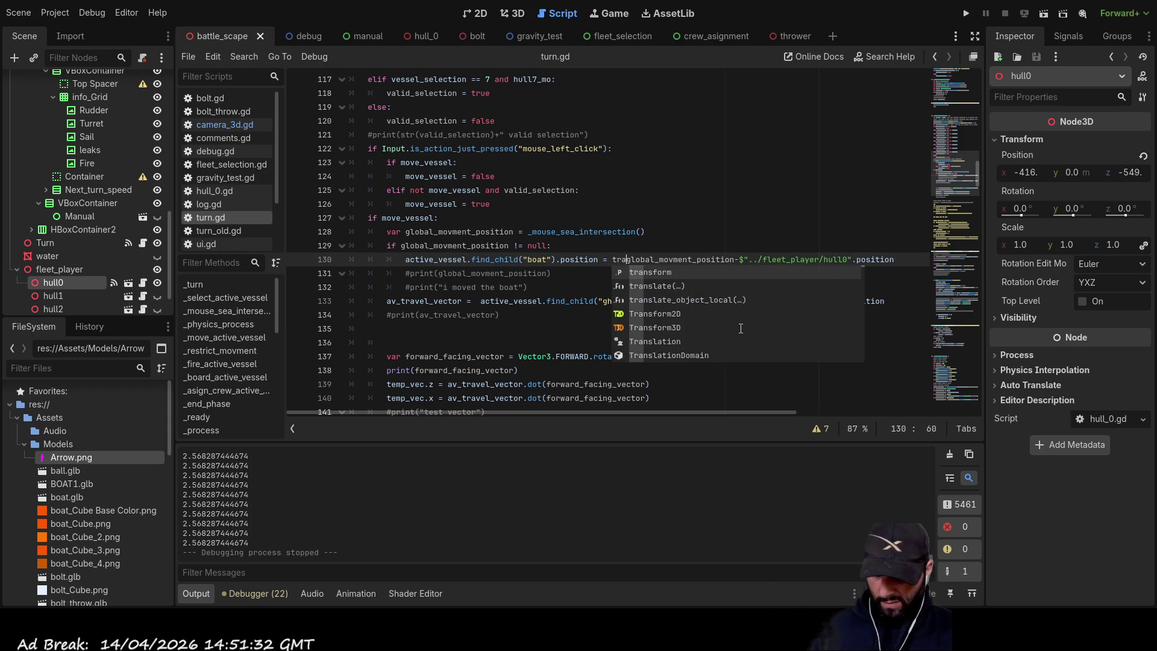
pyautogui.write('m')
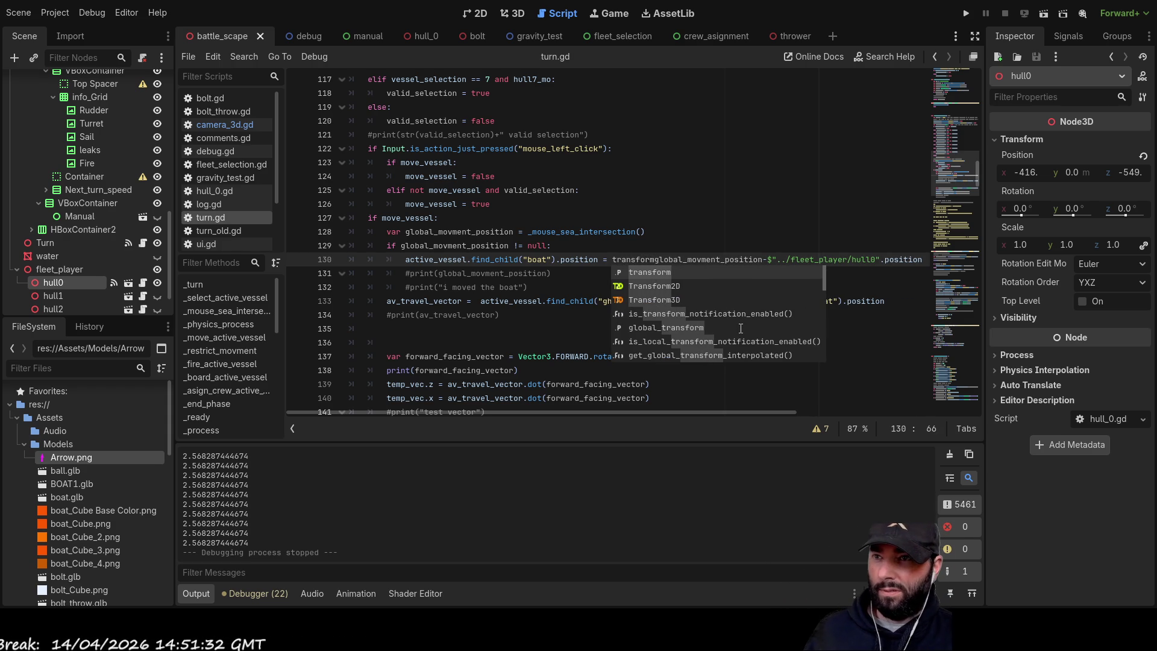
pyautogui.write('.')
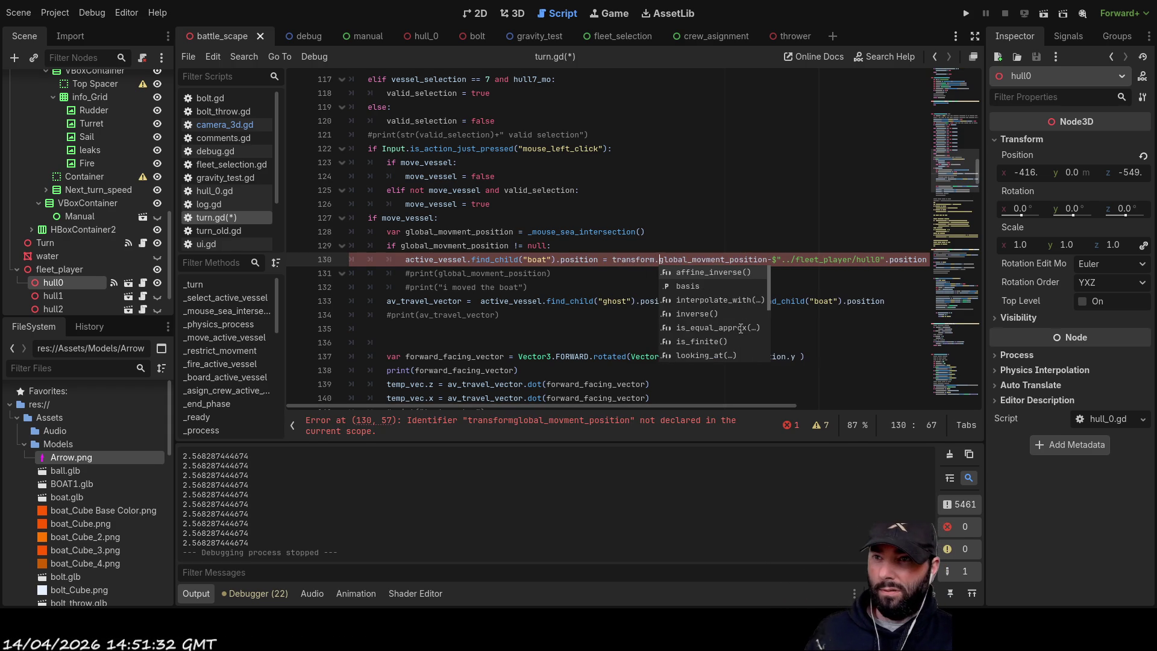
pyautogui.press('Down')
pyautogui.press('Return')
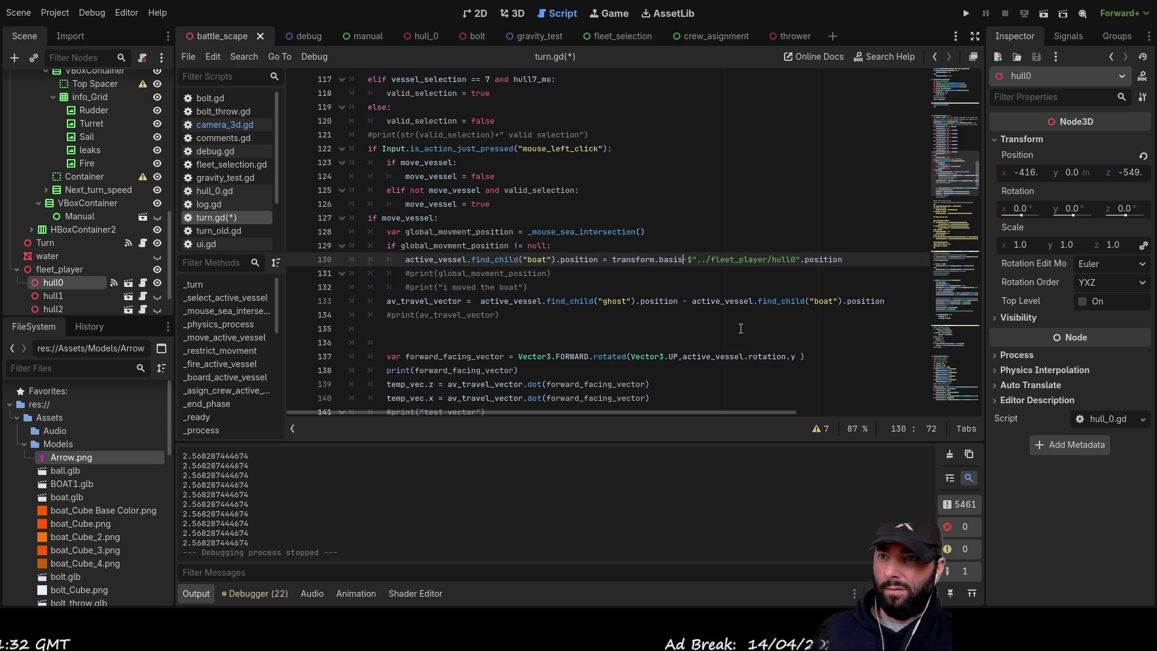
pyautogui.press('Delete')
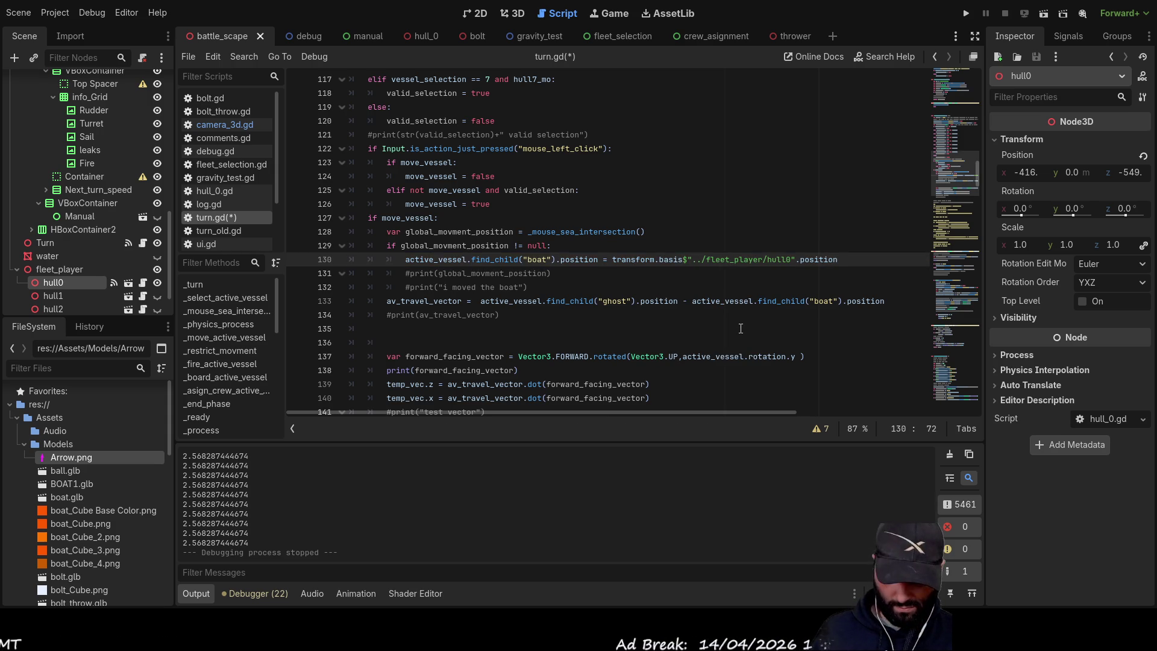
pyautogui.write('.')
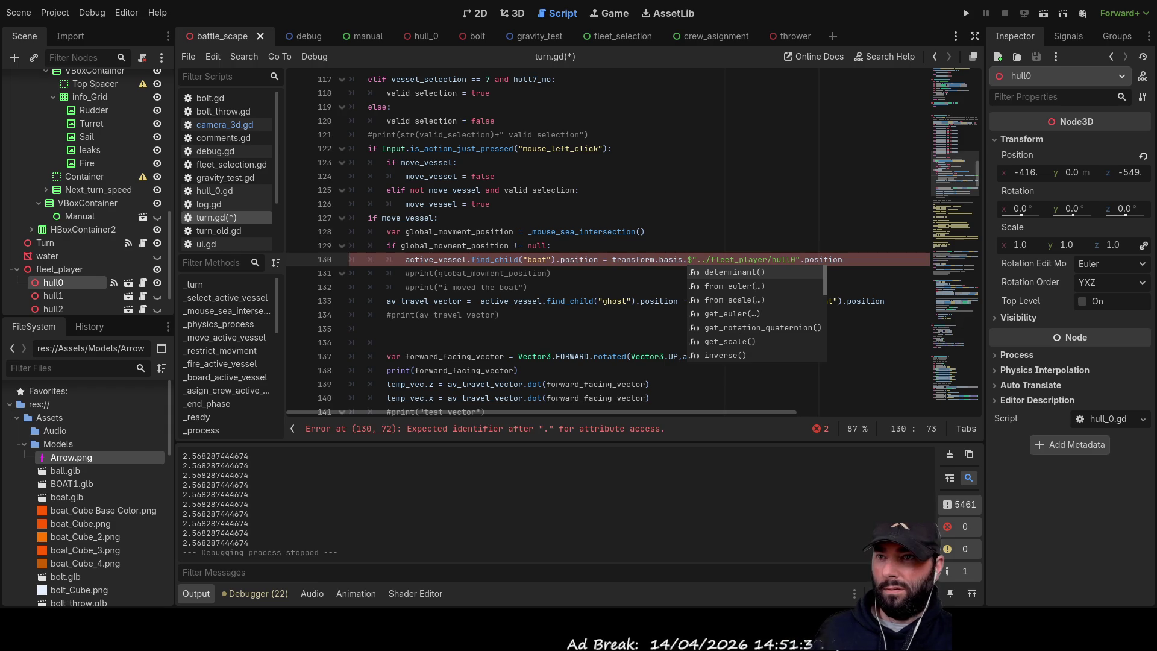
pyautogui.click(668, 193)
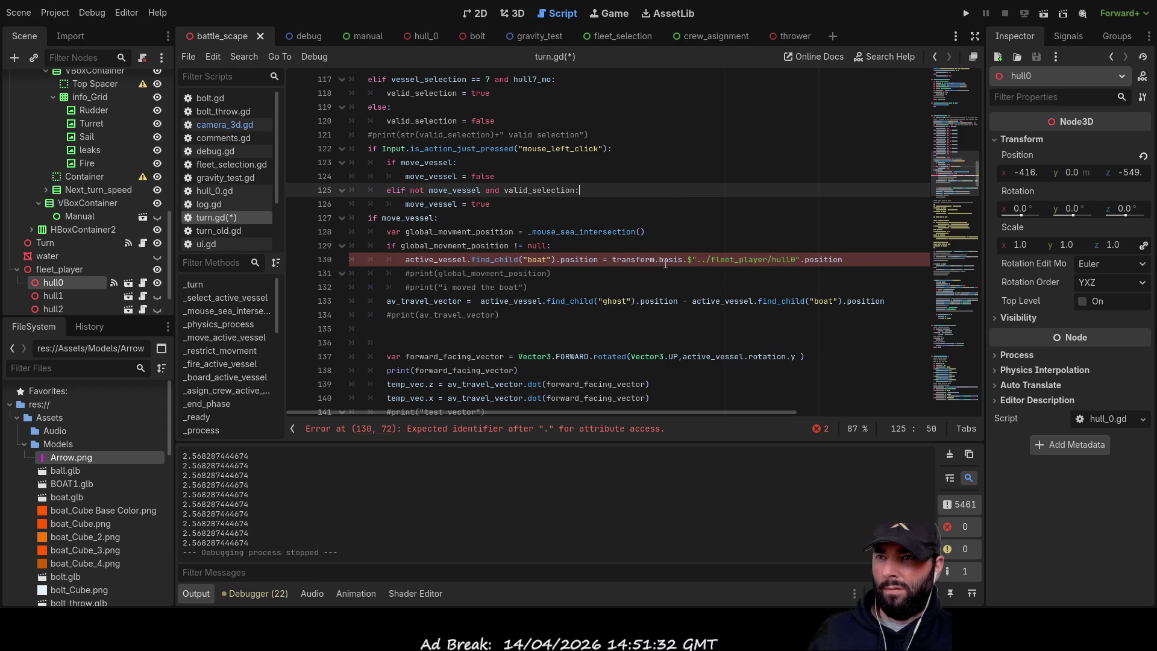
# - Change the dot after basis into a minus and run the game with F5
pyautogui.click(689, 259)
pyautogui.write('-')
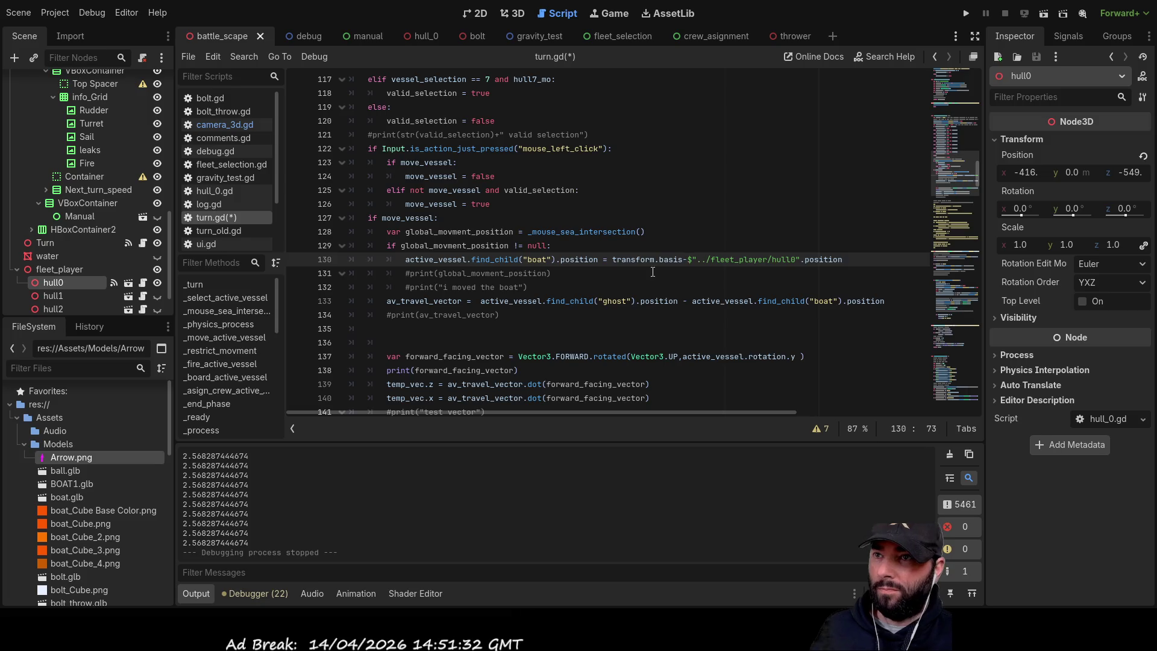
pyautogui.press('BackSpace')
pyautogui.write('-')
pyautogui.press('Down')
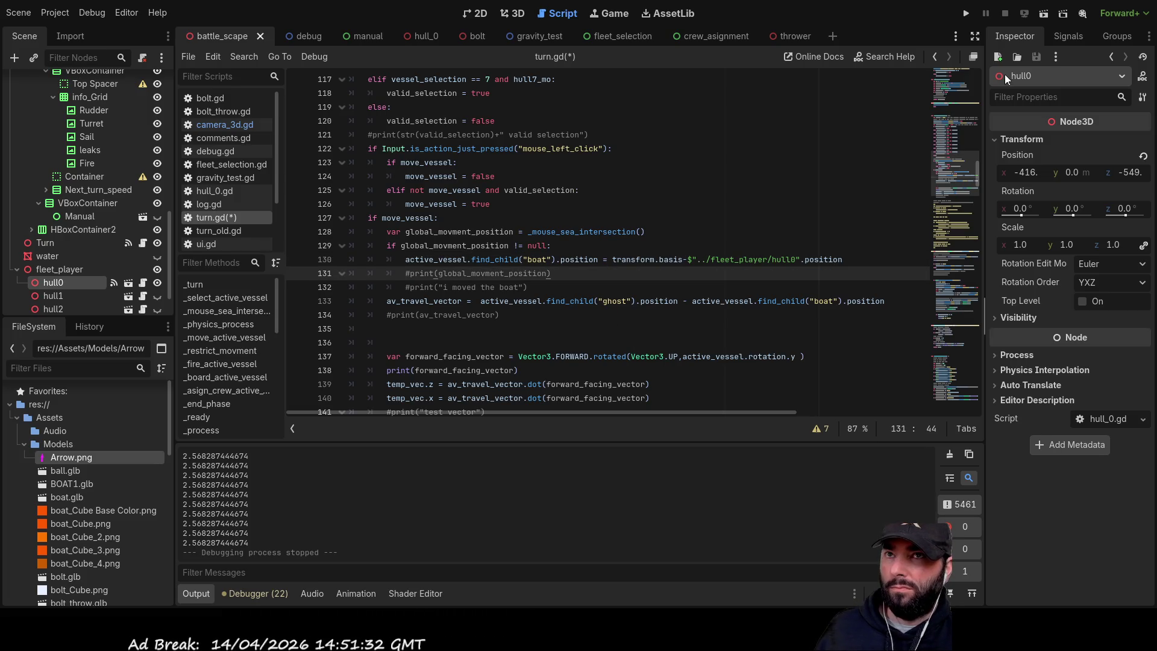
pyautogui.press('F5')
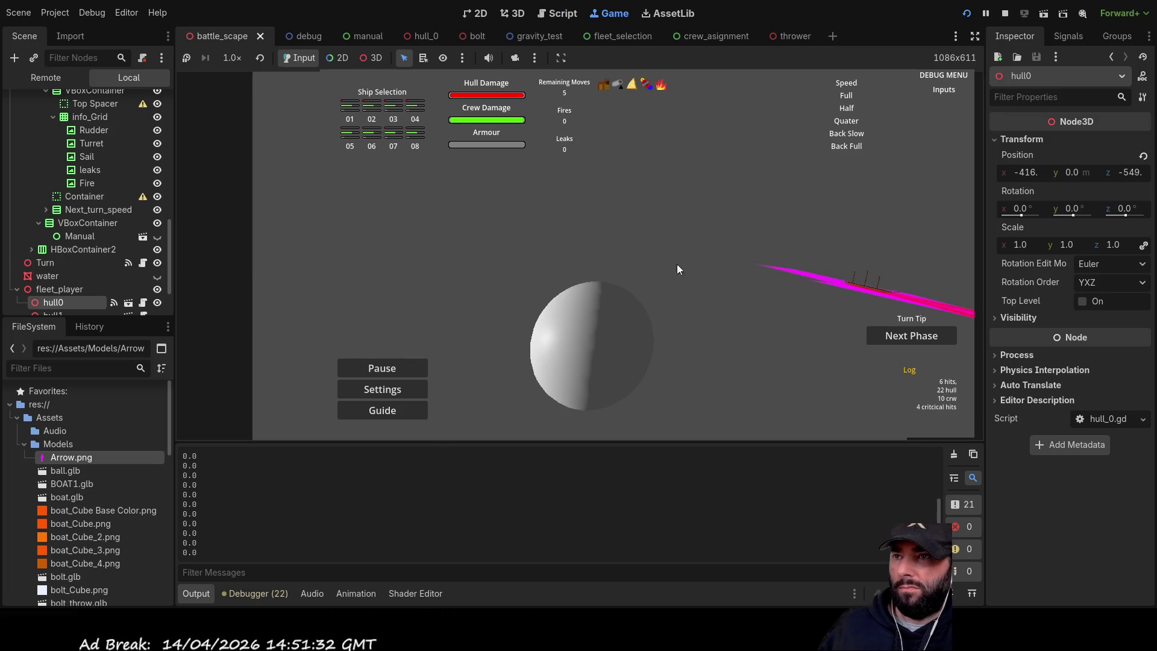
# - Send a movement key to the game, which halts on the Basis–Vector3 '-' operator error
pyautogui.press('a')
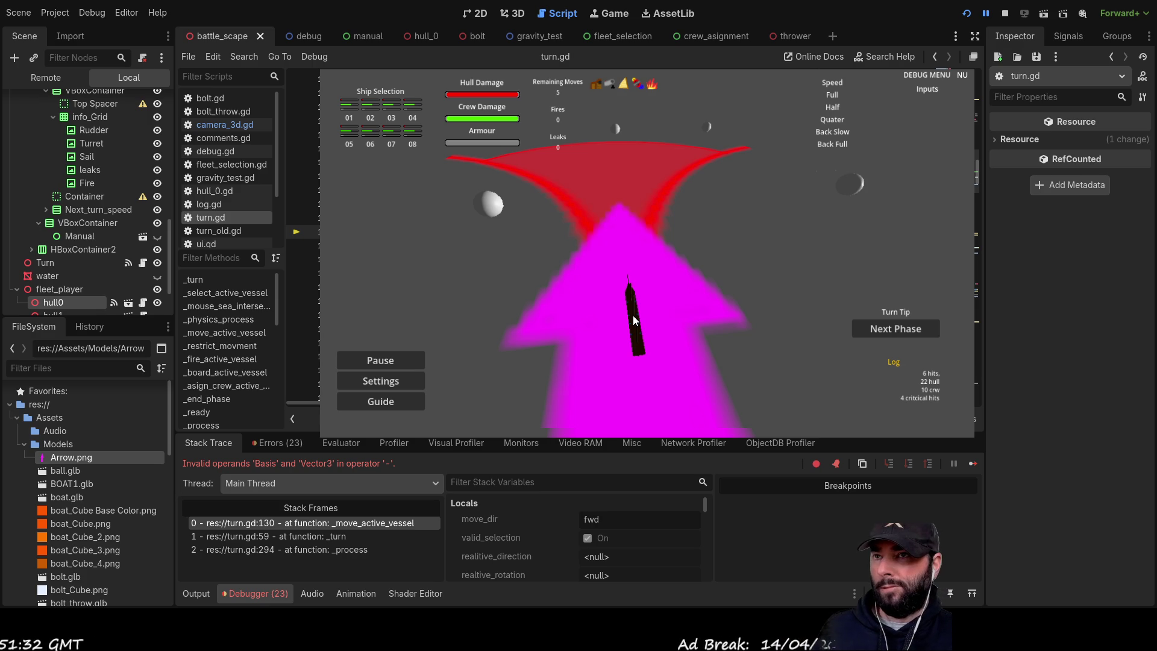
# - Consult the Node3D class reference during the turn.gd:130 Basis–Vector3 error, then return to turn.gd
pyautogui.press('BackSpace')
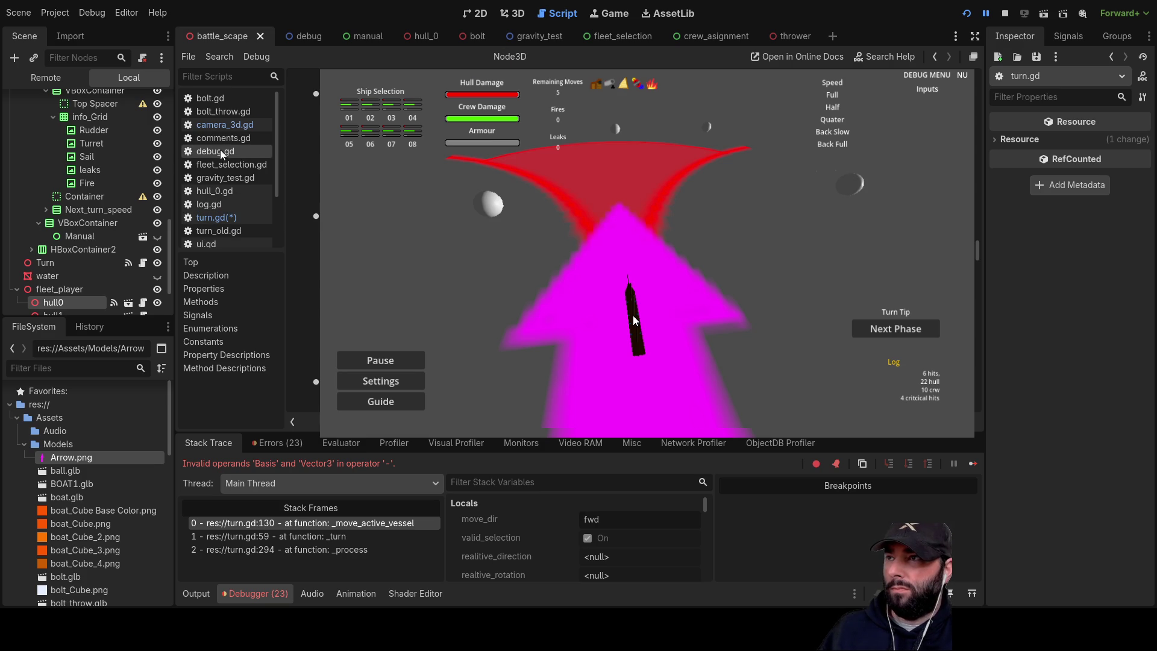
pyautogui.click(222, 218)
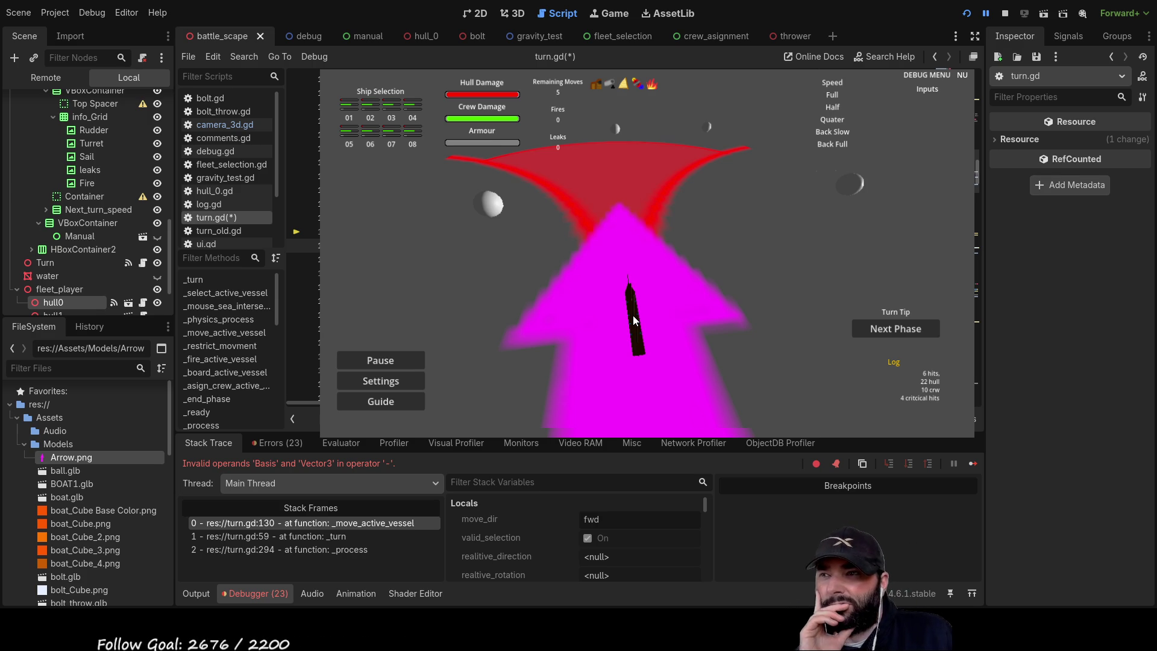
# - Stop the crashed game, relaunch it, test boat steering with Q, A and W, then stop and rerun
pyautogui.click(1005, 14)
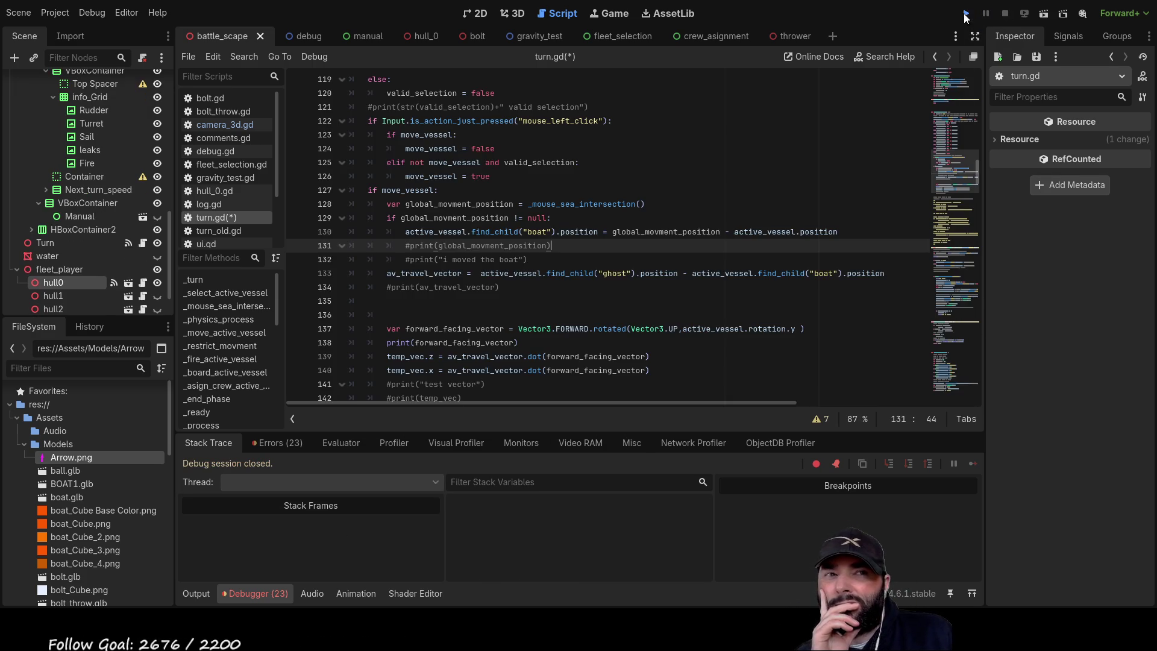
pyautogui.press('F5')
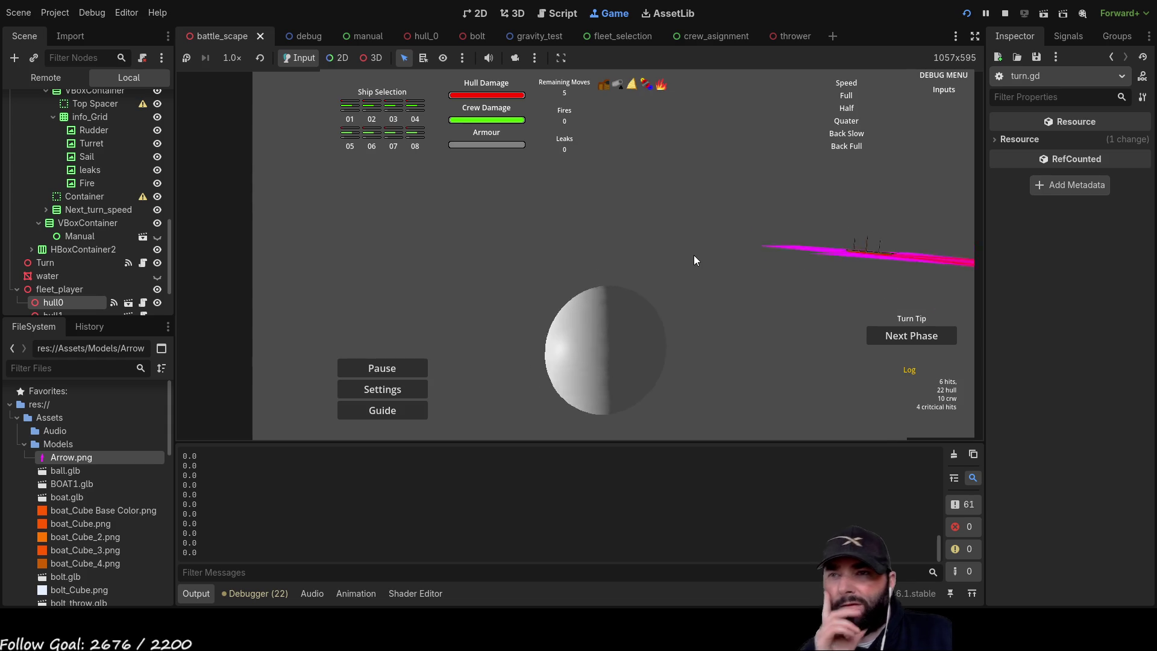
pyautogui.press('q')
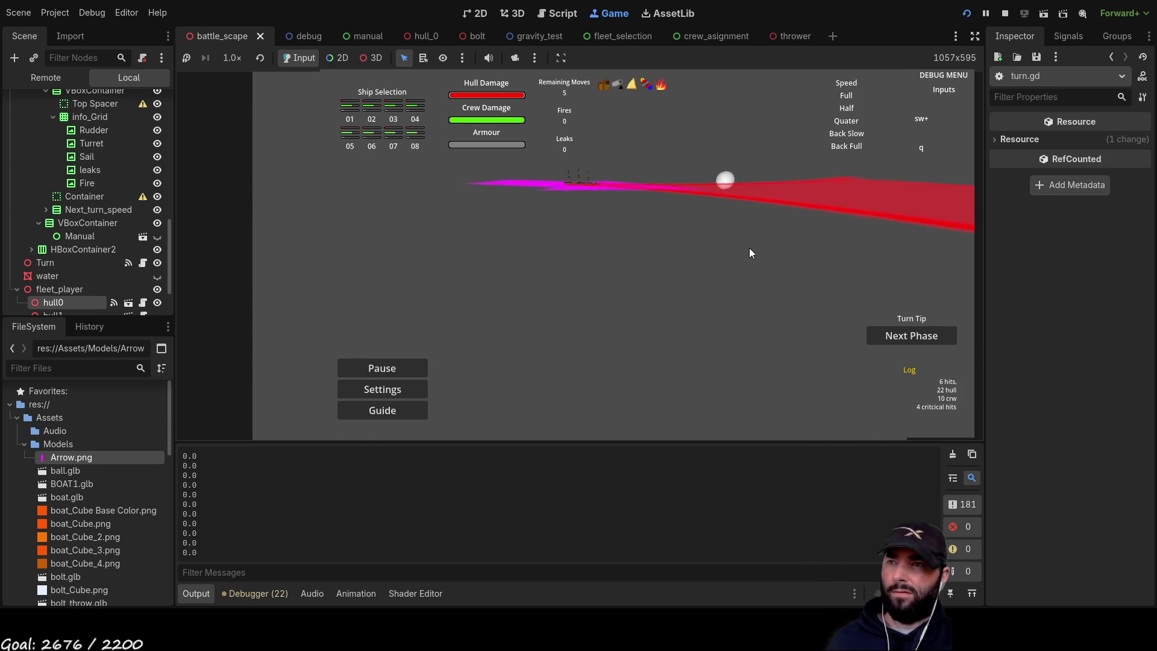
pyautogui.press('a')
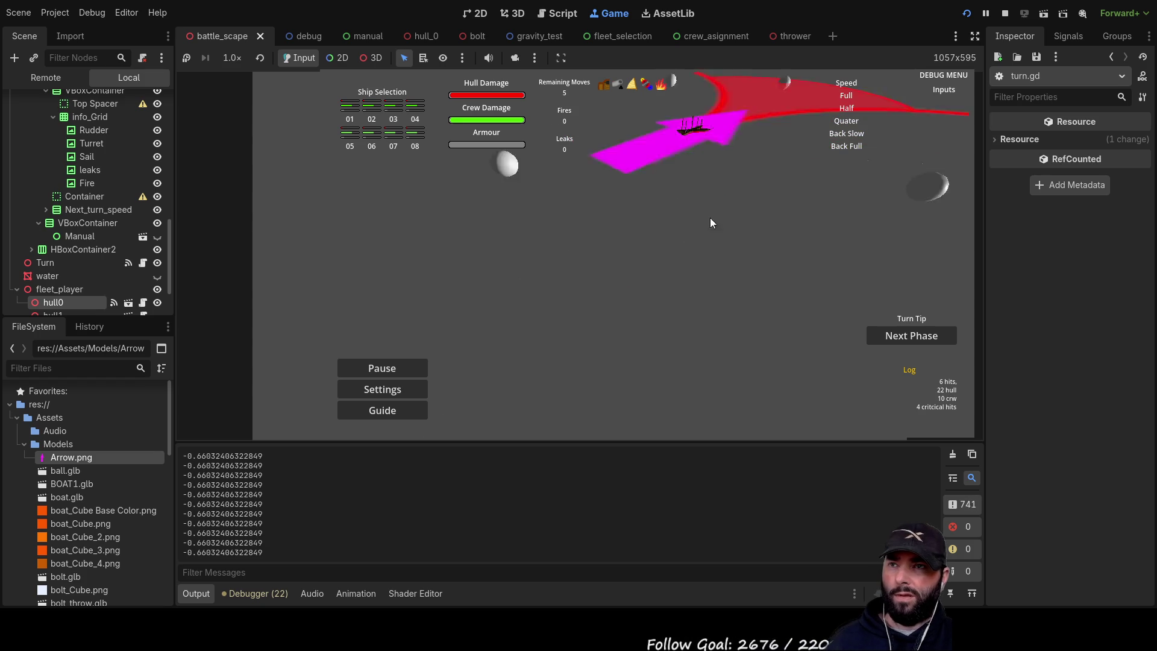
pyautogui.press('w')
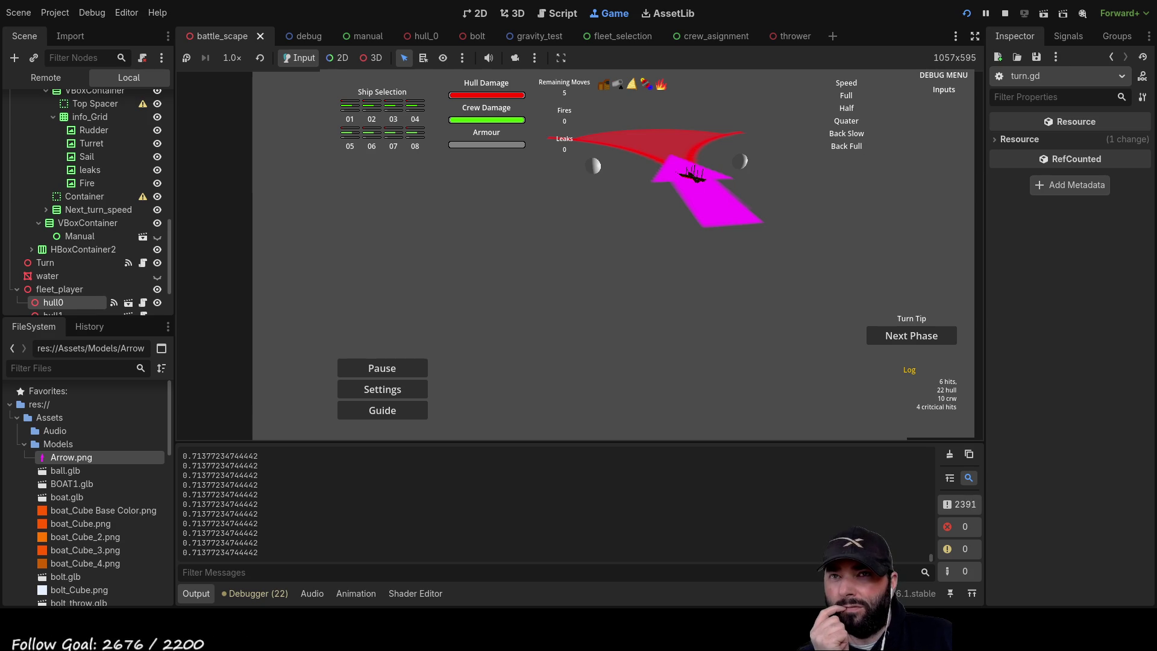
pyautogui.press('F8')
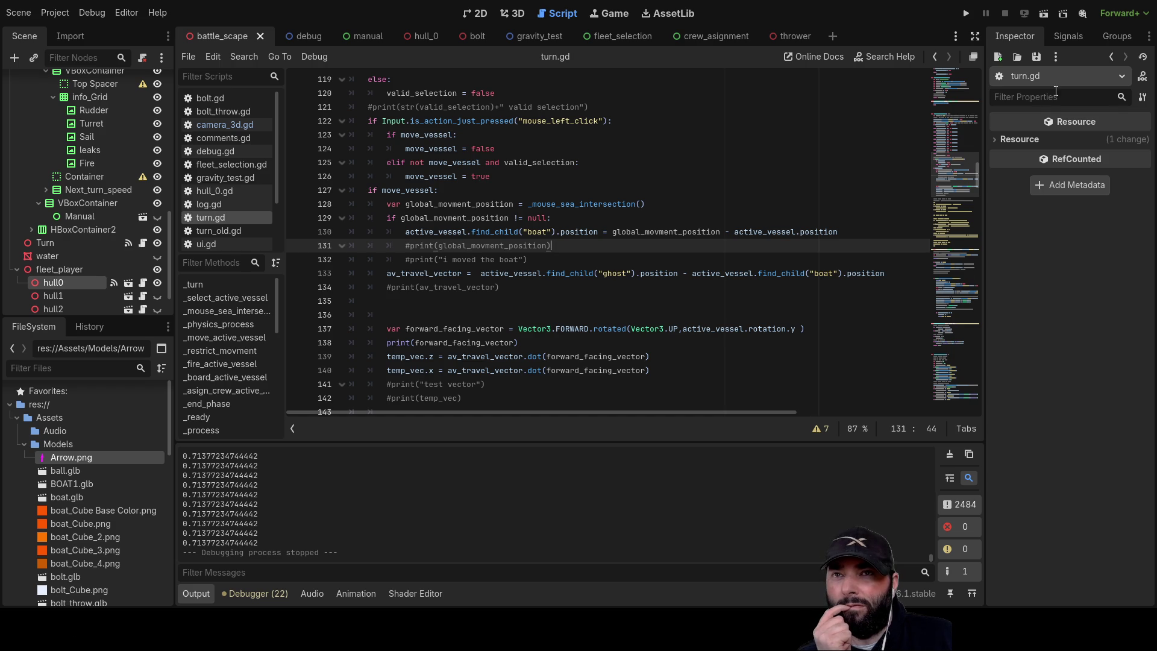
pyautogui.click(966, 13)
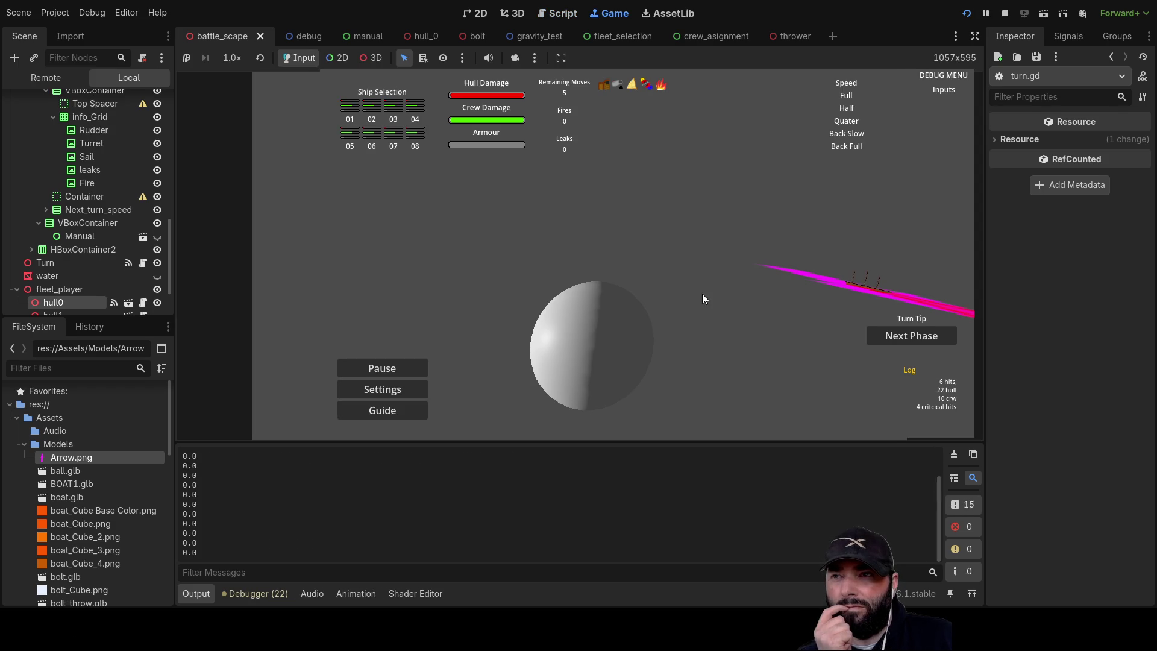
# - Bring the camera toward the ship and send it to two clicked spots on the sea
pyautogui.press('q')
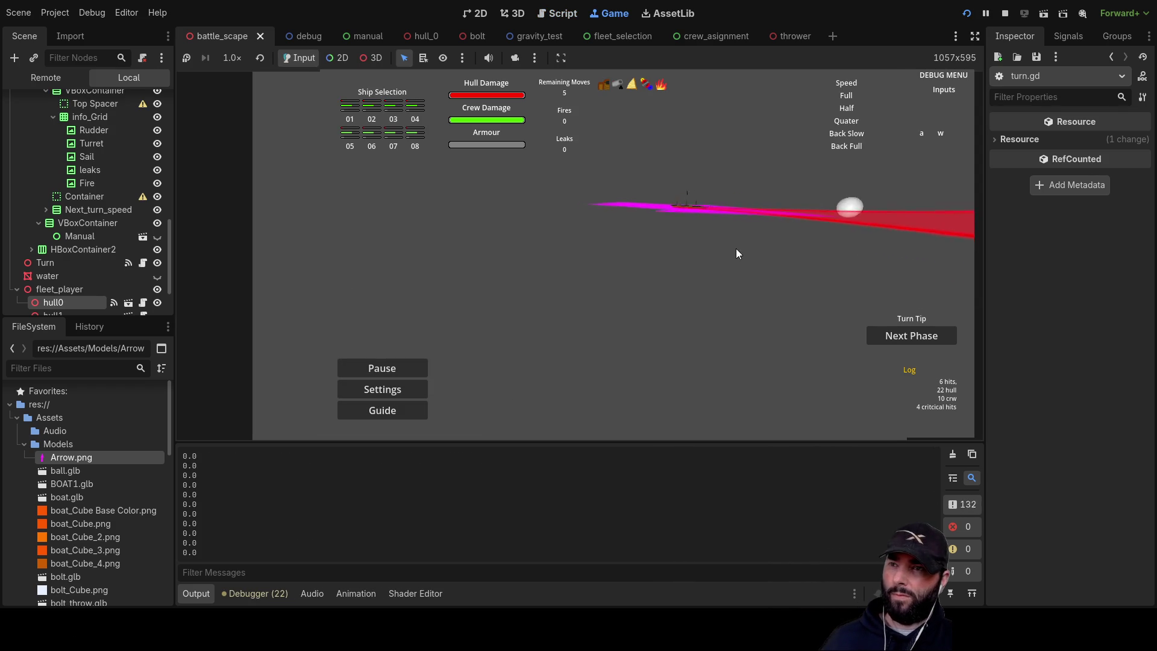
pyautogui.press('a')
pyautogui.press('w')
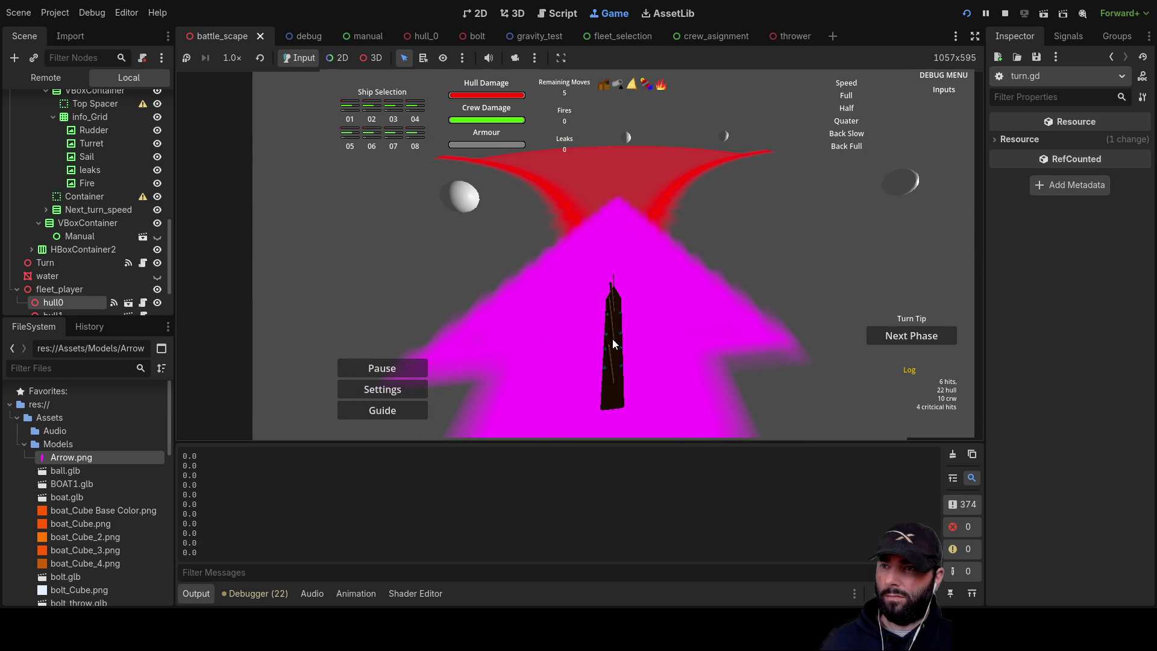
pyautogui.click(615, 184)
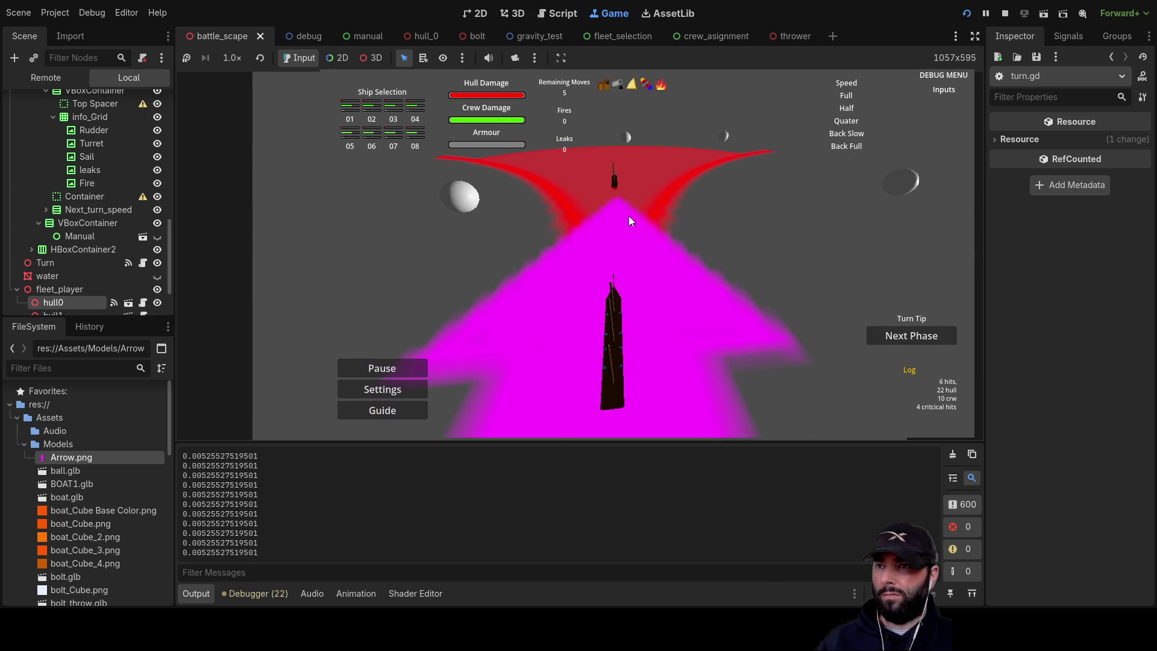
pyautogui.click(655, 277)
pyautogui.click(612, 139)
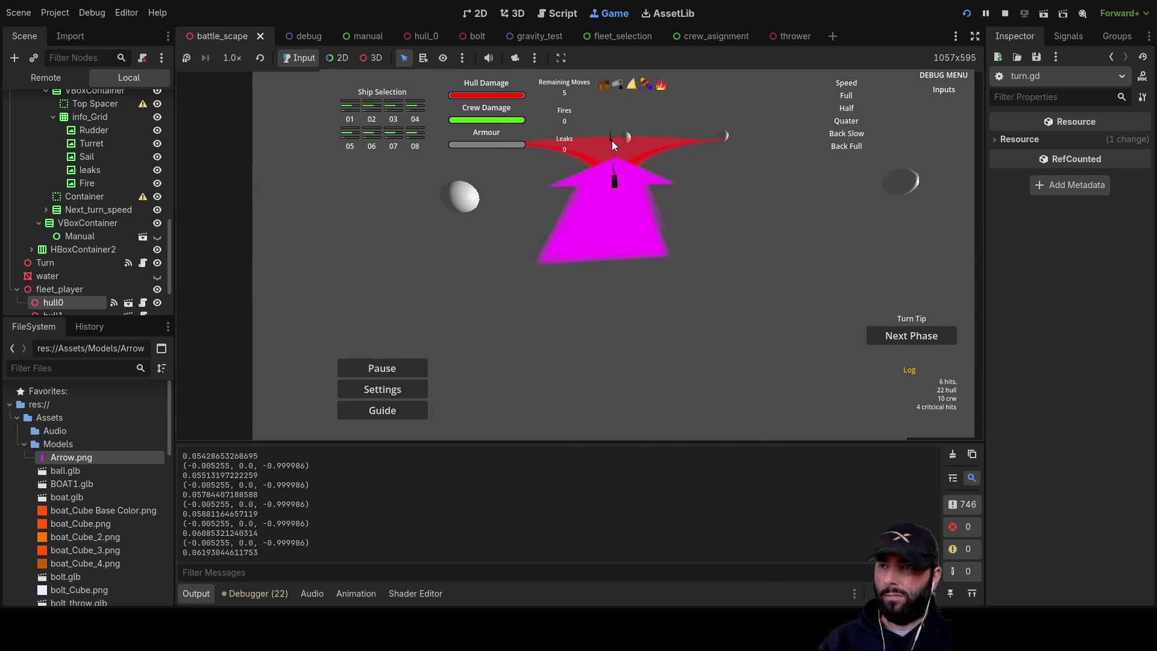
pyautogui.click(660, 248)
# - Send the ship to more clicked points while swinging the camera, then stop the game with F8
pyautogui.press('w')
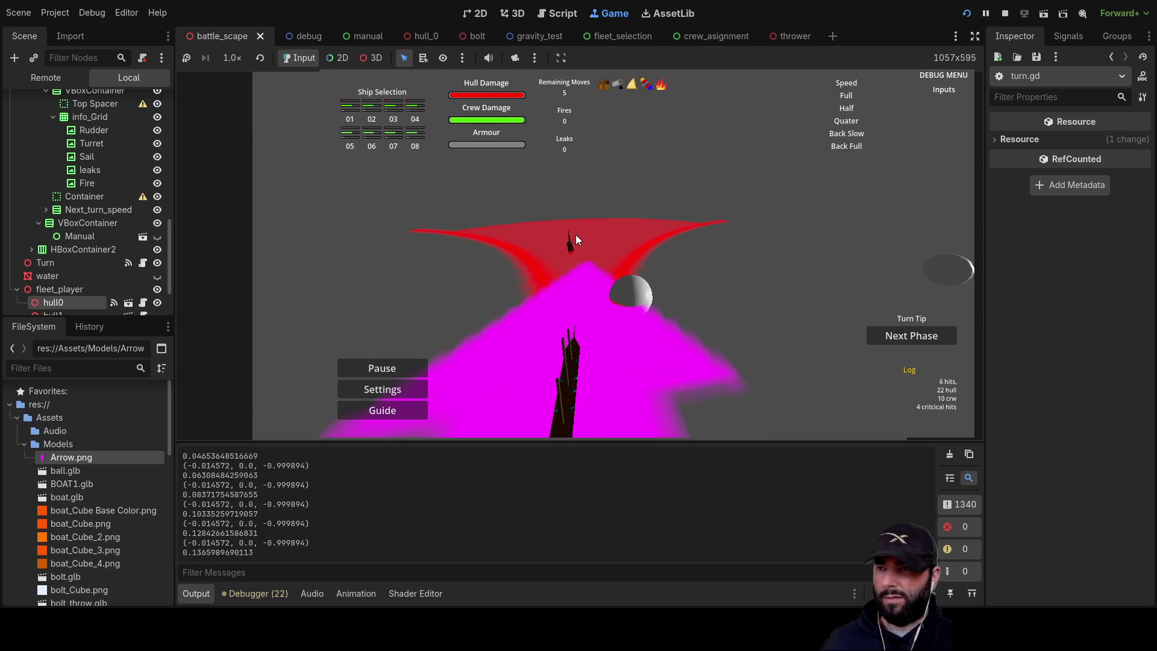
pyautogui.click(587, 234)
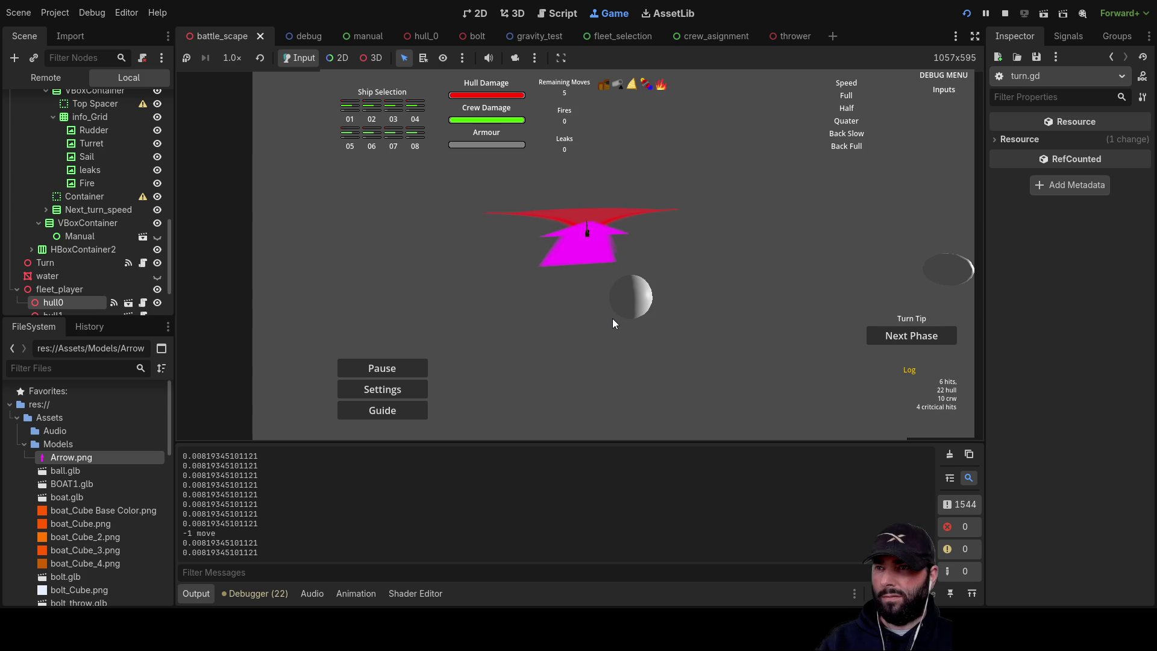
pyautogui.press('w')
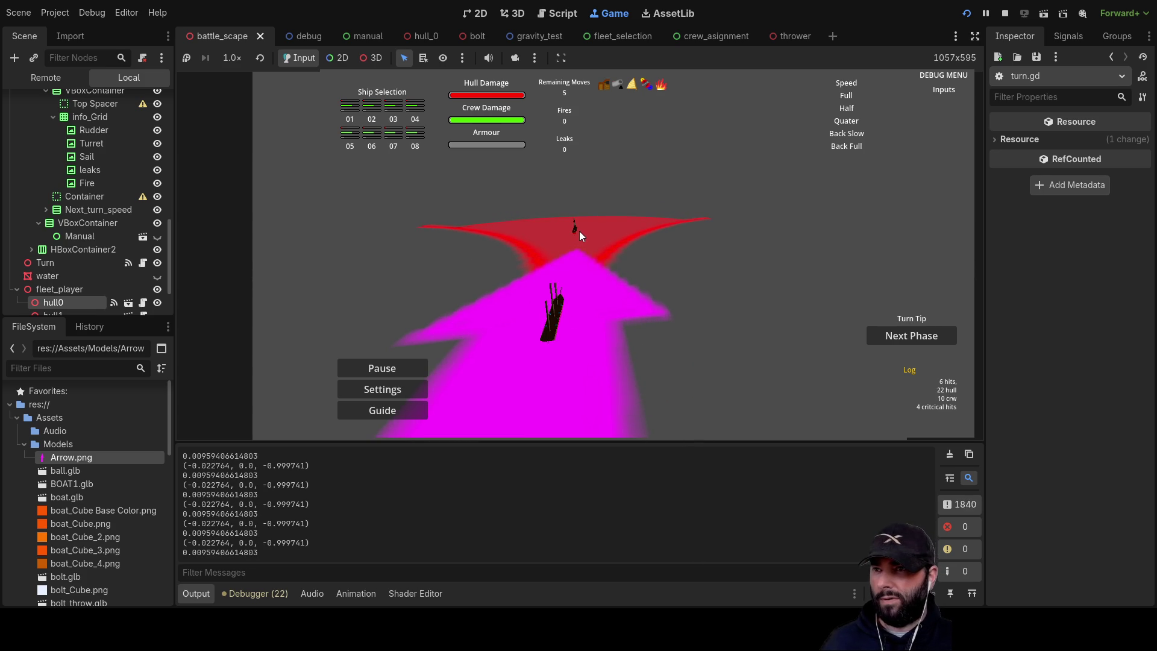
pyautogui.press('a')
pyautogui.press('w')
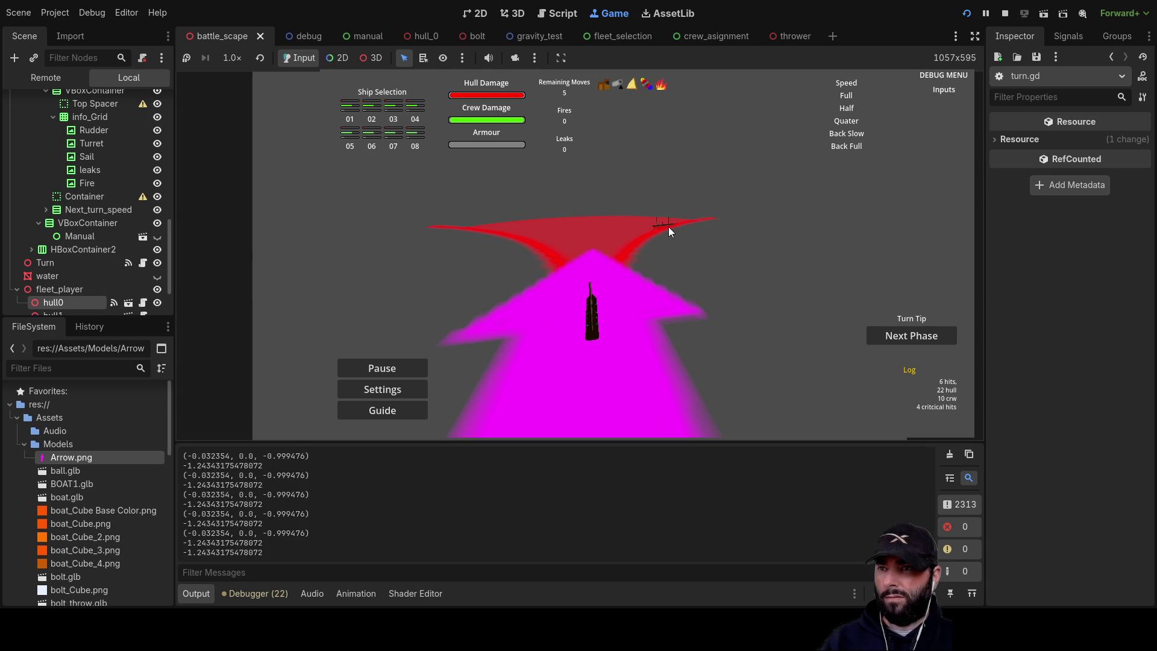
pyautogui.click(726, 344)
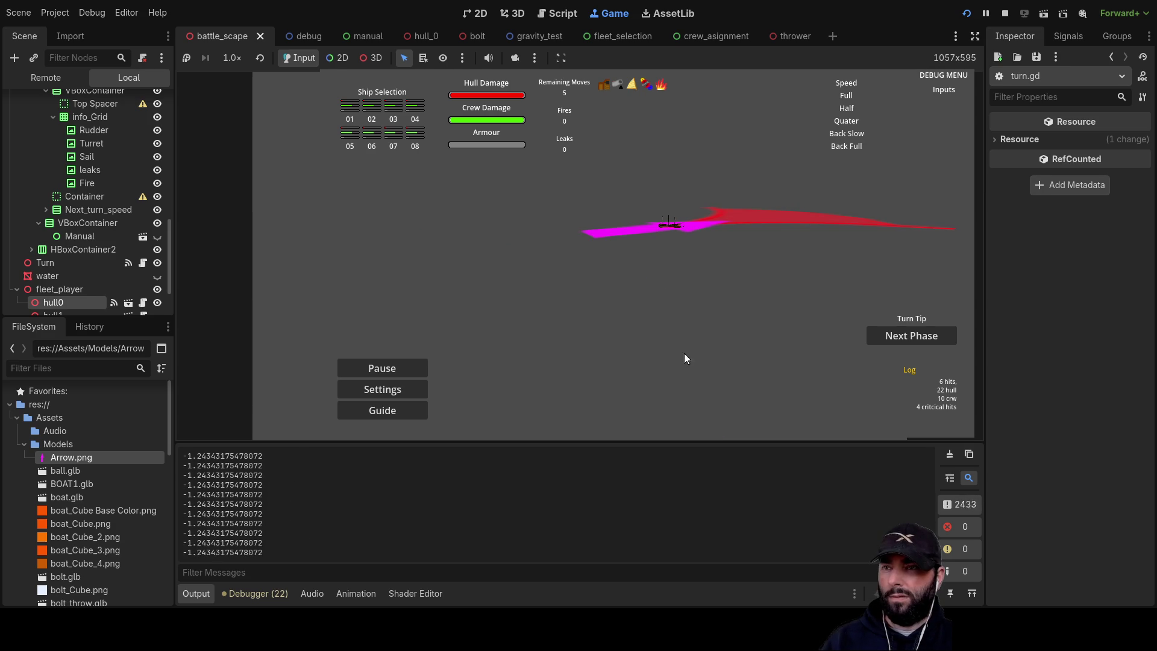
pyautogui.press('a')
pyautogui.press('w')
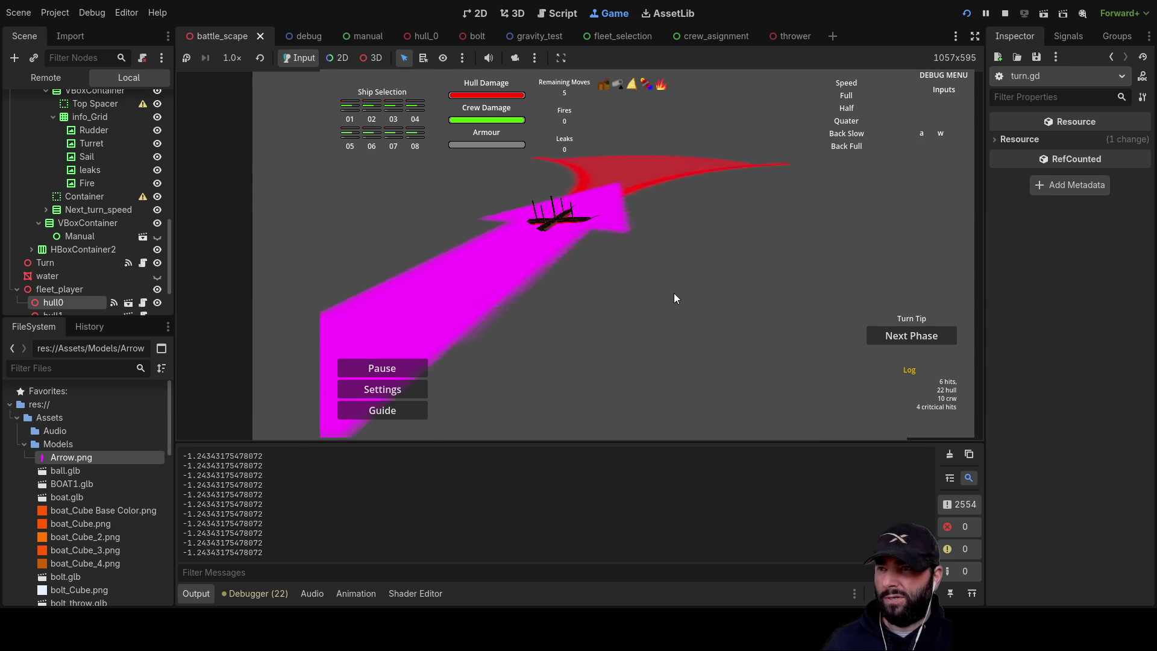
pyautogui.press('q')
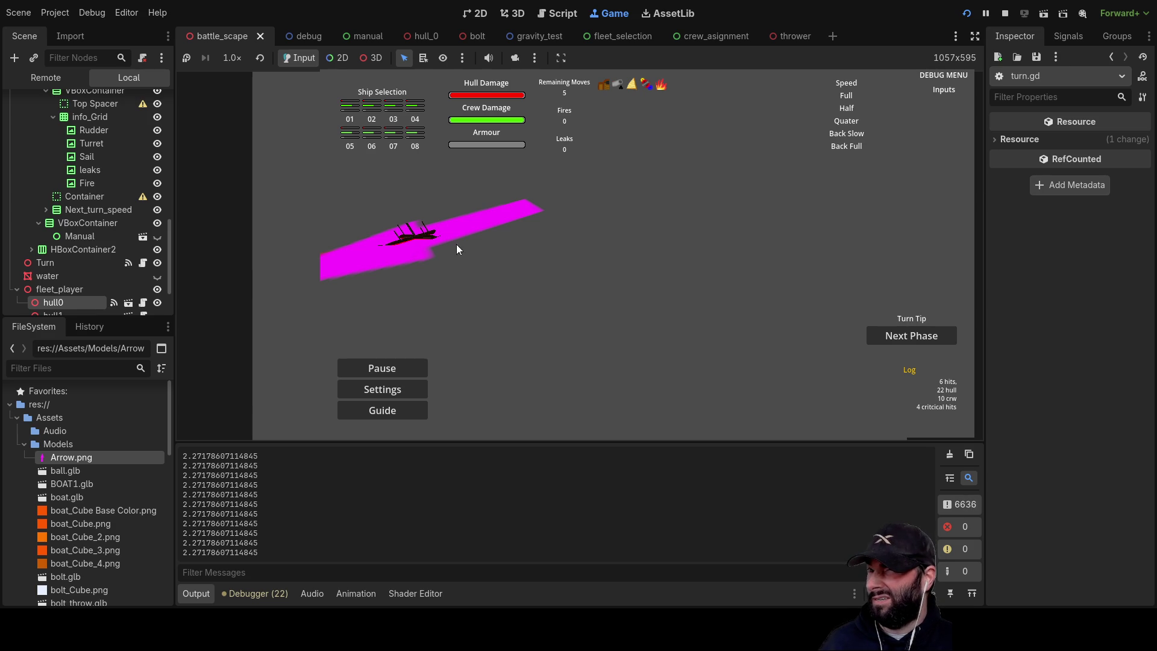
pyautogui.press('F8')
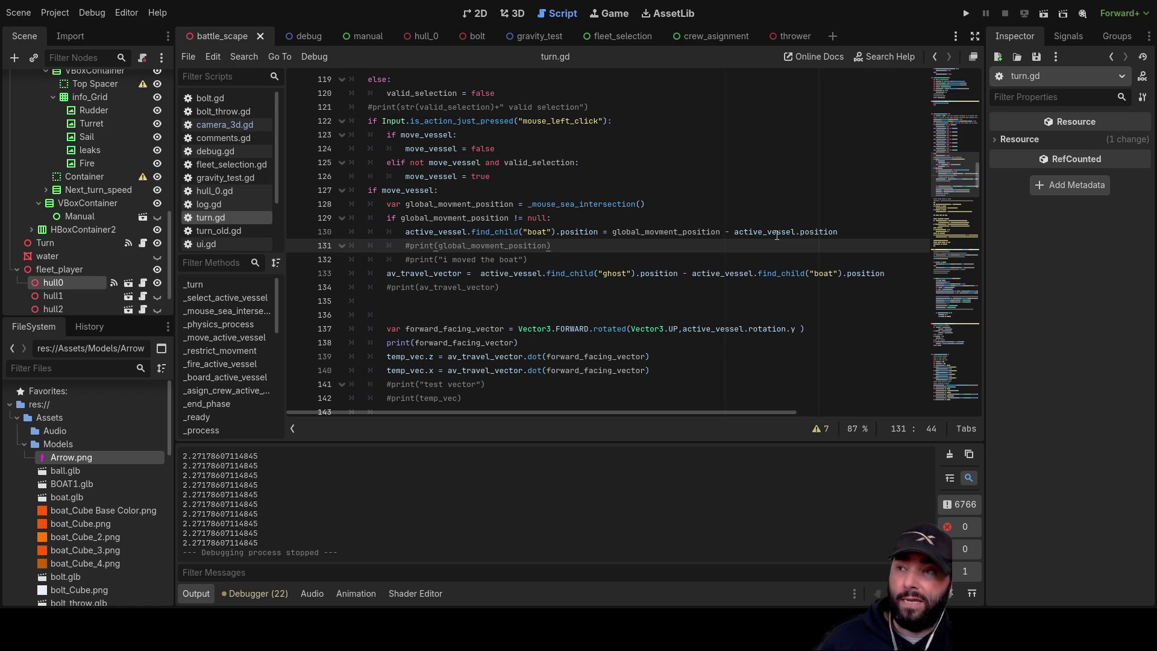
# - Insert blank lines at line 136 and open a triple-quoted comment block for notes
pyautogui.scroll(13, 777, 235)
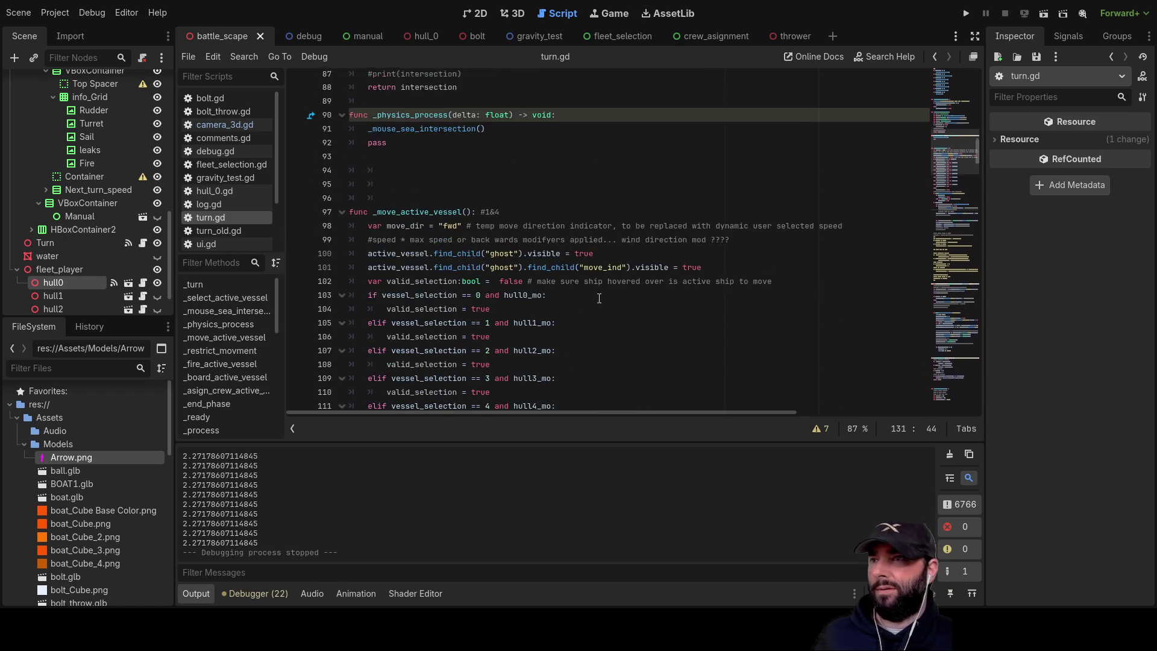
pyautogui.scroll(-15, 414, 258)
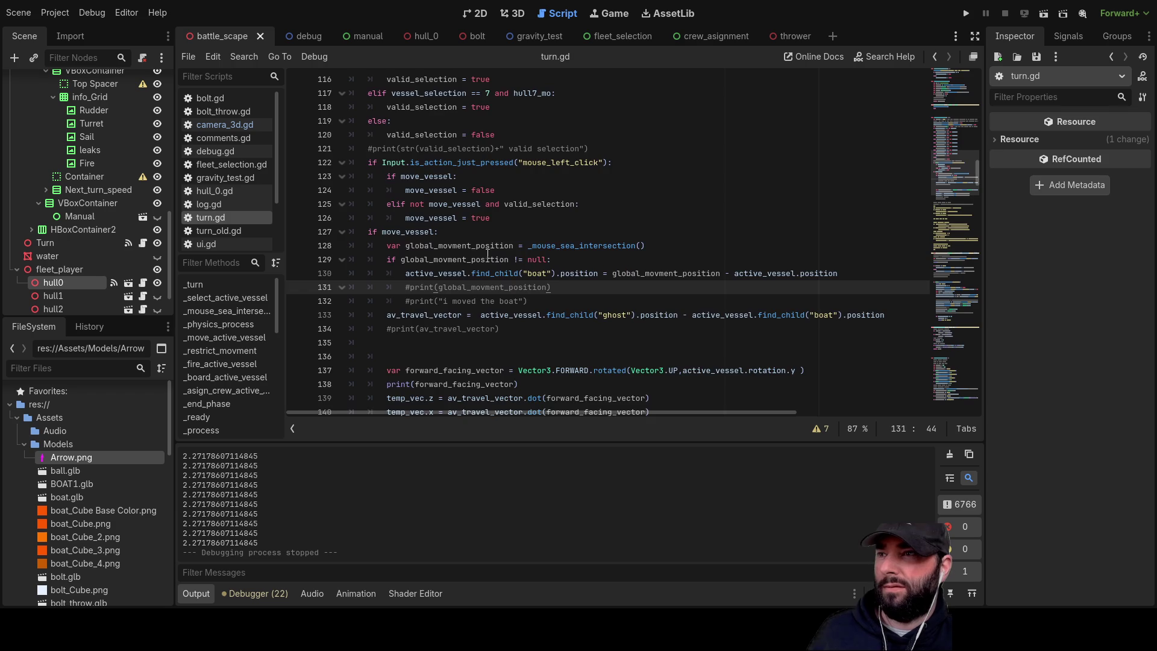
pyautogui.click(410, 230)
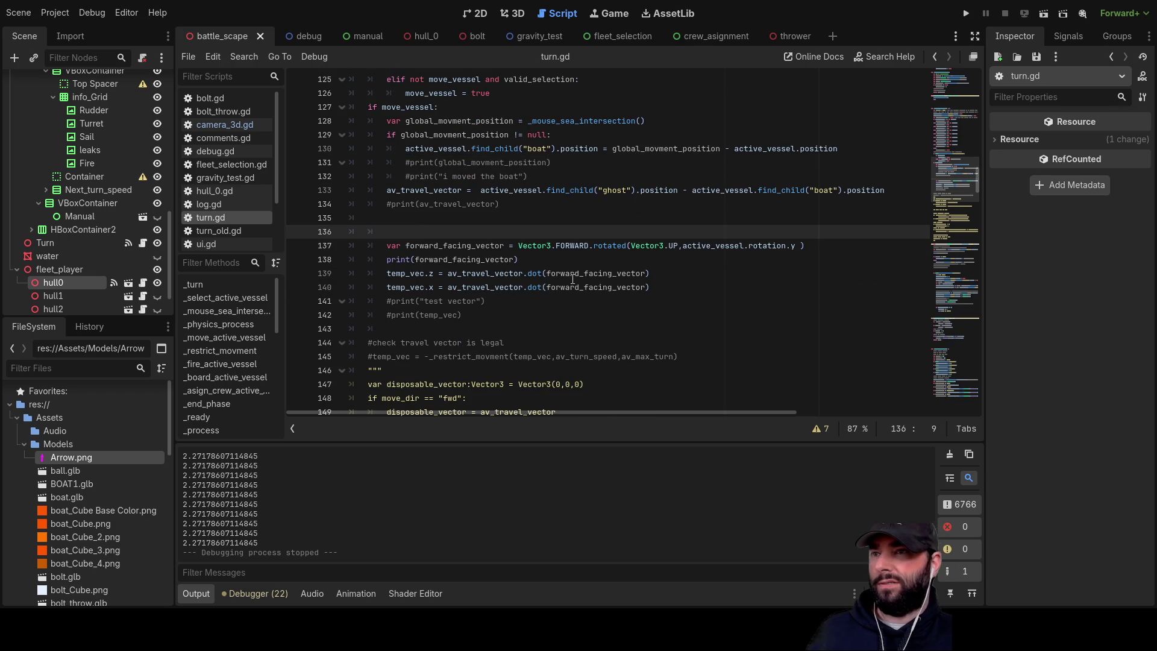
pyautogui.press('Return')
pyautogui.press('Return')
pyautogui.press('Return')
pyautogui.press('Up')
pyautogui.press('Up')
pyautogui.press('Up')
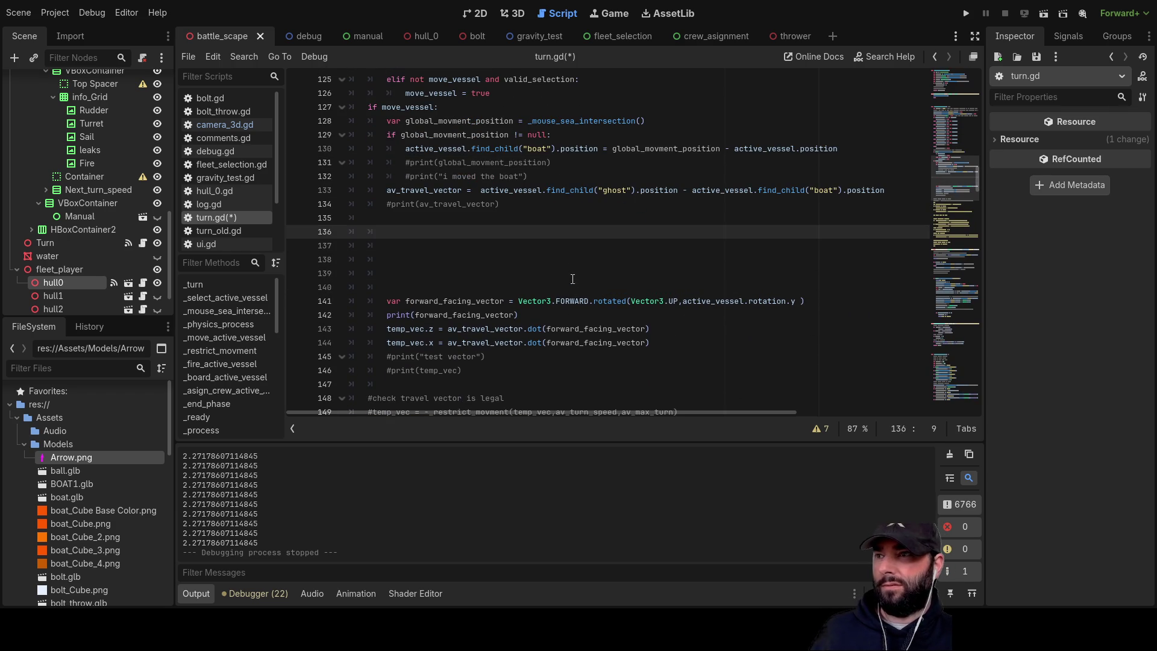
pyautogui.press('Return')
pyautogui.press('Return')
pyautogui.press('Return')
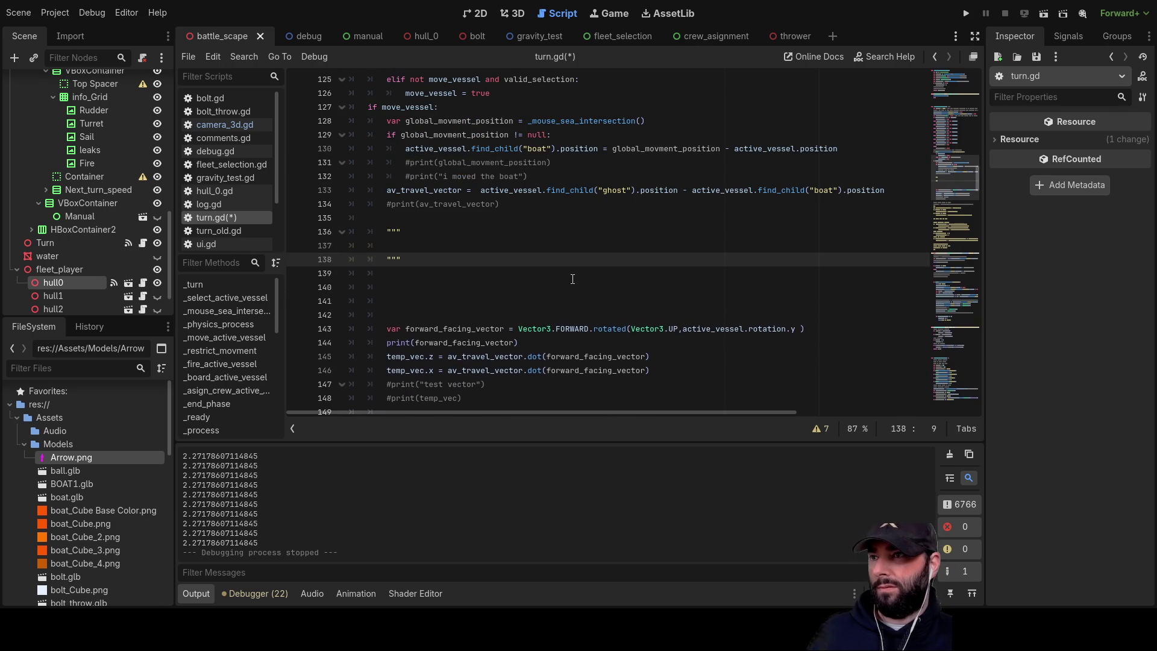
pyautogui.press('Up')
pyautogui.press('Up')
pyautogui.press('Up')
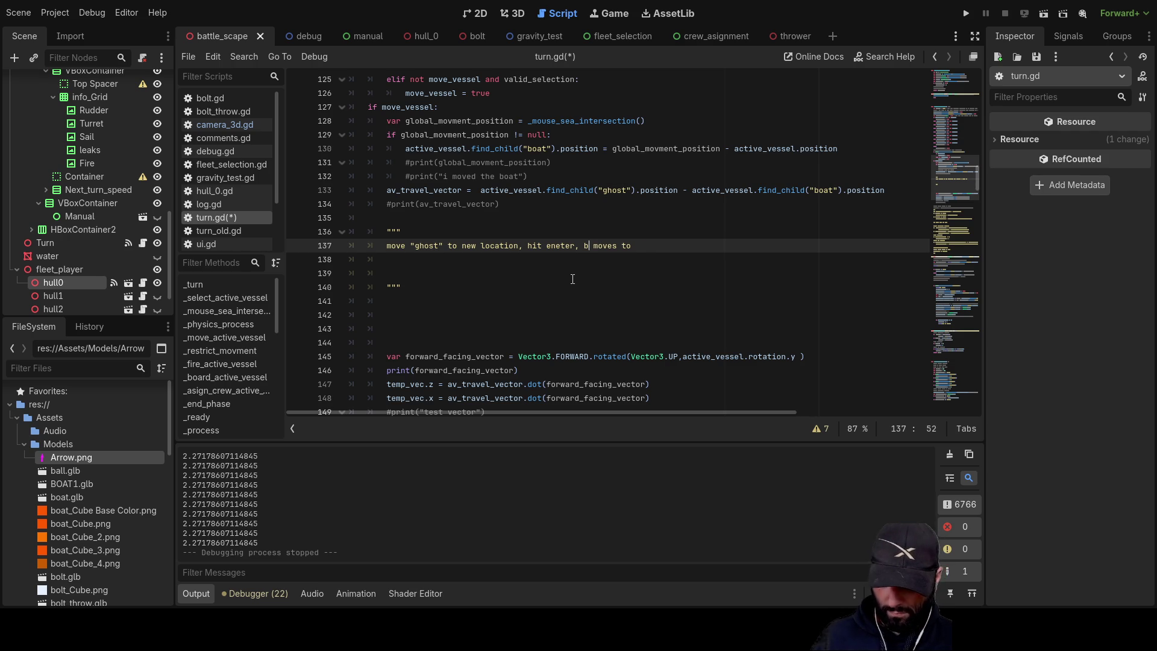
# - Add a note line reading 'restricted to a "legal" move area'
pyautogui.press('Down')
pyautogui.press('Home')
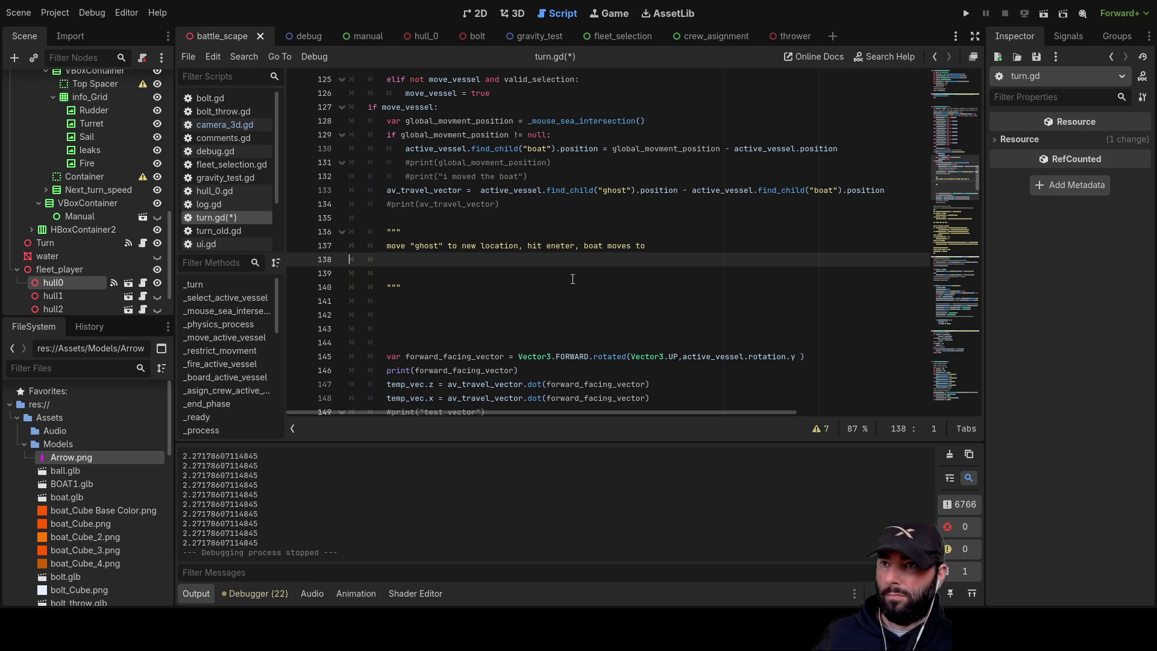
pyautogui.press('Up')
pyautogui.press('End')
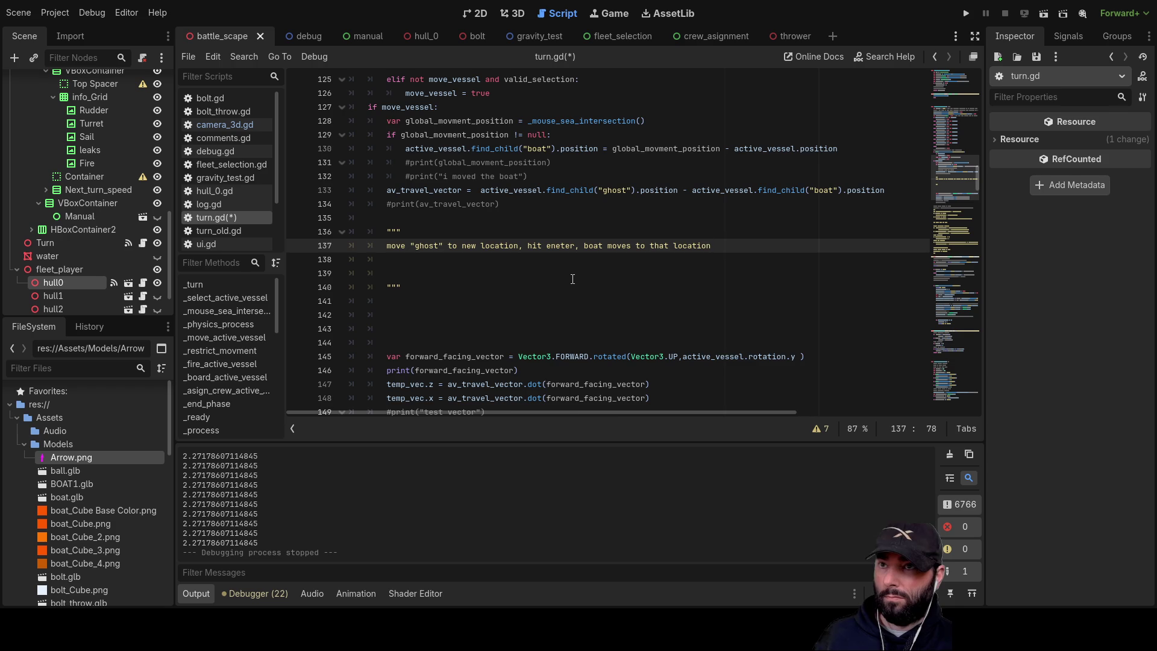
pyautogui.press('Return')
pyautogui.write('-movment needs to be r')
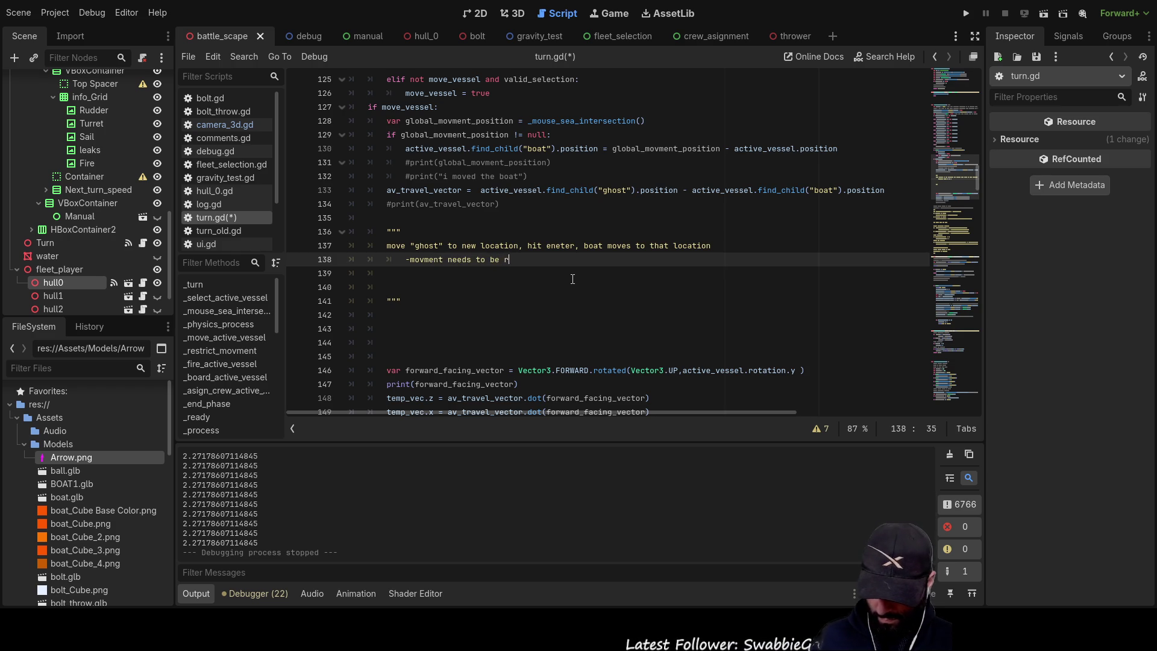
pyautogui.write('estricted ')
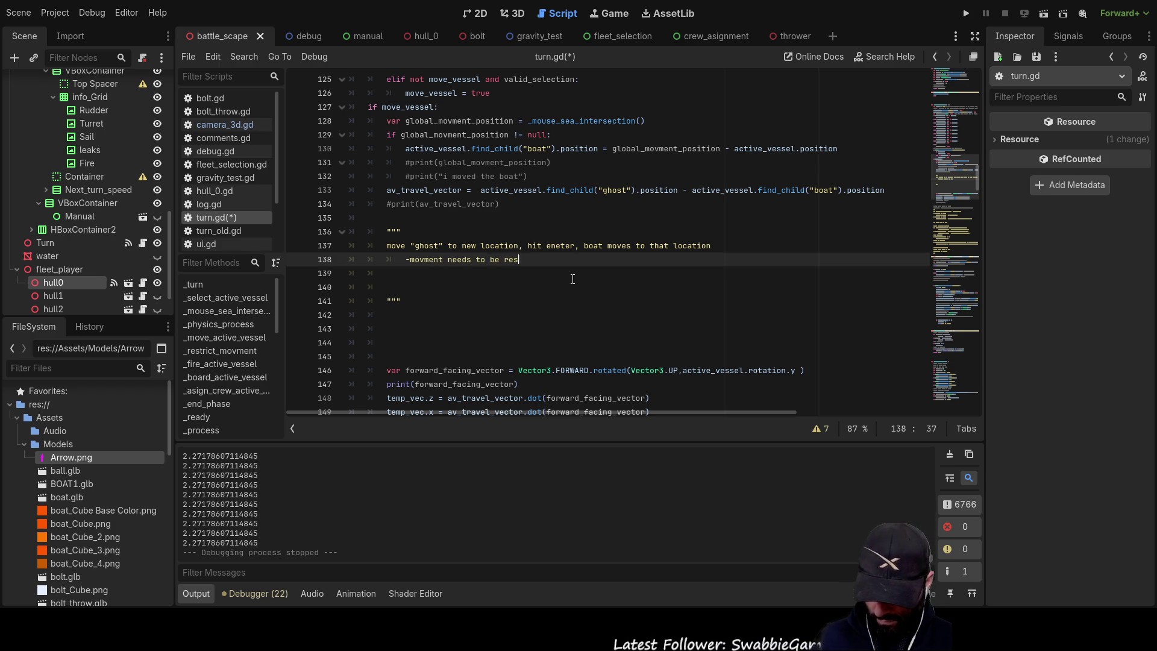
pyautogui.write('to a ')
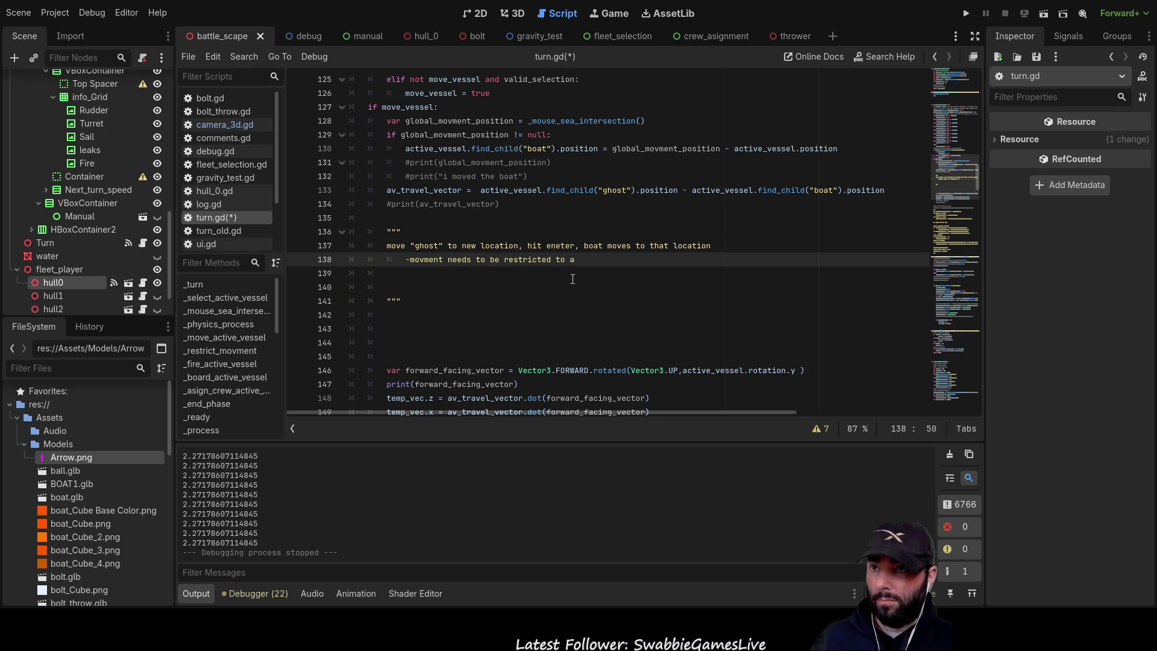
pyautogui.write('"')
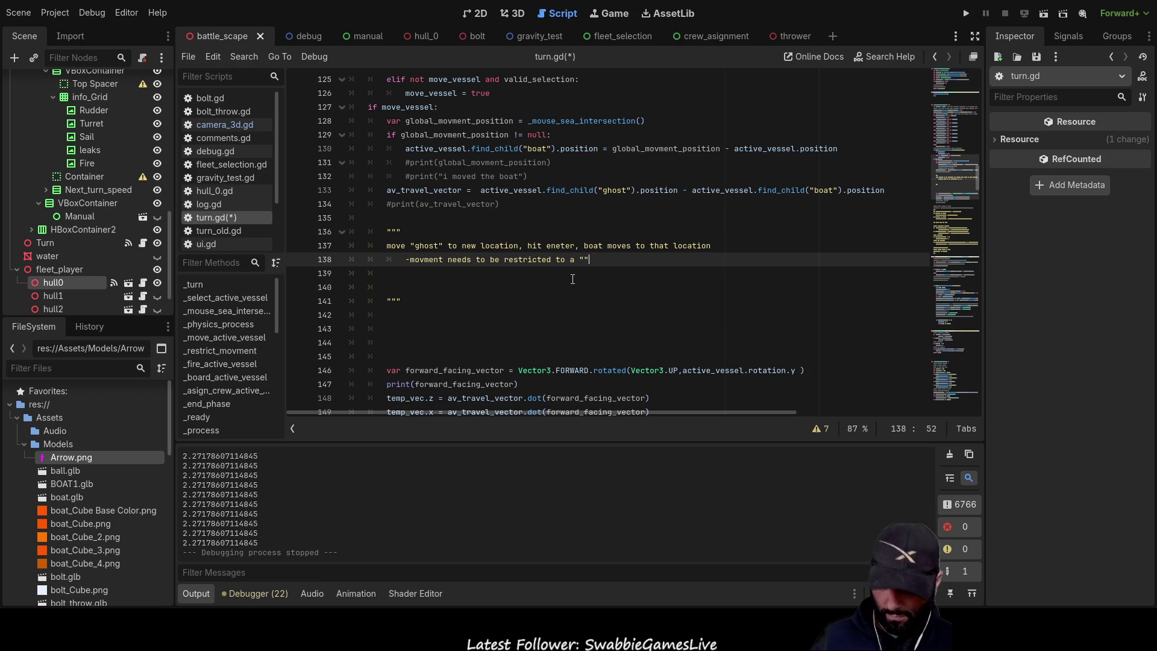
pyautogui.write('legal')
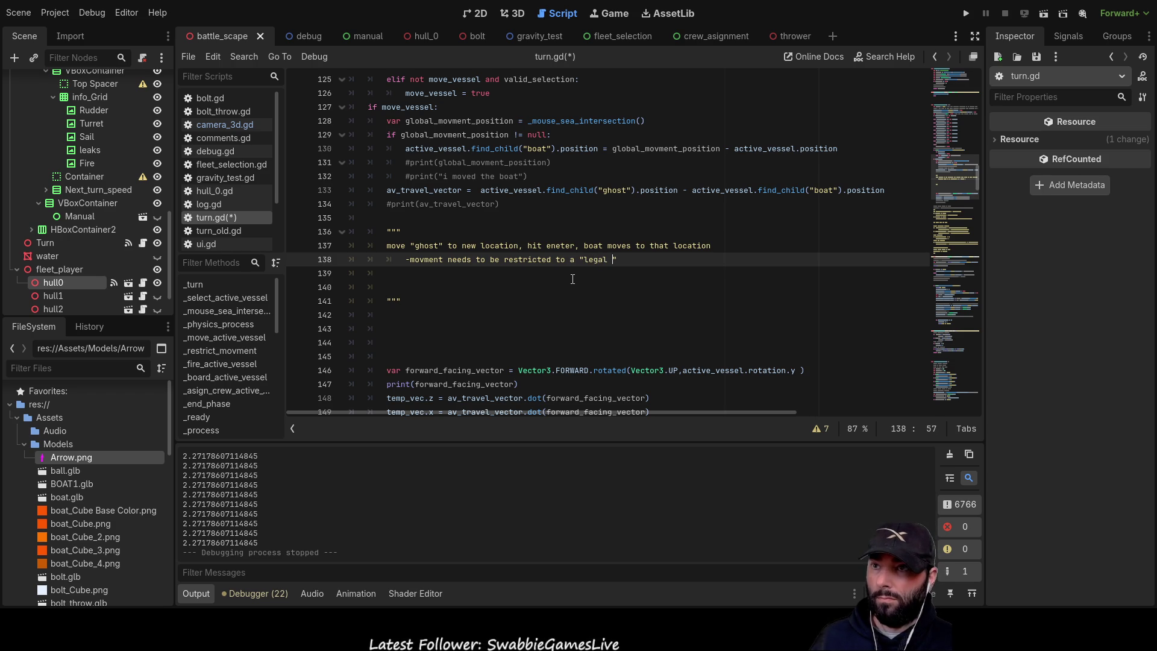
pyautogui.press('BackSpace')
pyautogui.write('" move area')
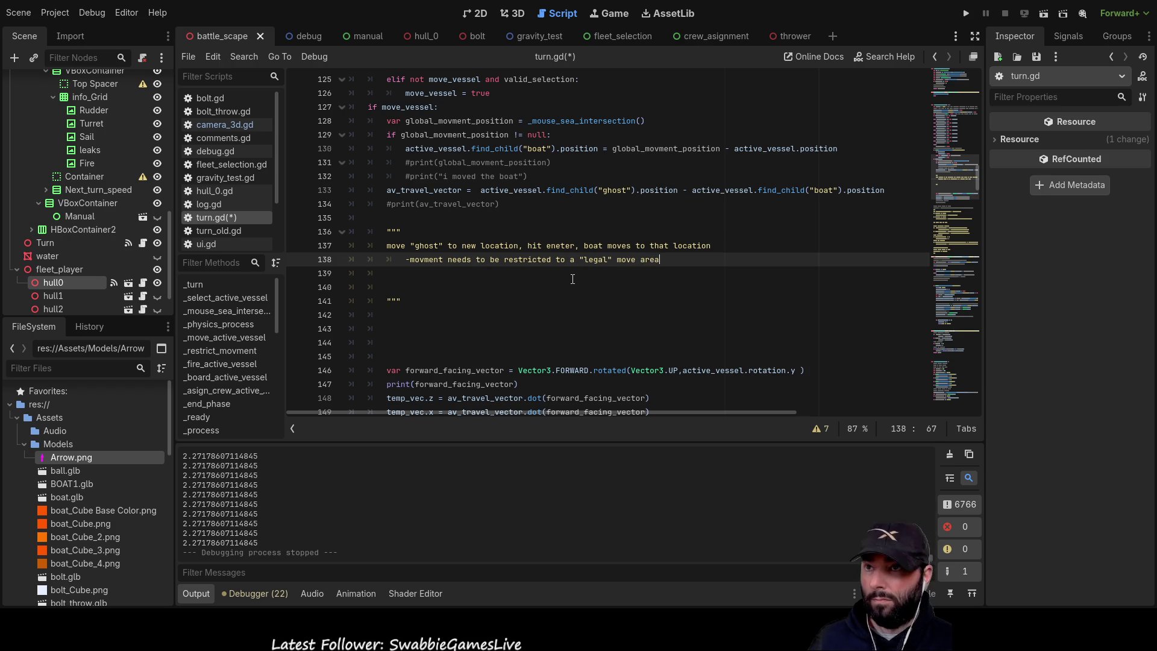
# - Add '-legal move area calculated as a function of the boats facing diretion' and start a '-' bullet
pyautogui.press('Return')
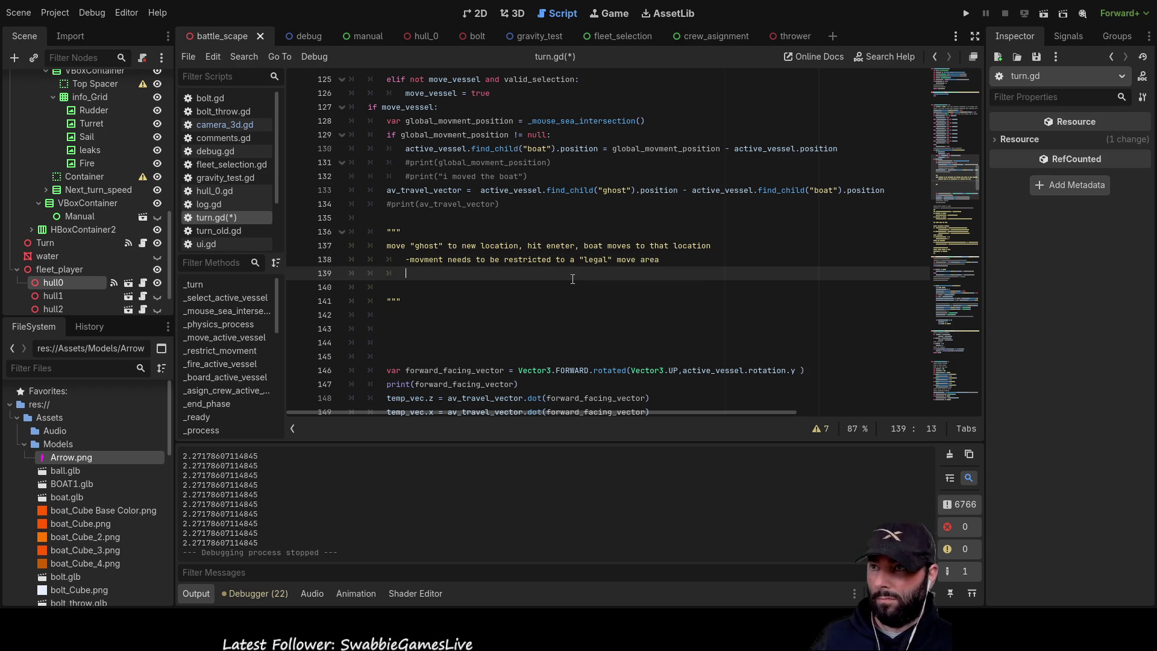
pyautogui.write('-legal move')
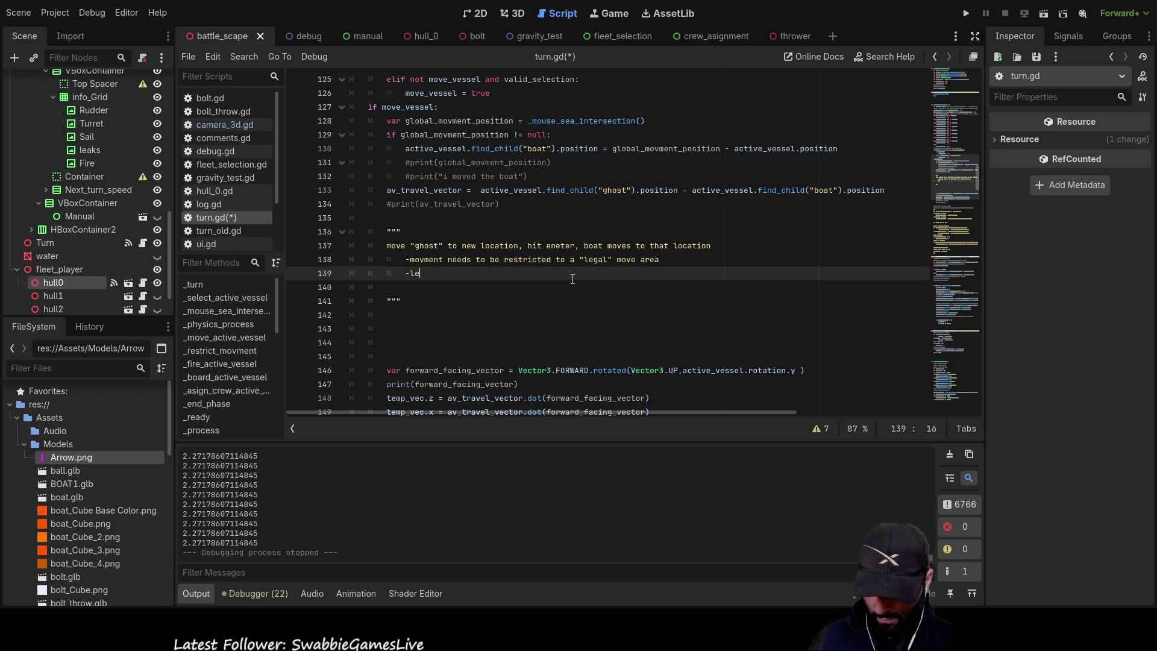
pyautogui.write(' area ')
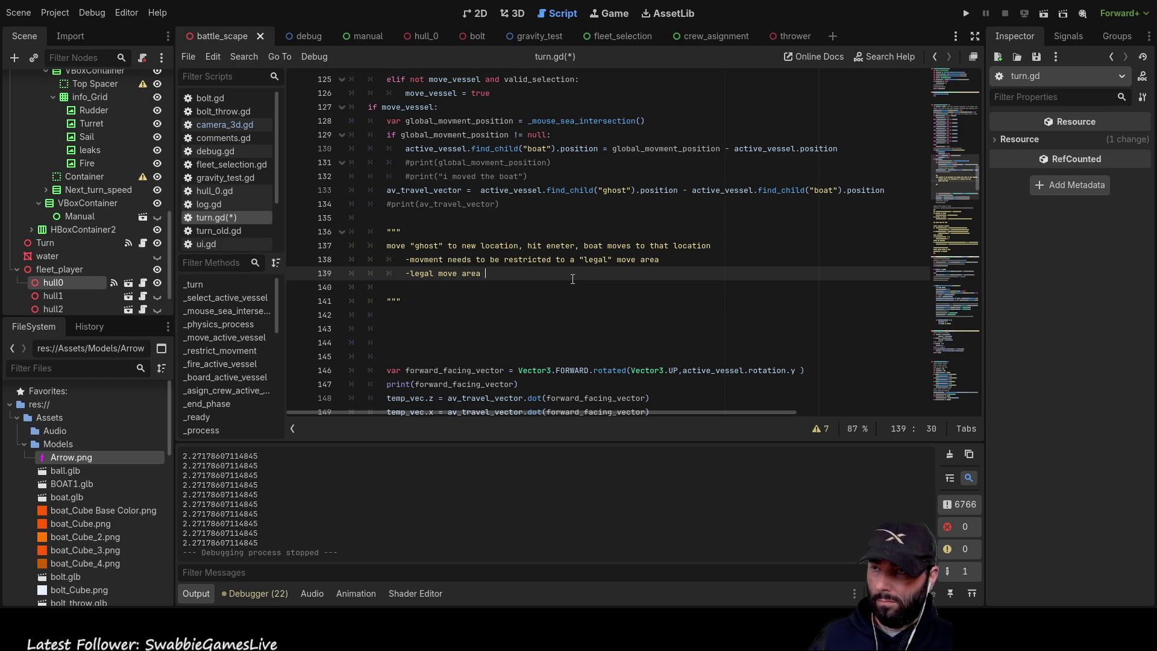
pyautogui.write('calc')
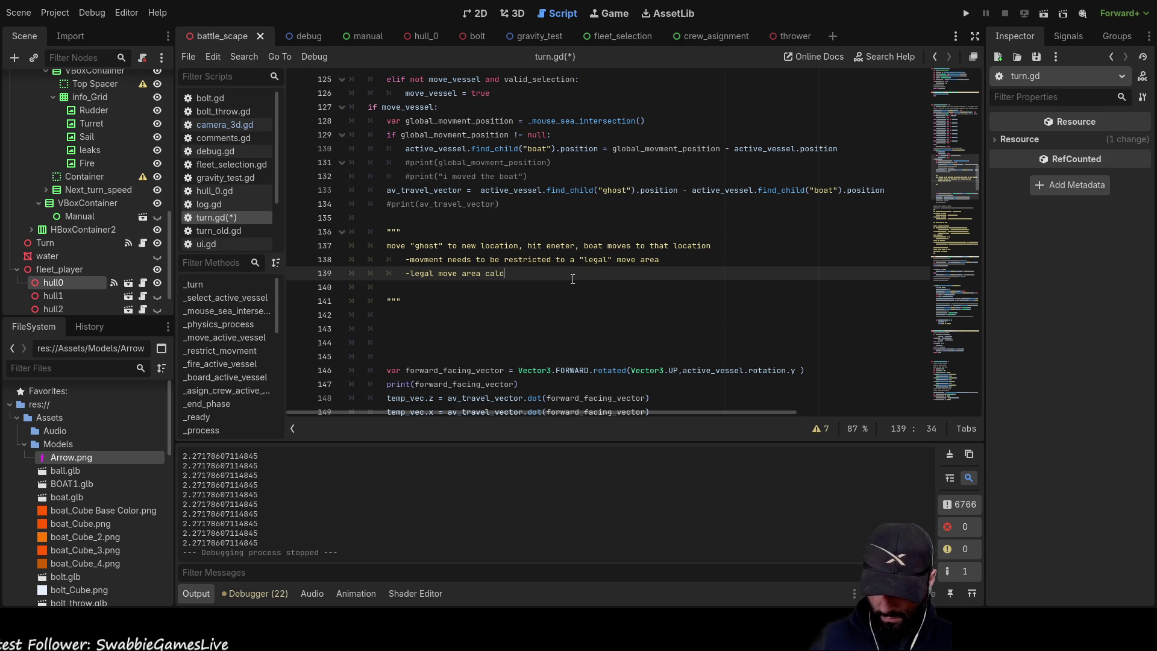
pyautogui.write('ulated as a fun')
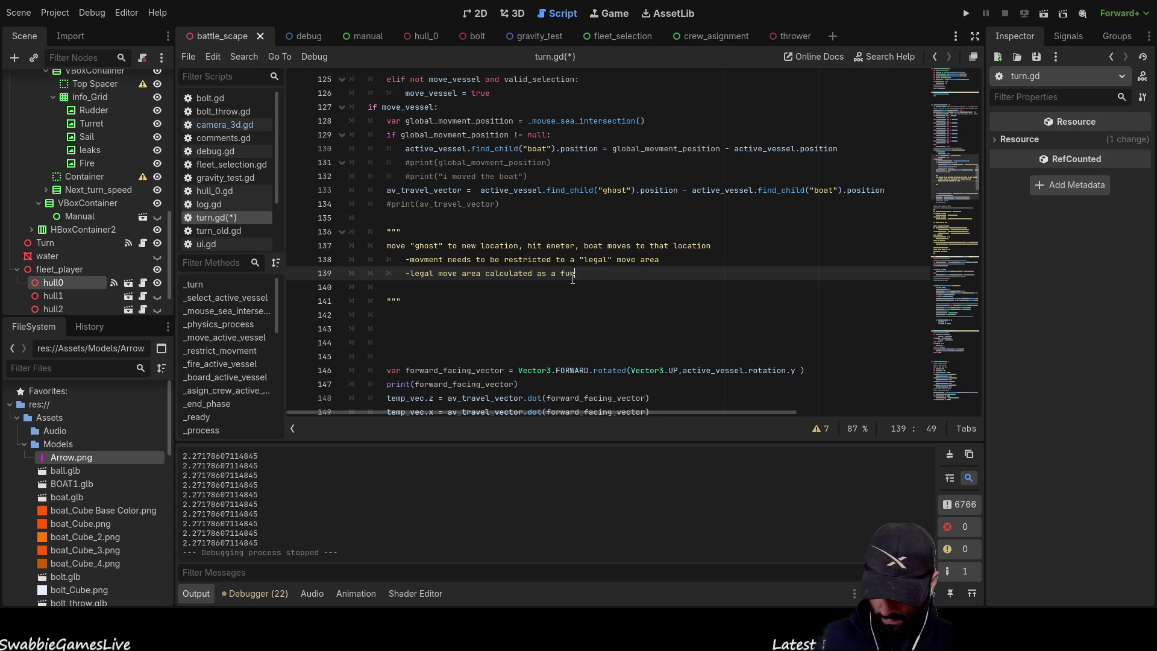
pyautogui.write('ction of the boats facing diret')
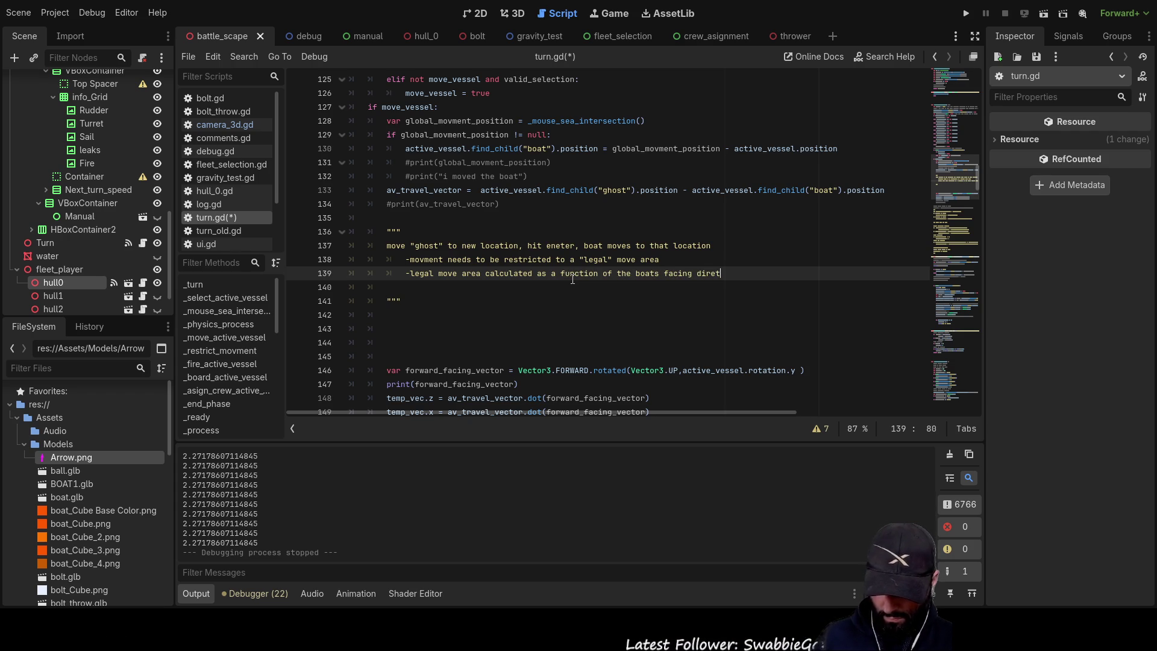
pyautogui.write('ion')
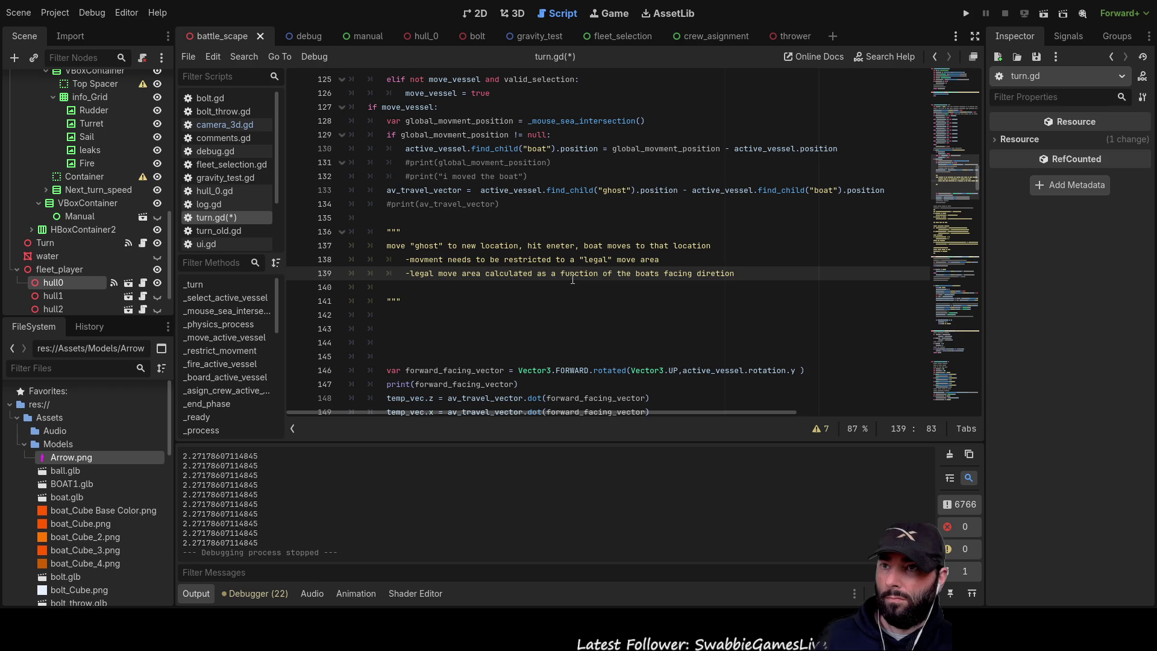
pyautogui.press('Return')
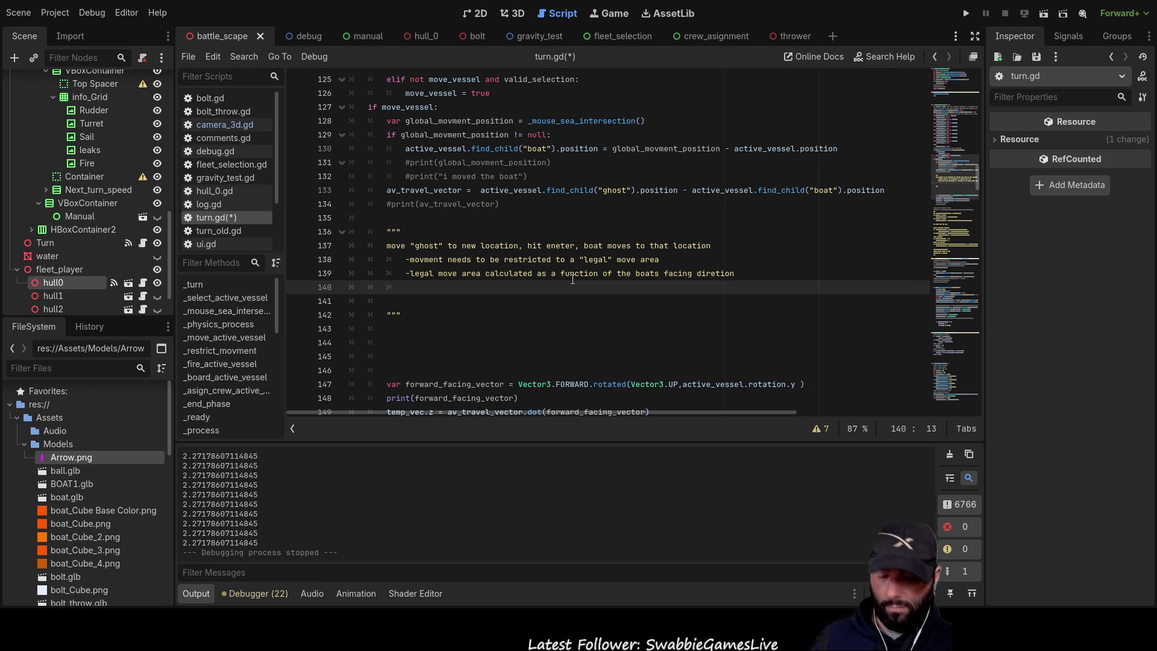
pyautogui.write('-')
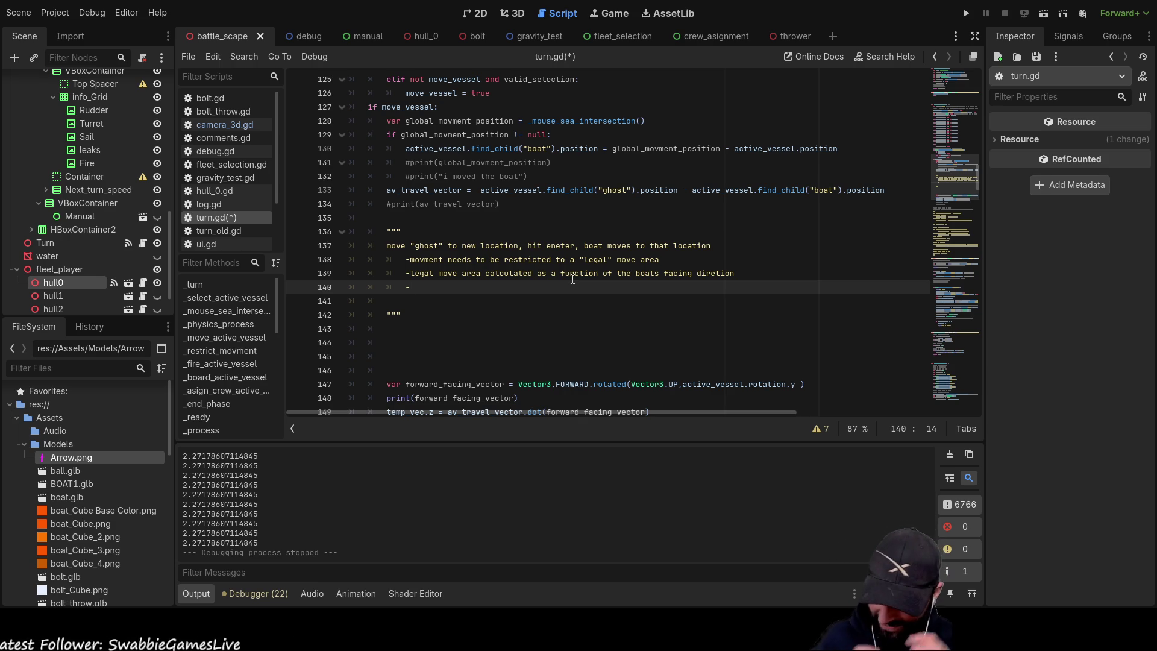
pyautogui.press('Up')
pyautogui.press('Up')
pyautogui.press('Up')
pyautogui.press('Down')
pyautogui.press('Down')
pyautogui.press('Down')
pyautogui.press('Up')
pyautogui.press('Up')
pyautogui.press('Up')
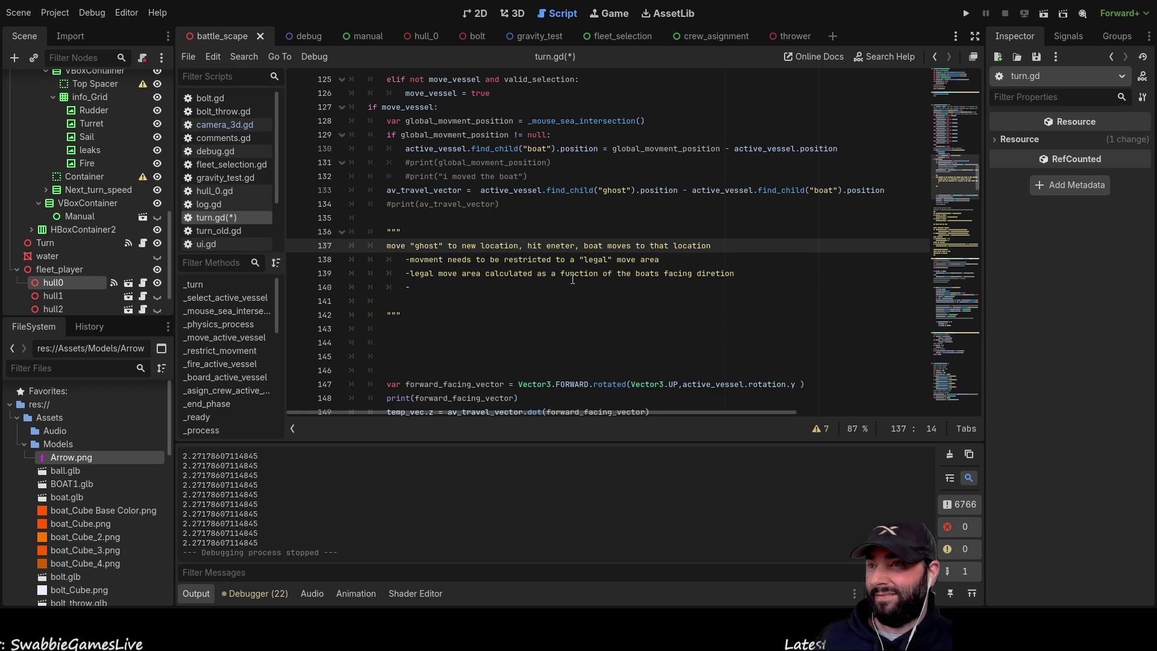
pyautogui.scroll(4, 573, 279)
pyautogui.scroll(15, 517, 288)
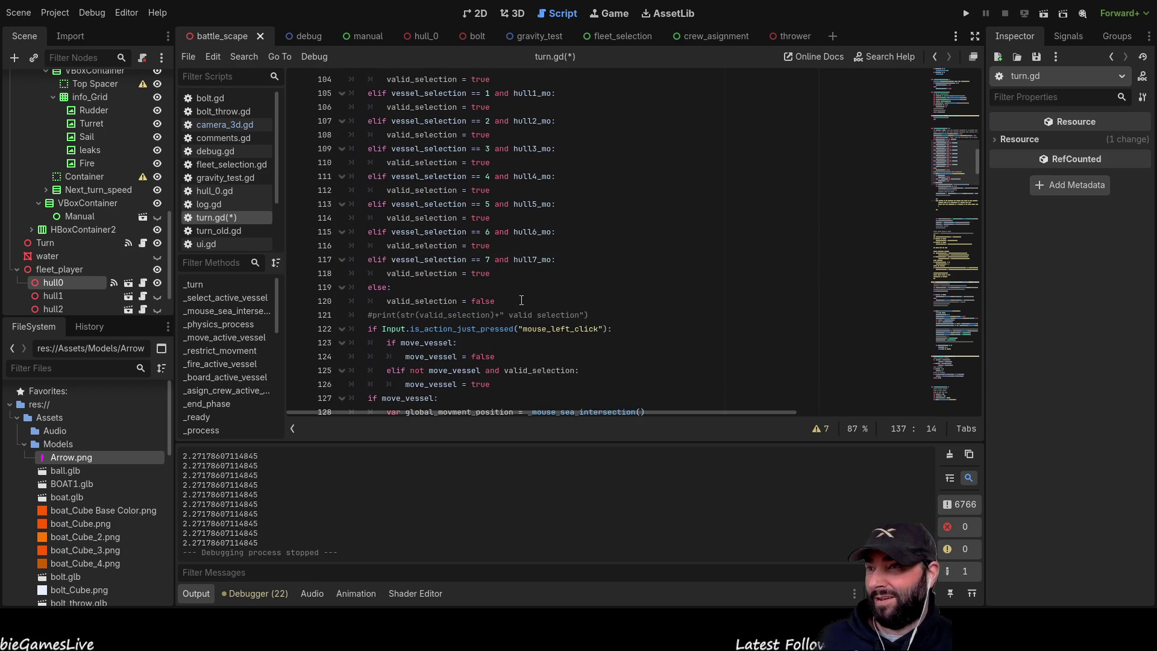
# - Delete the blank lines after _physics_process so _move_active_vessel begins at line 95
pyautogui.scroll(-4, 519, 317)
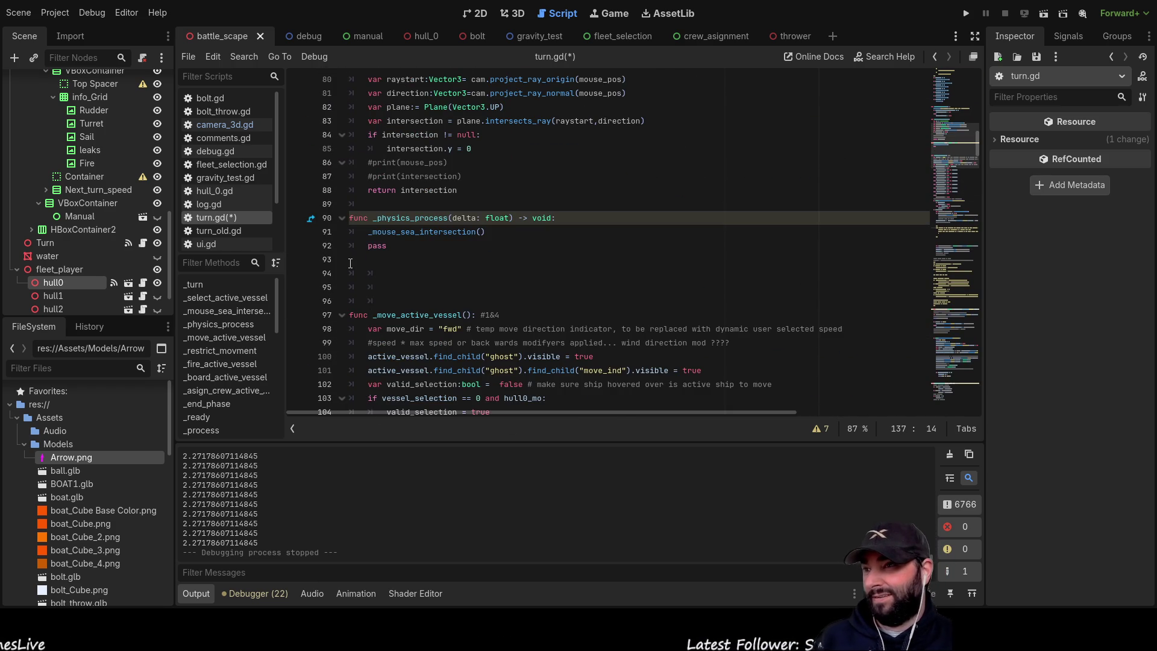
pyautogui.click(484, 259)
pyautogui.press('Delete')
pyautogui.press('Delete')
pyautogui.press('Delete')
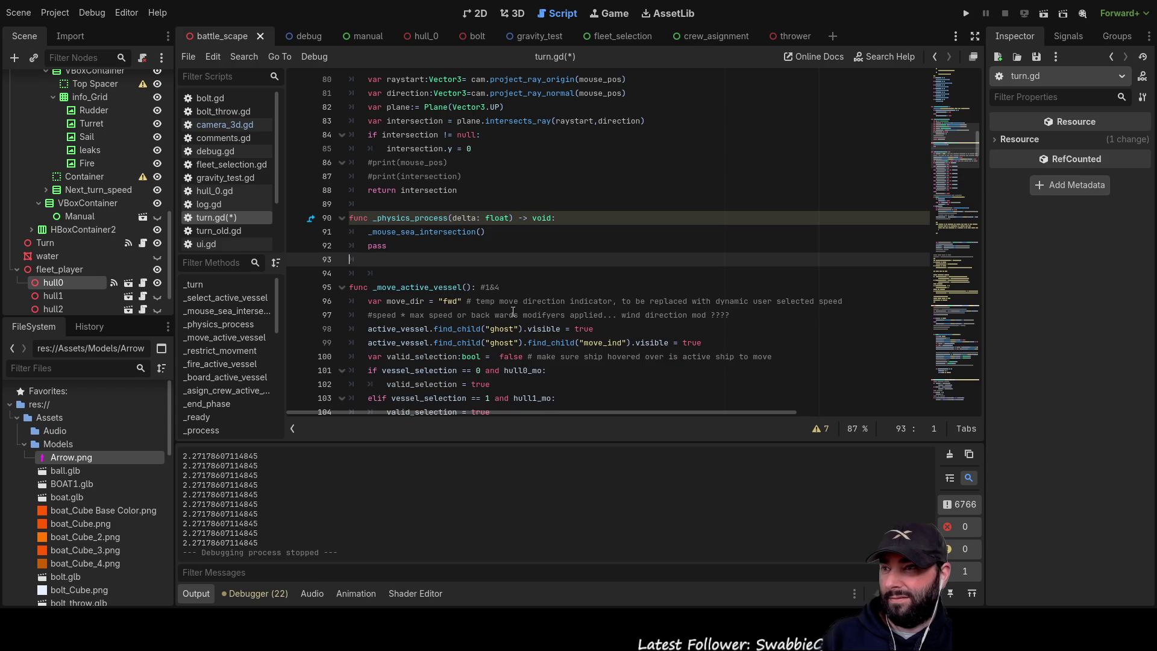
pyautogui.scroll(-15, 513, 311)
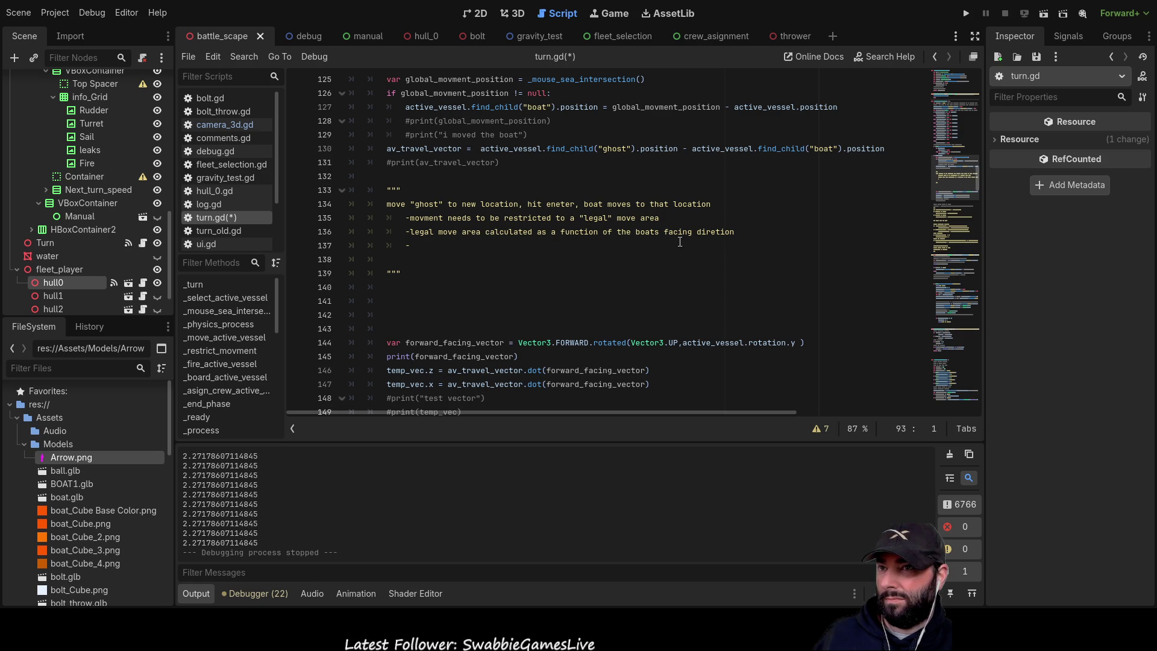
# - Add ';' after 'boats' and move 'facing diretion' onto its own indented '-' sub-item
pyautogui.click(416, 247)
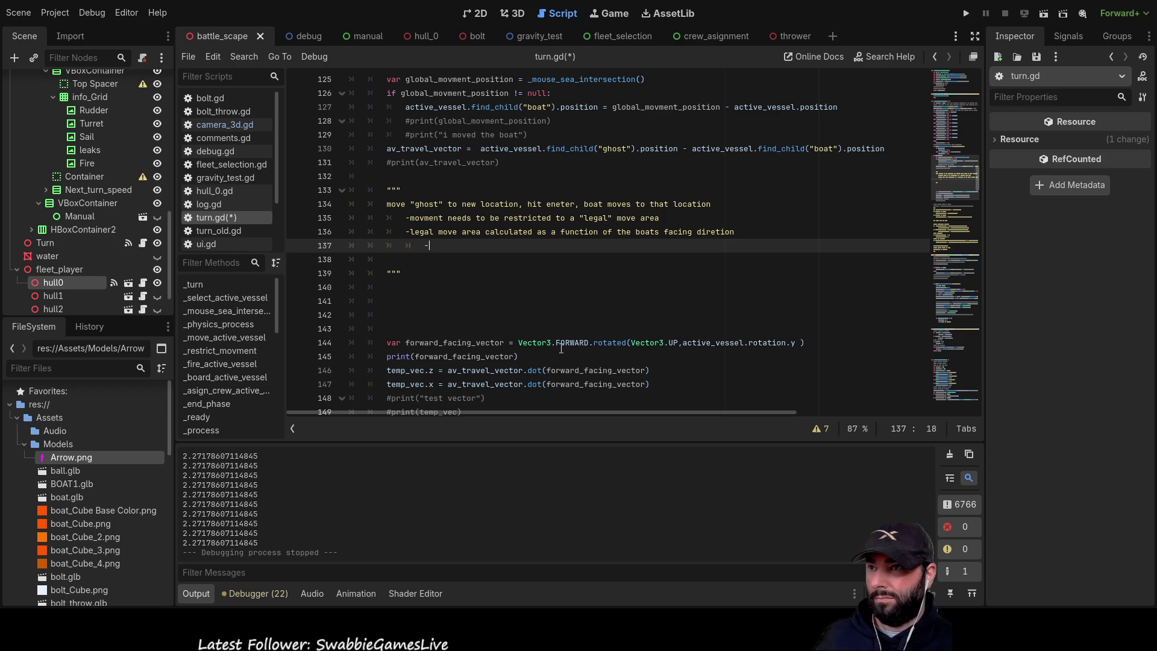
pyautogui.press('Tab')
pyautogui.press('Up')
pyautogui.hotkey('ctrl', 'Right')
pyautogui.hotkey('ctrl', 'Right')
pyautogui.hotkey('ctrl', 'Right')
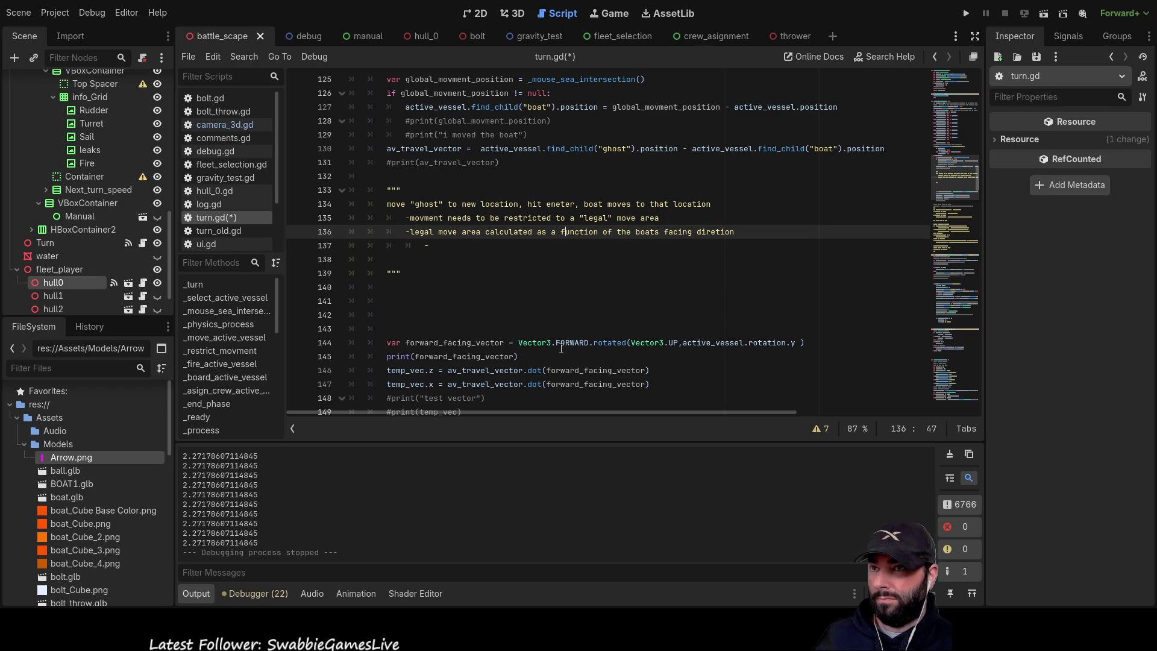
pyautogui.write(';')
pyautogui.press('Right')
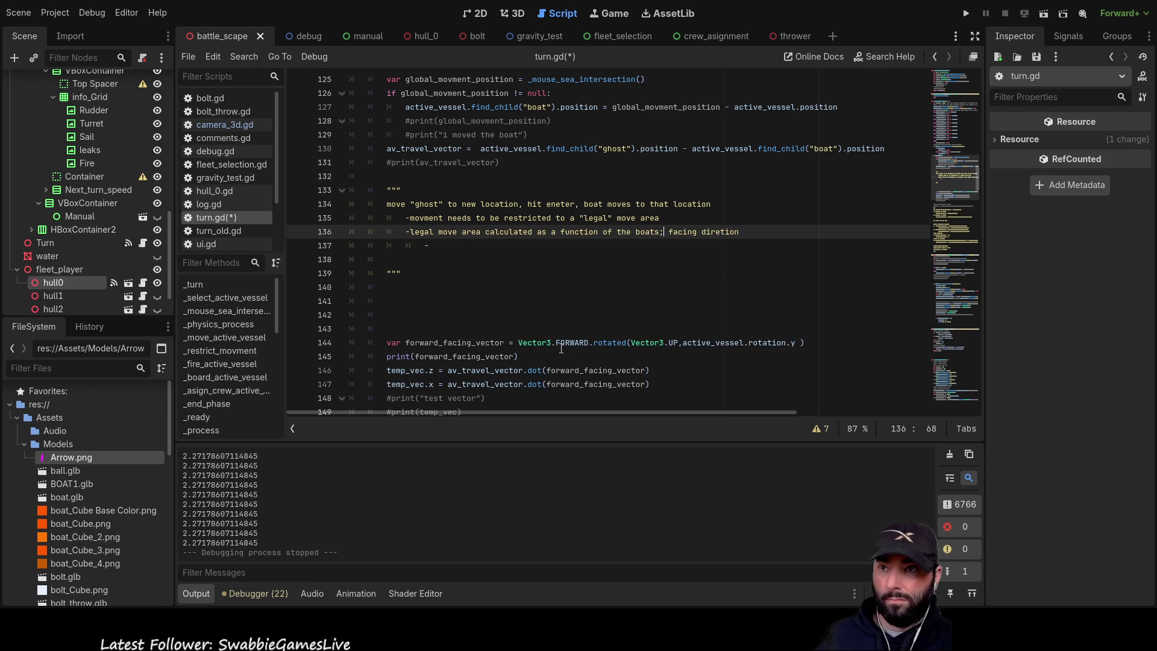
pyautogui.press('Return')
pyautogui.press('Tab')
pyautogui.write('-')
pyautogui.press('Down')
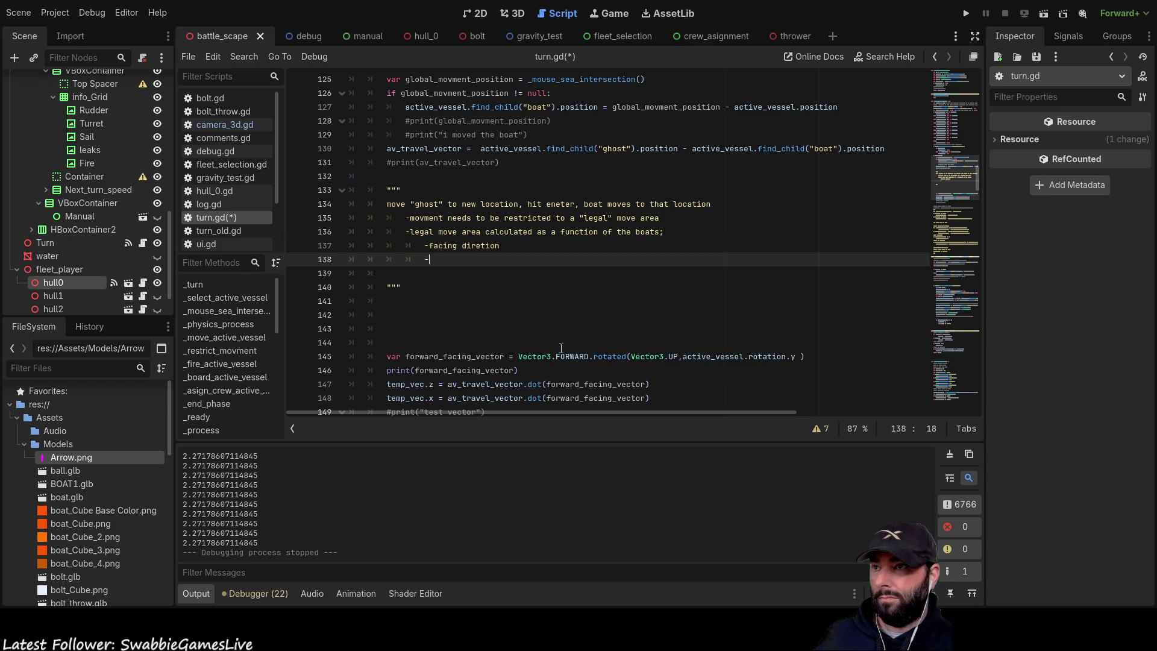
# - Add '-speed', '-turn rate' and '-damage etc' sub-items, then a blank line before the closing quotes
pyautogui.write('speed')
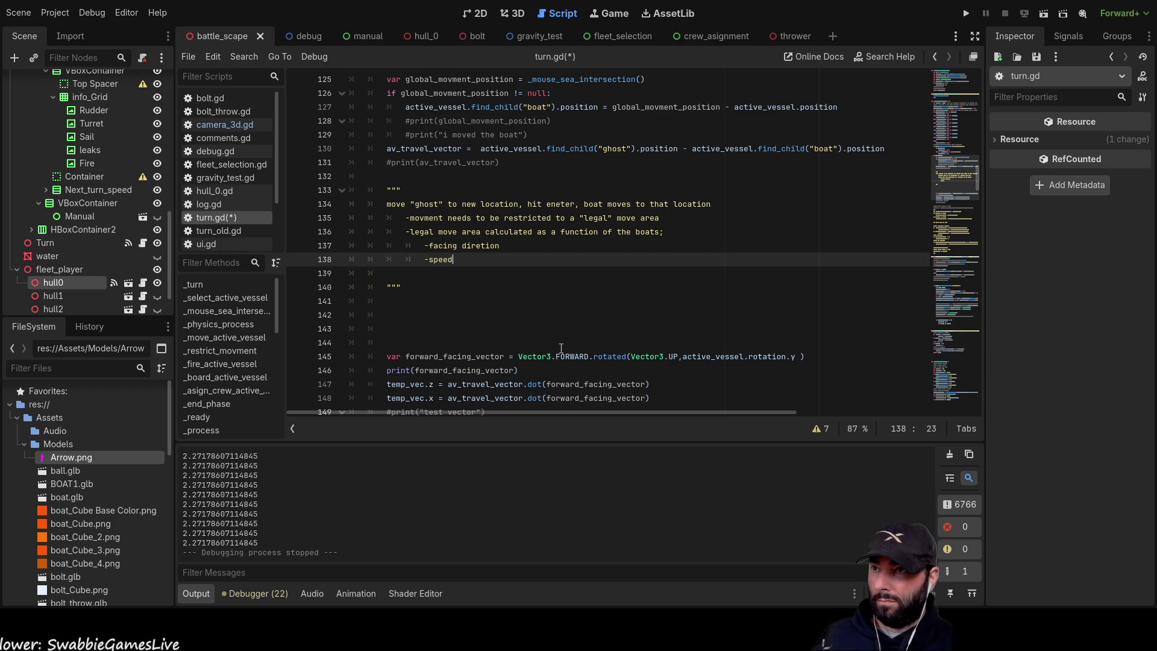
pyautogui.press('Return')
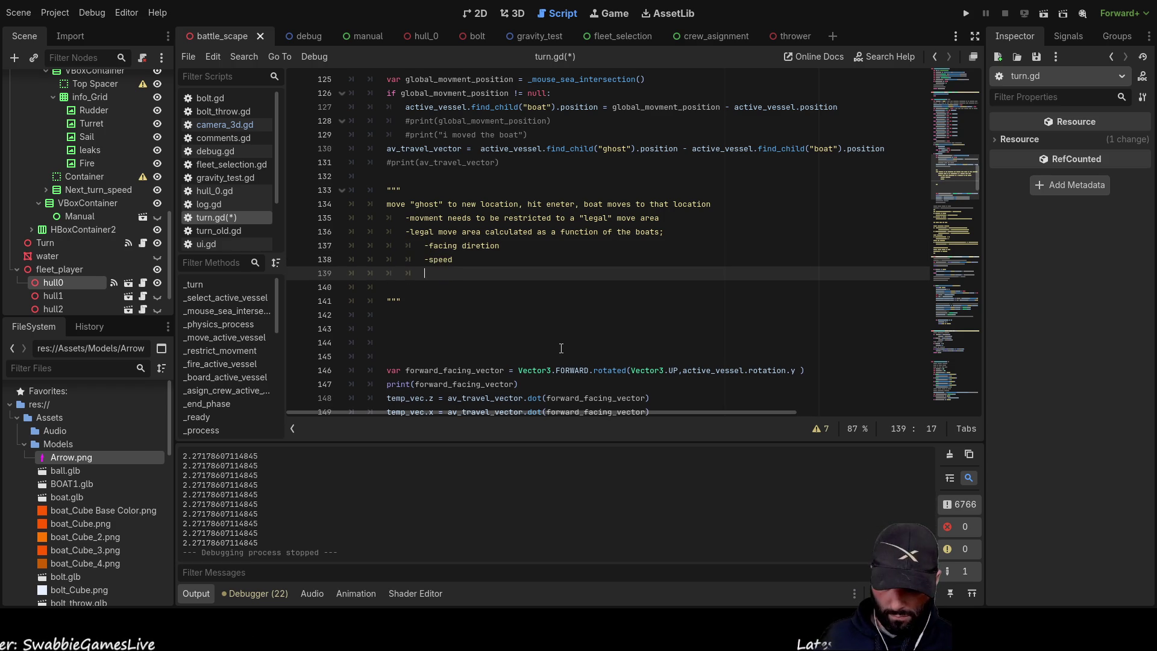
pyautogui.press('Tab')
pyautogui.write('-')
pyautogui.press('BackSpace')
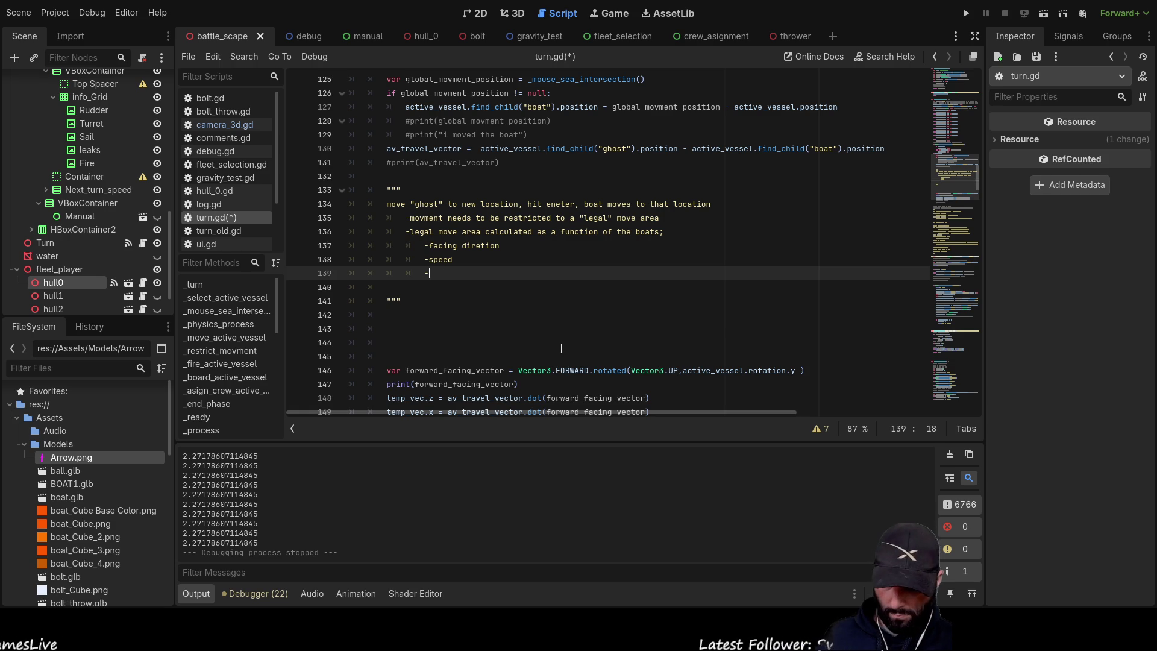
pyautogui.write('turn rate')
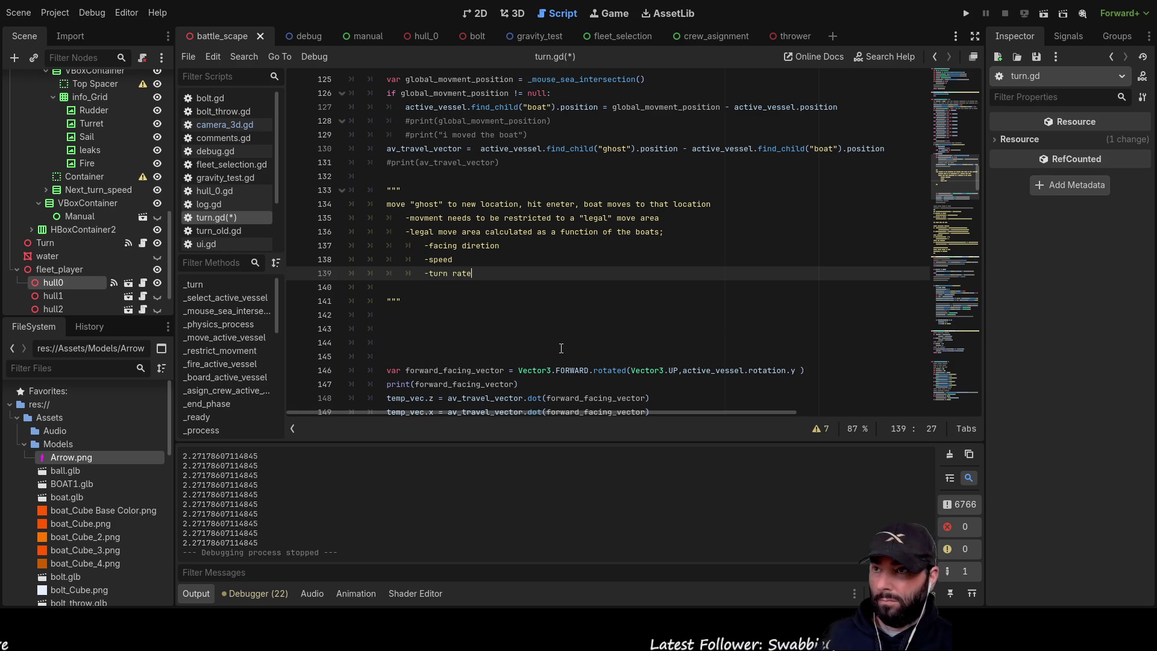
pyautogui.press('Up')
pyautogui.press('Up')
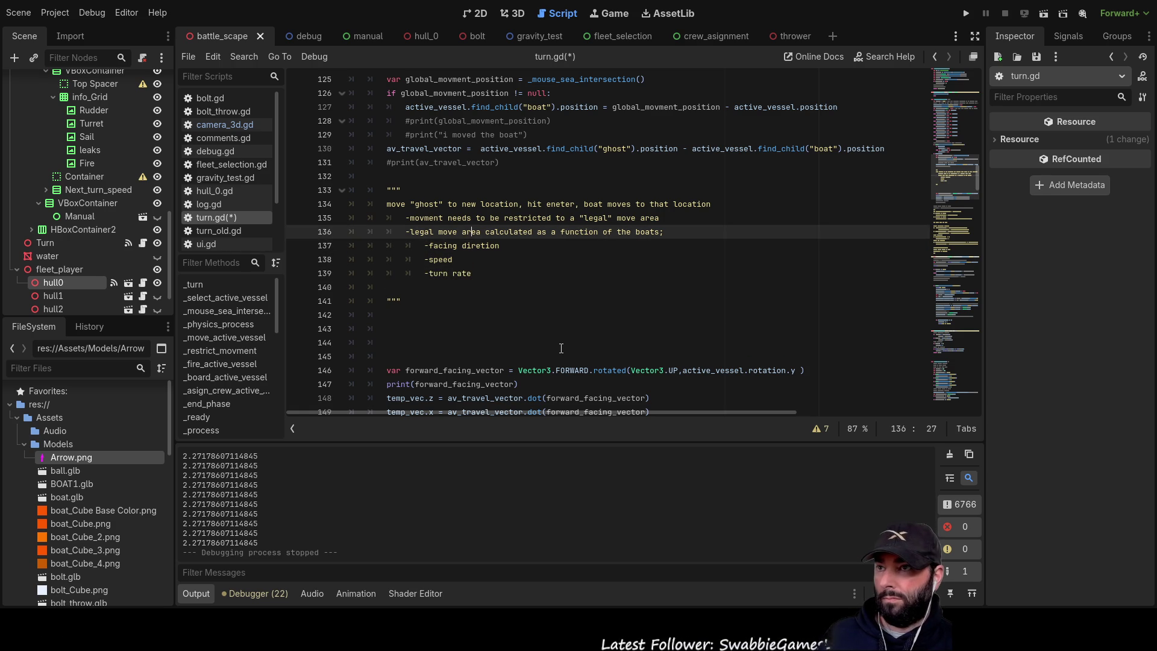
pyautogui.press('Down')
pyautogui.press('Down')
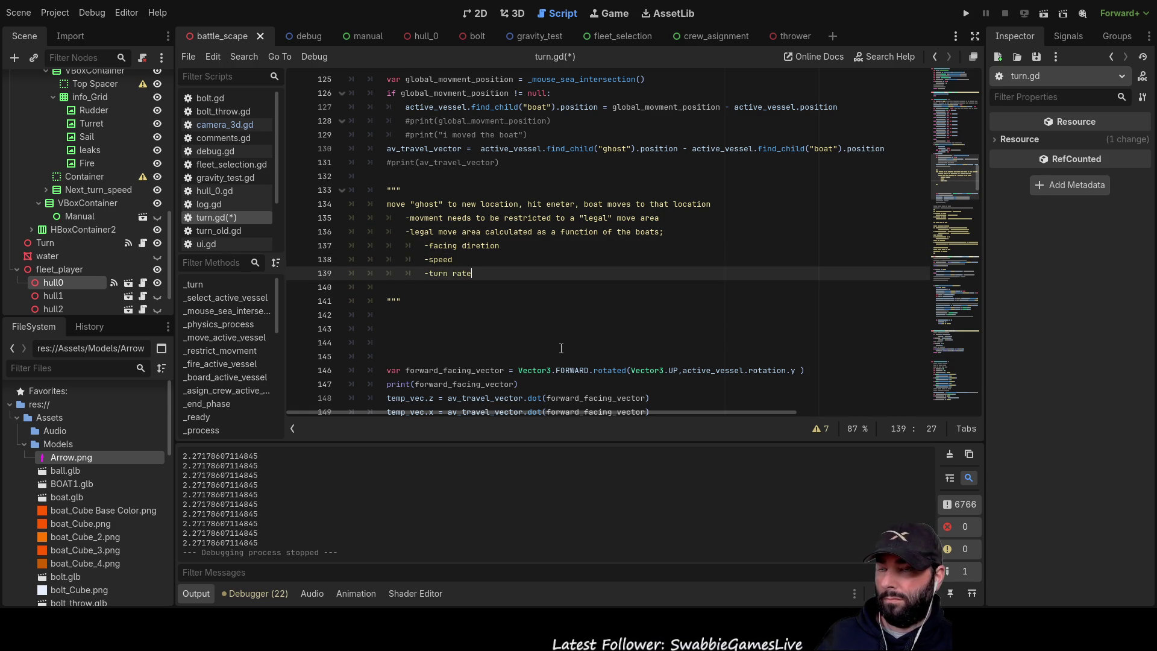
pyautogui.press('Return')
pyautogui.write('-damage')
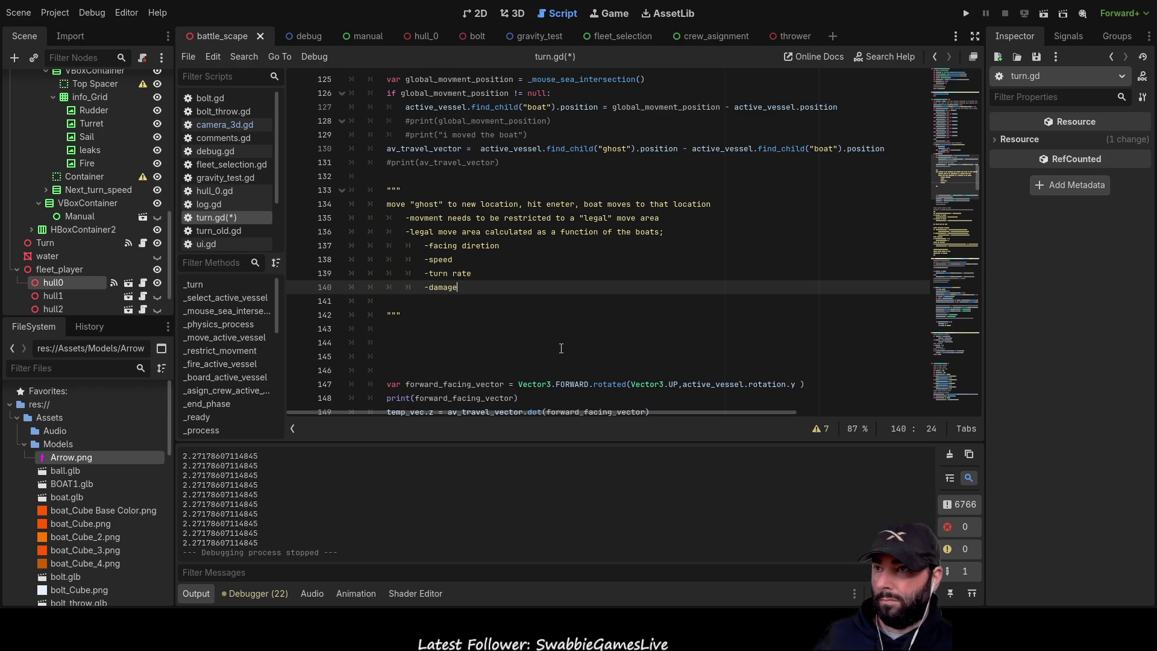
pyautogui.press('Up')
pyautogui.press('Up')
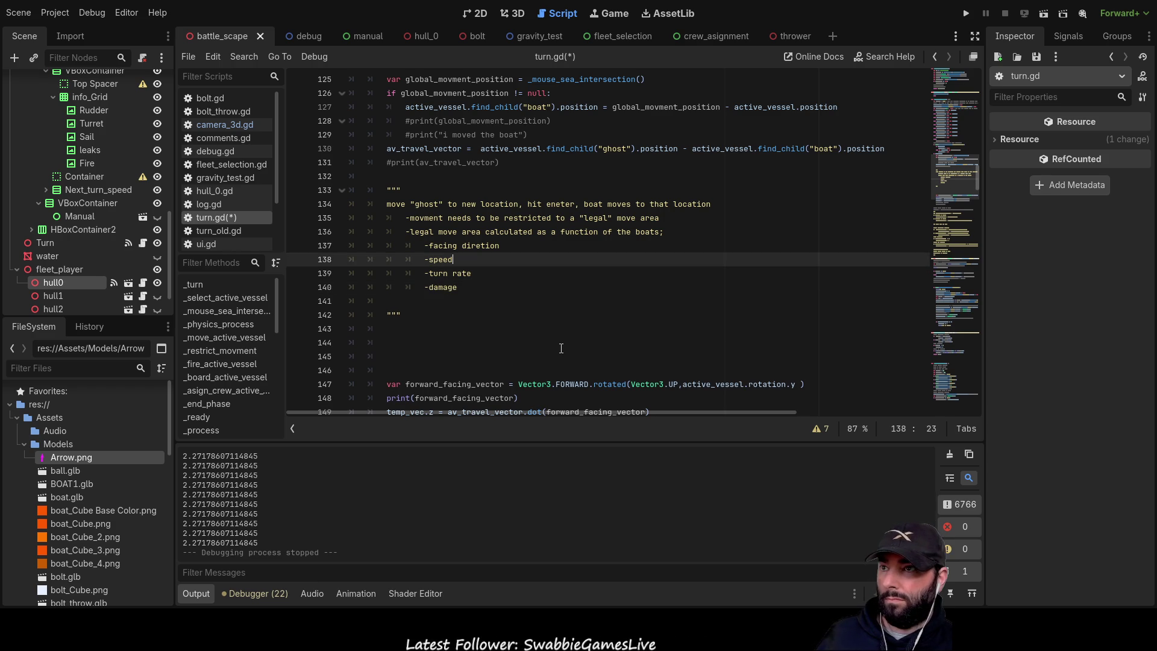
pyautogui.press('Down')
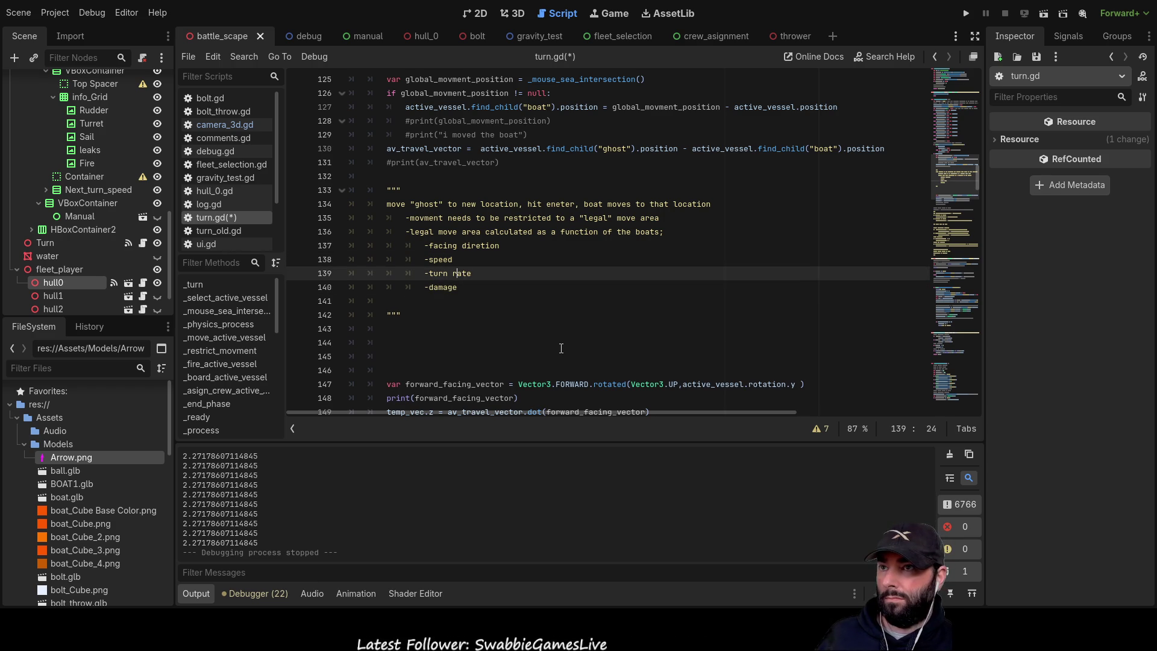
pyautogui.press('Down')
pyautogui.press('Down')
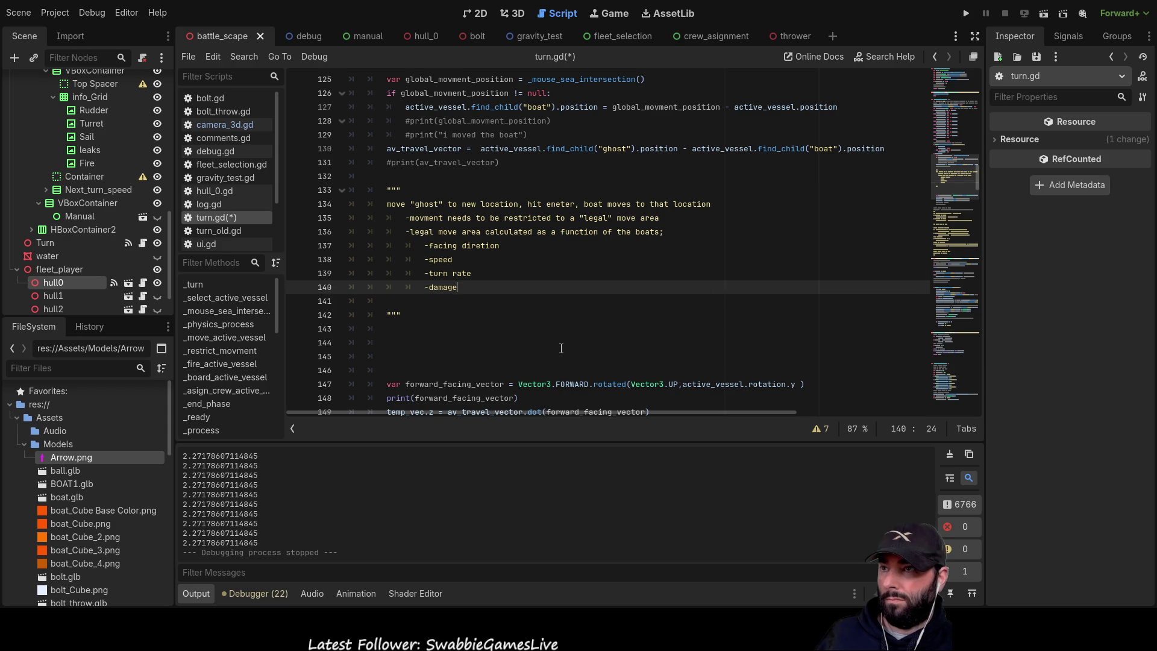
pyautogui.press('Up')
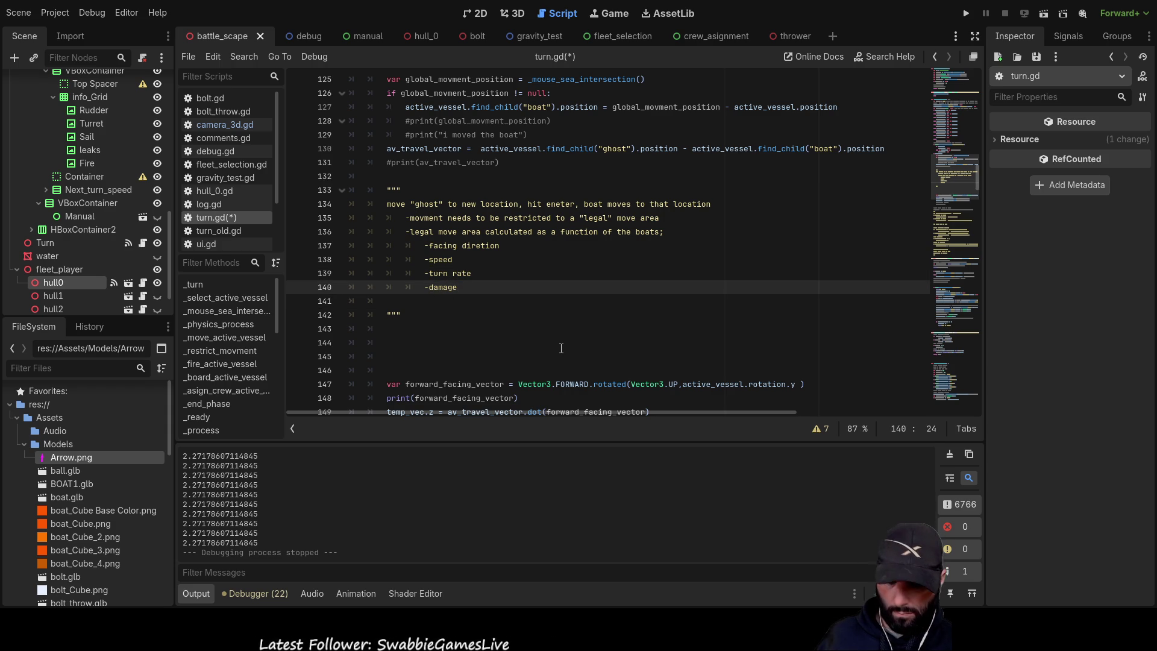
pyautogui.write('etc')
pyautogui.press('Left')
pyautogui.press('Left')
pyautogui.press('Left')
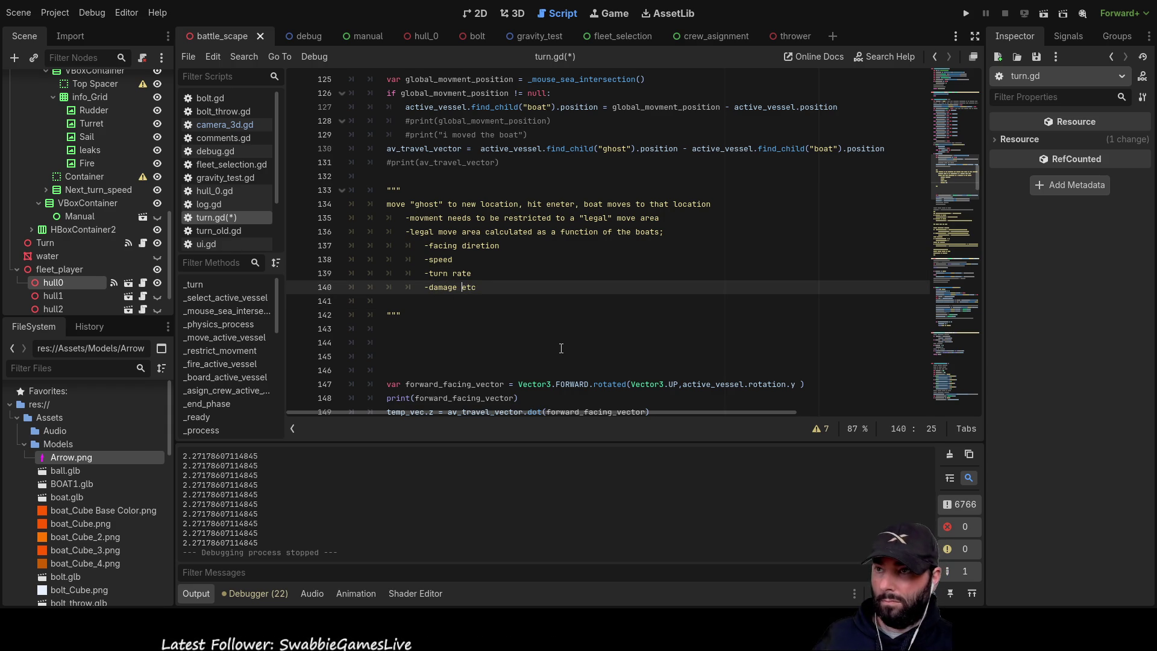
pyautogui.press('Down')
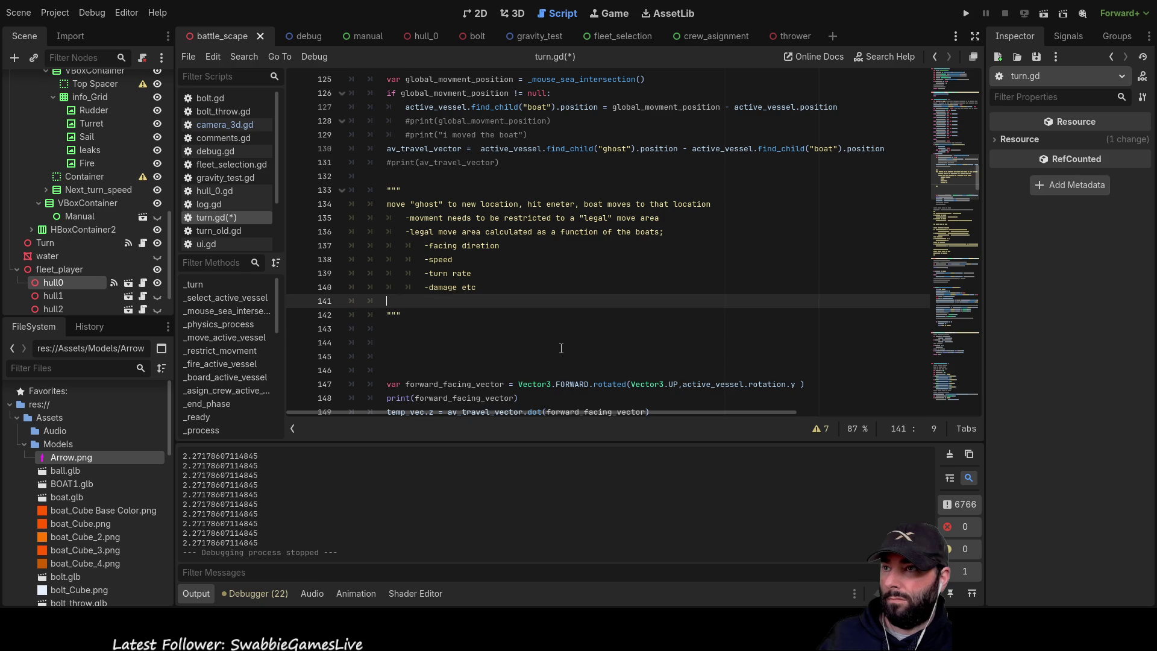
pyautogui.press('Return')
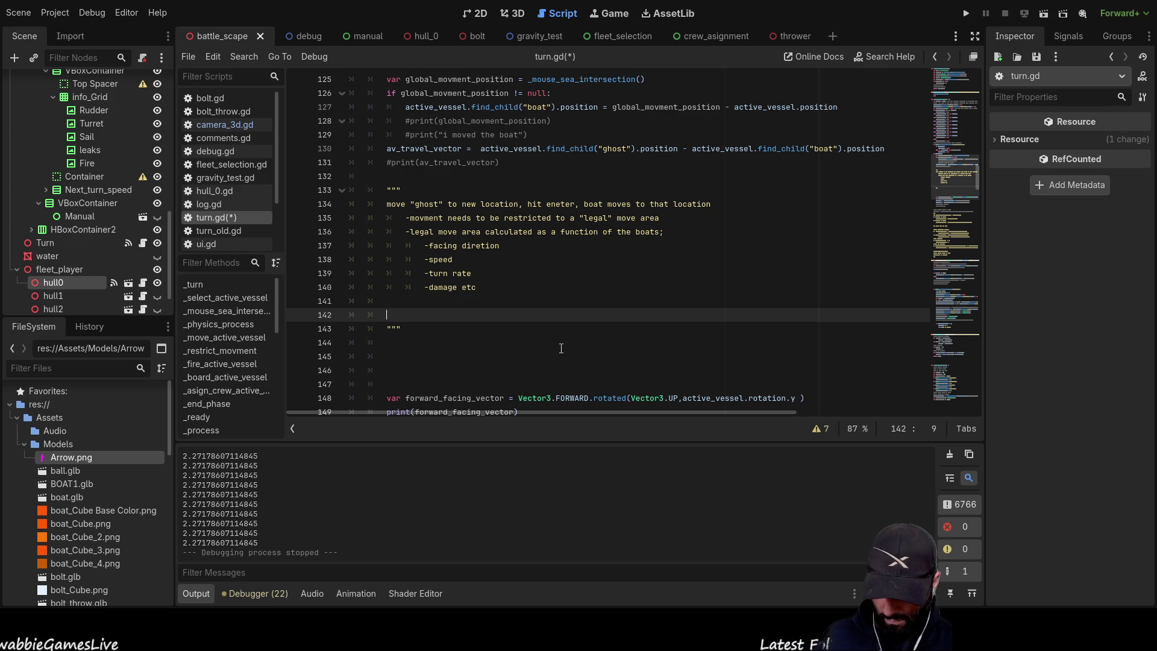
# - Write the note 'map / global scence has xyz postions / vectors'
pyautogui.write('map / global scenc')
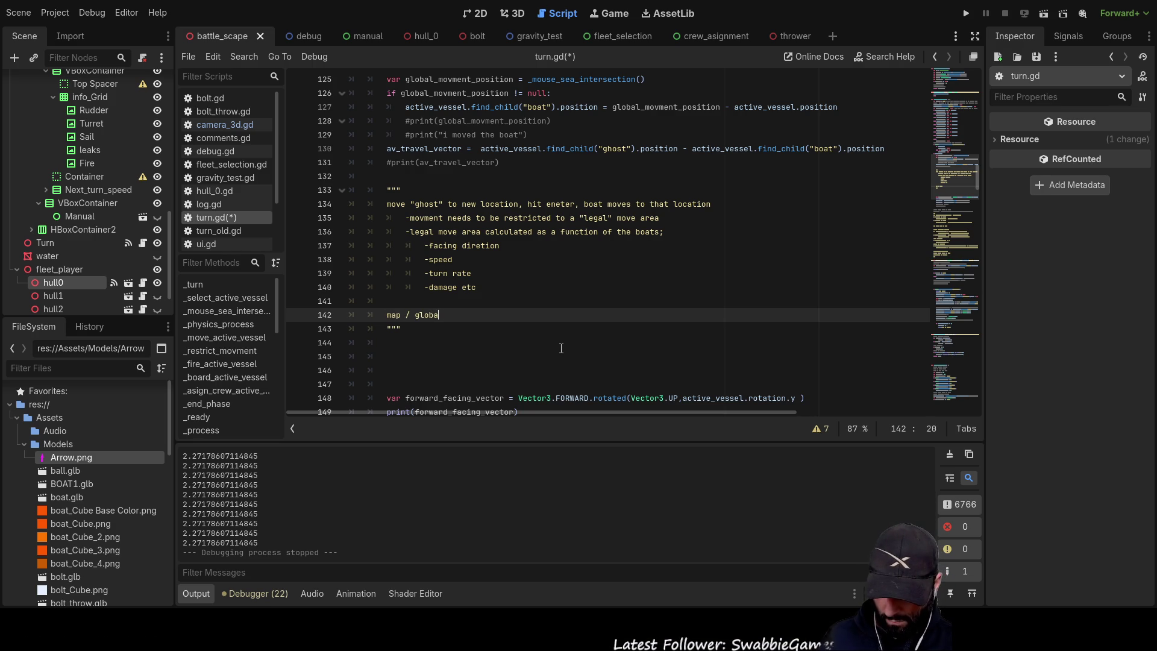
pyautogui.write('e ')
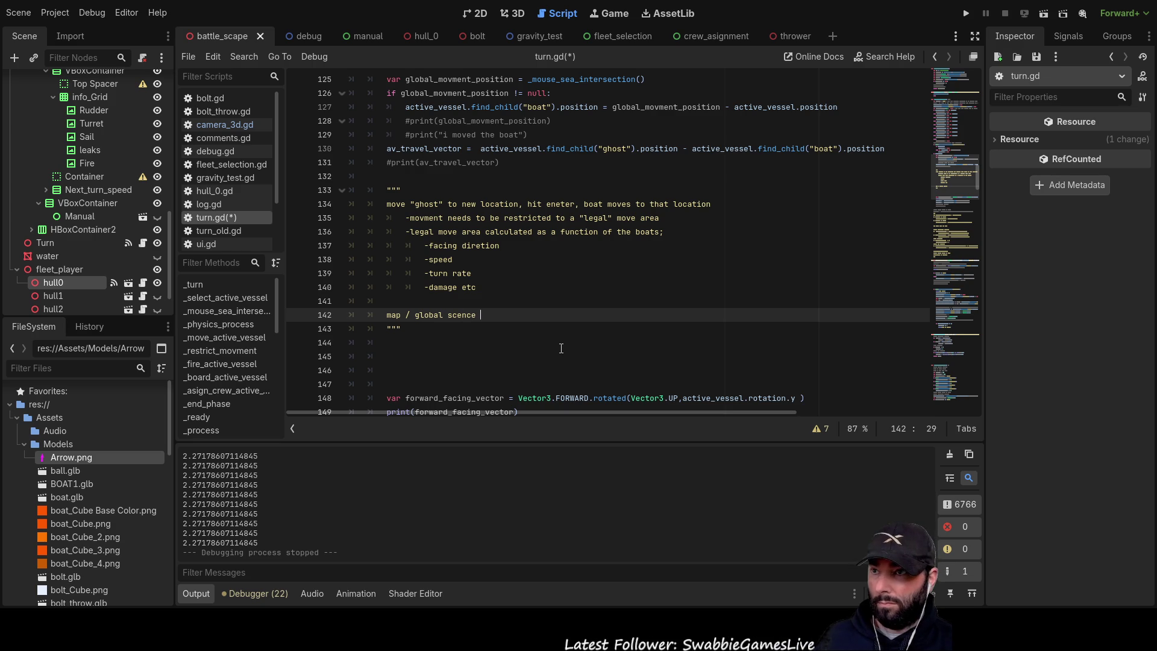
pyautogui.write('has')
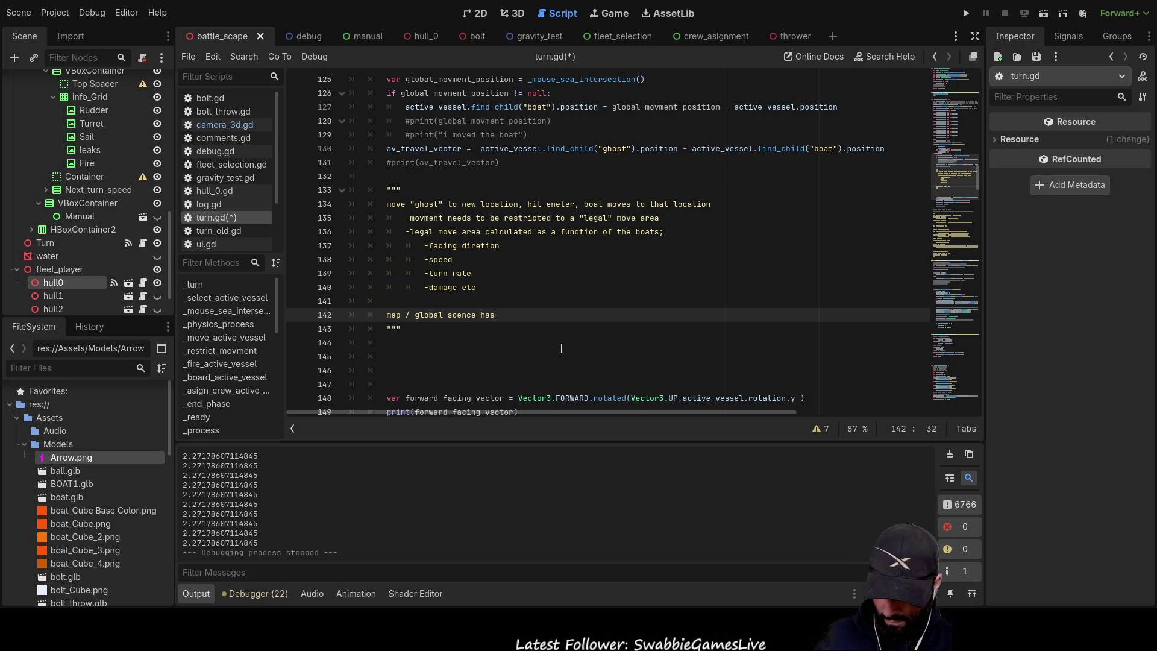
pyautogui.write('  xyz')
pyautogui.press('Left')
pyautogui.press('Left')
pyautogui.press('Left')
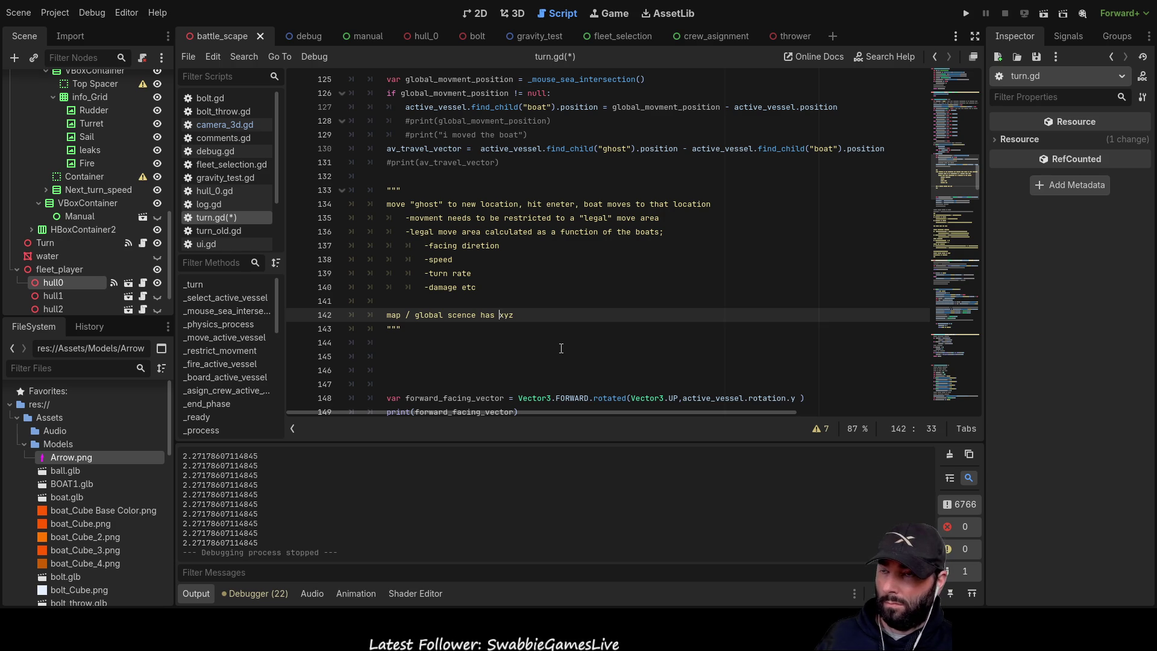
pyautogui.press('BackSpace')
pyautogui.press('End')
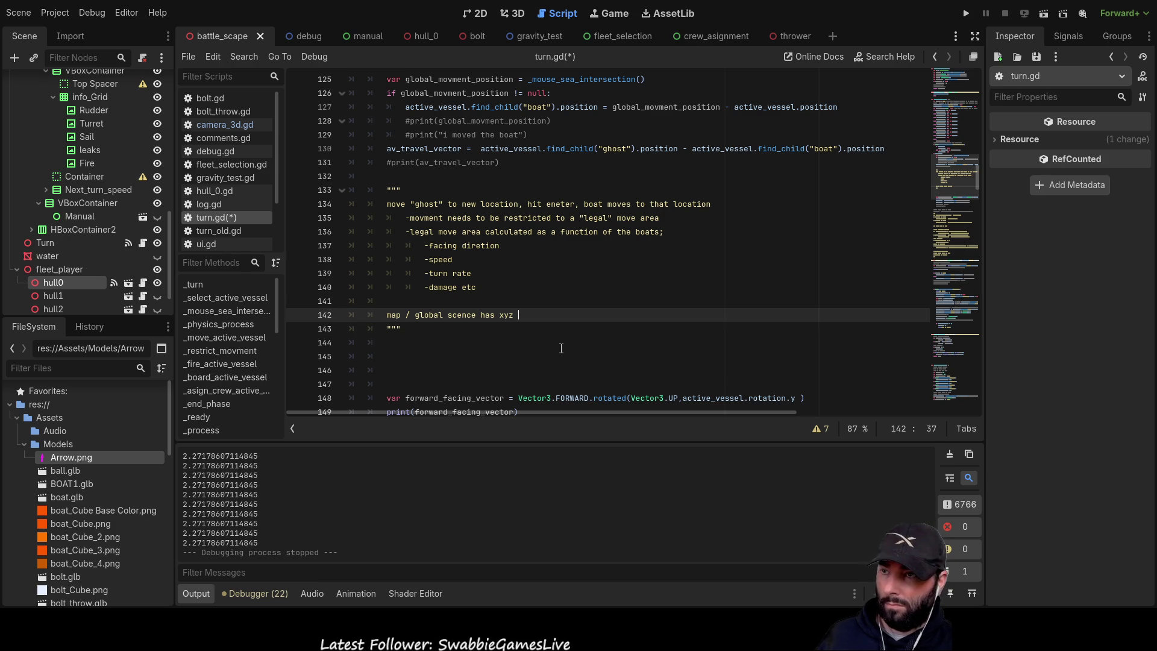
pyautogui.write('vectors')
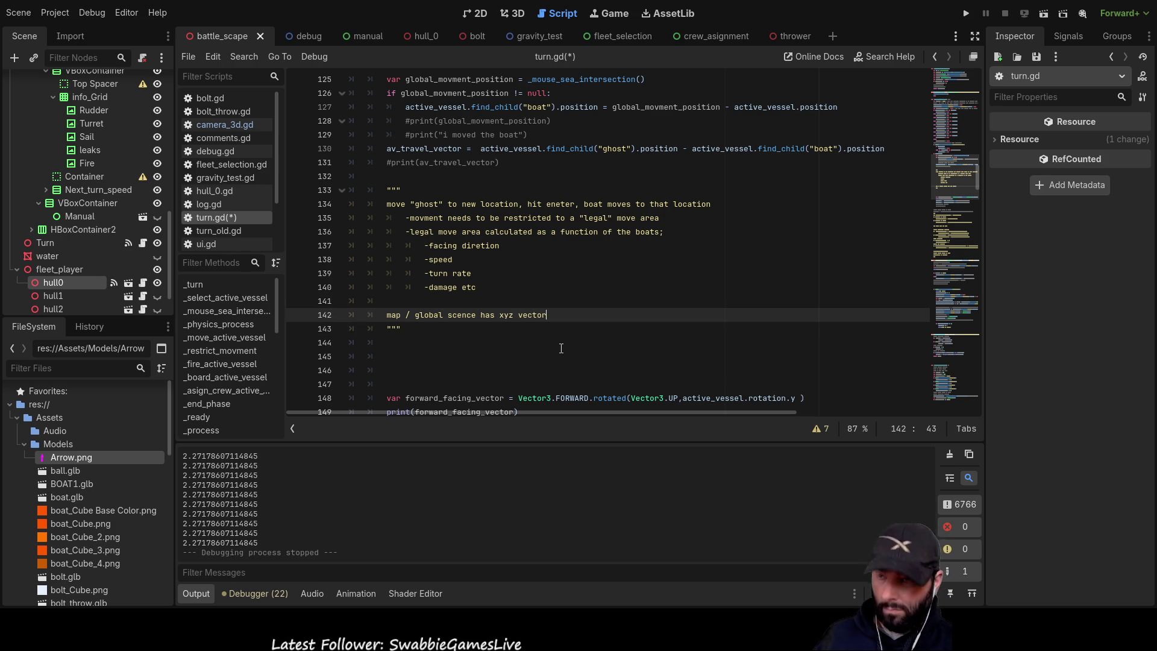
pyautogui.press('Left')
pyautogui.press('Left')
pyautogui.press('Left')
pyautogui.press('Left')
pyautogui.press('Left')
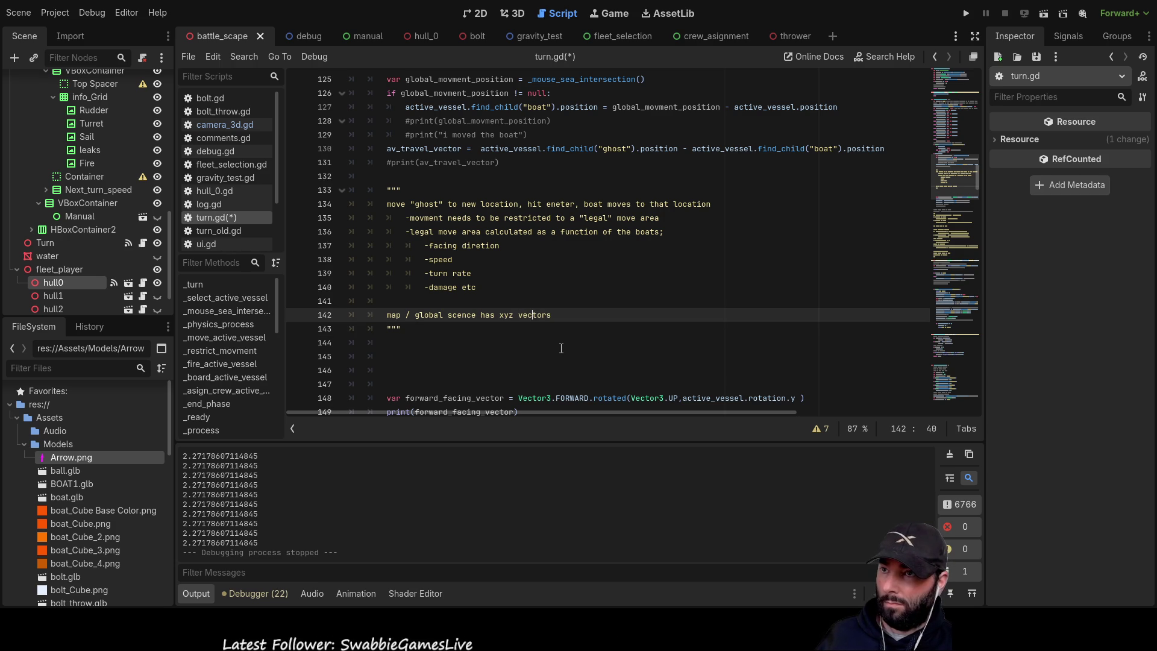
pyautogui.write('p')
pyautogui.write('ostions')
pyautogui.write(' /')
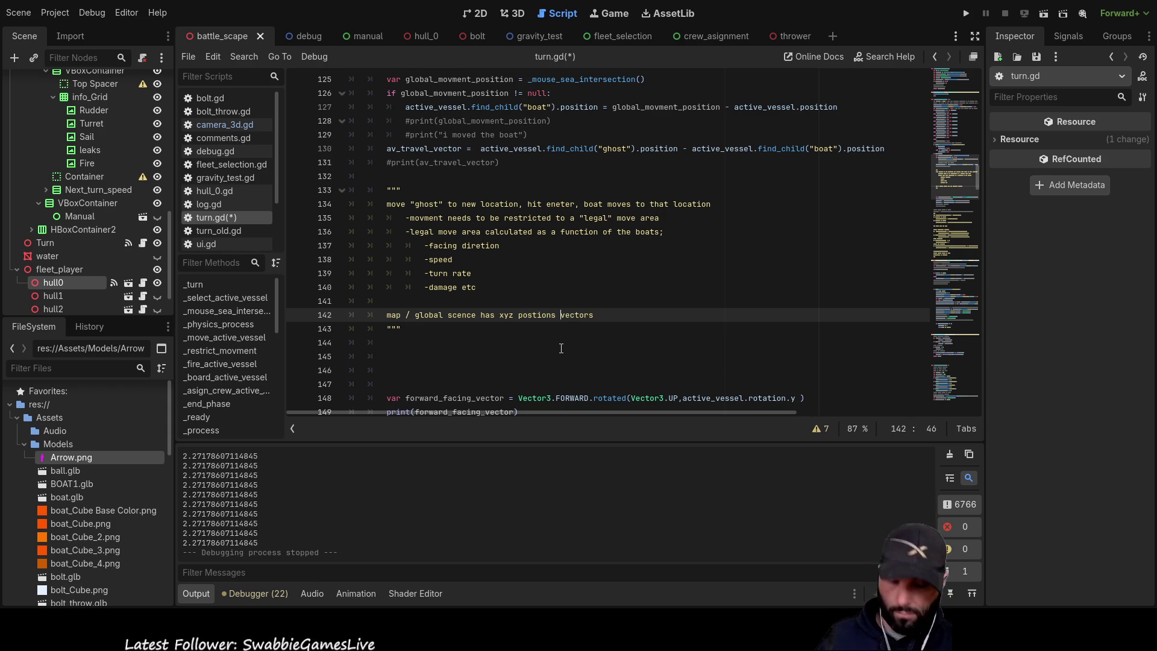
pyautogui.press('Right')
pyautogui.press('Right')
pyautogui.press('Down')
pyautogui.press('Home')
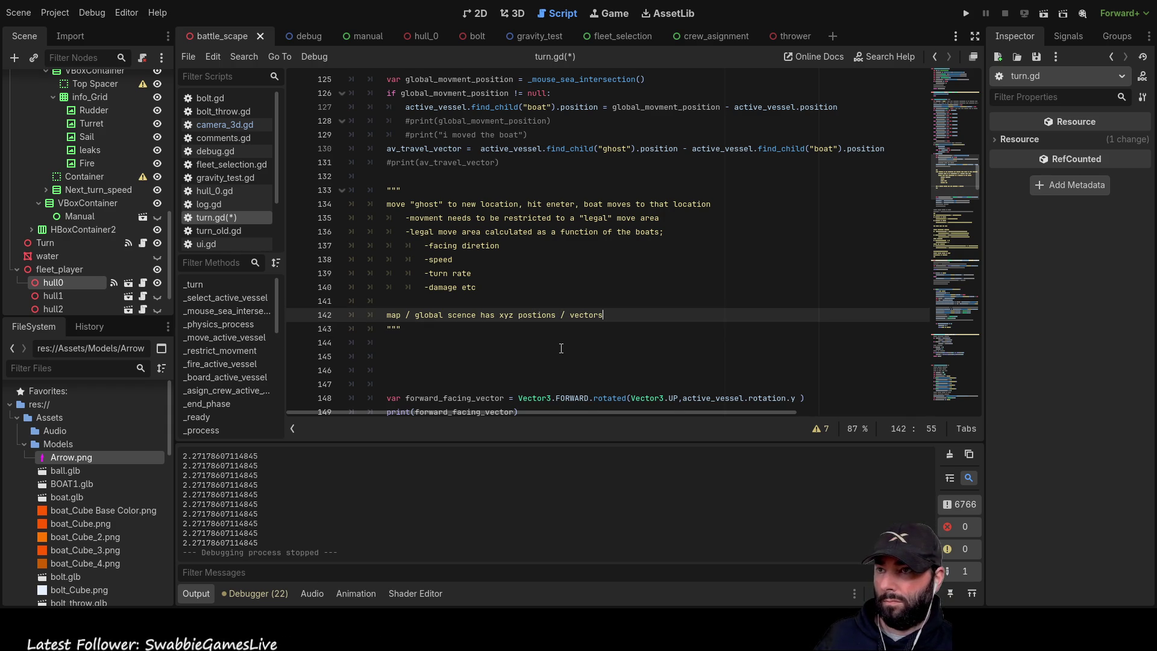
pyautogui.press('Return')
pyautogui.press('Return')
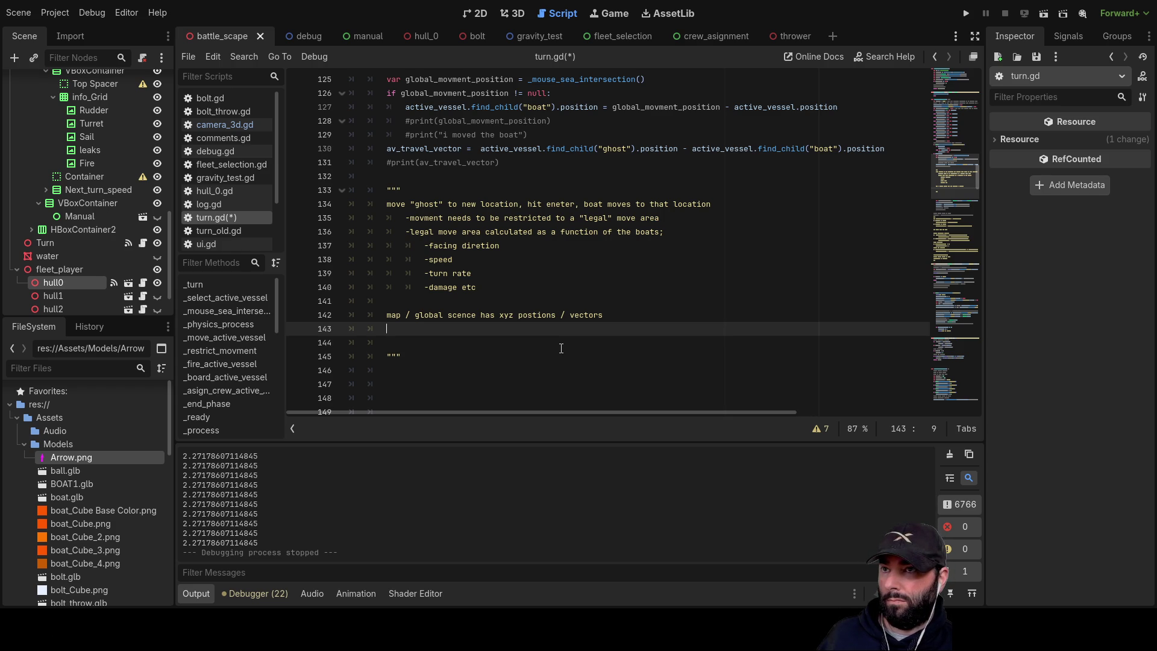
pyautogui.press('Up')
pyautogui.press('Up')
pyautogui.press('Up')
pyautogui.press('Down')
pyautogui.press('Down')
pyautogui.press('Down')
pyautogui.press('Down')
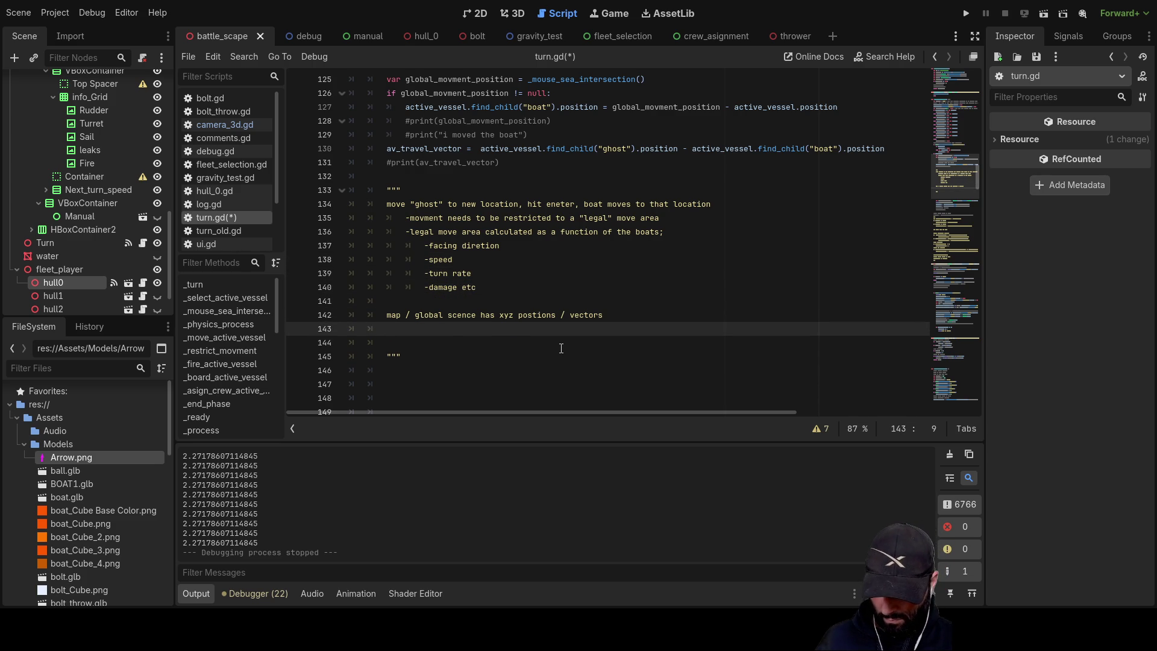
# - Add the note 'boat has local xyz postions / vectors' below the map line
pyautogui.write('boat ')
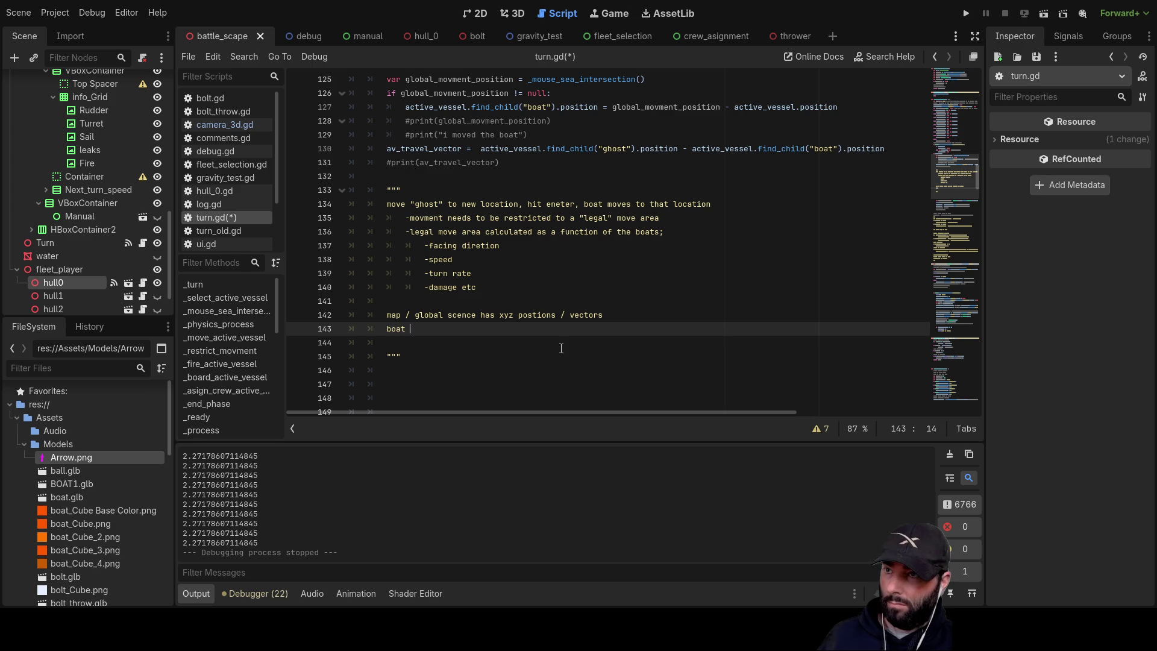
pyautogui.write('has ')
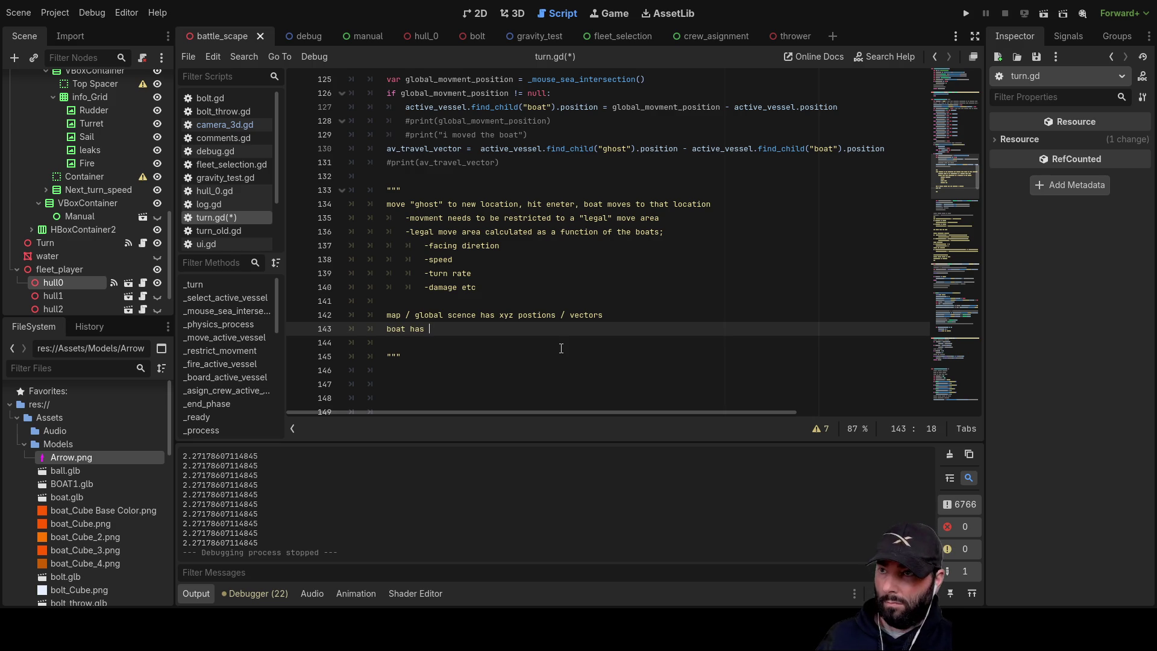
pyautogui.write('local')
pyautogui.press('Up')
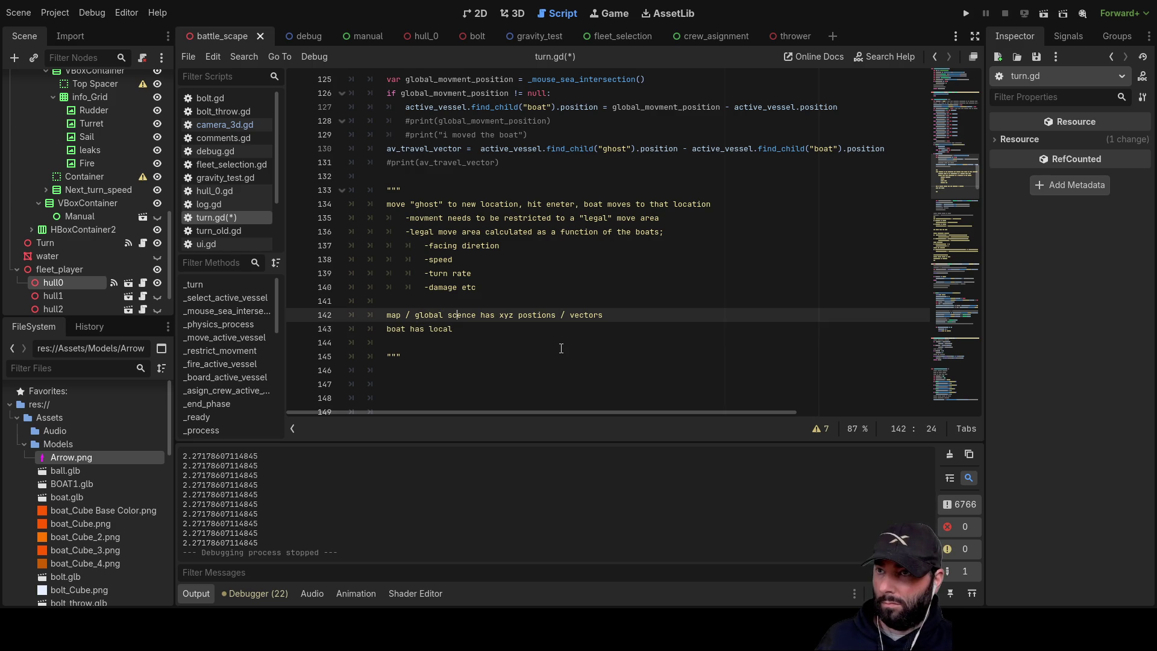
pyautogui.hotkey('ctrl', 'Right')
pyautogui.hotkey('ctrl', 'Right')
pyautogui.press('Right')
pyautogui.hotkey('shift', 'Right')
pyautogui.hotkey('shift', 'Right')
pyautogui.hotkey('shift', 'Right')
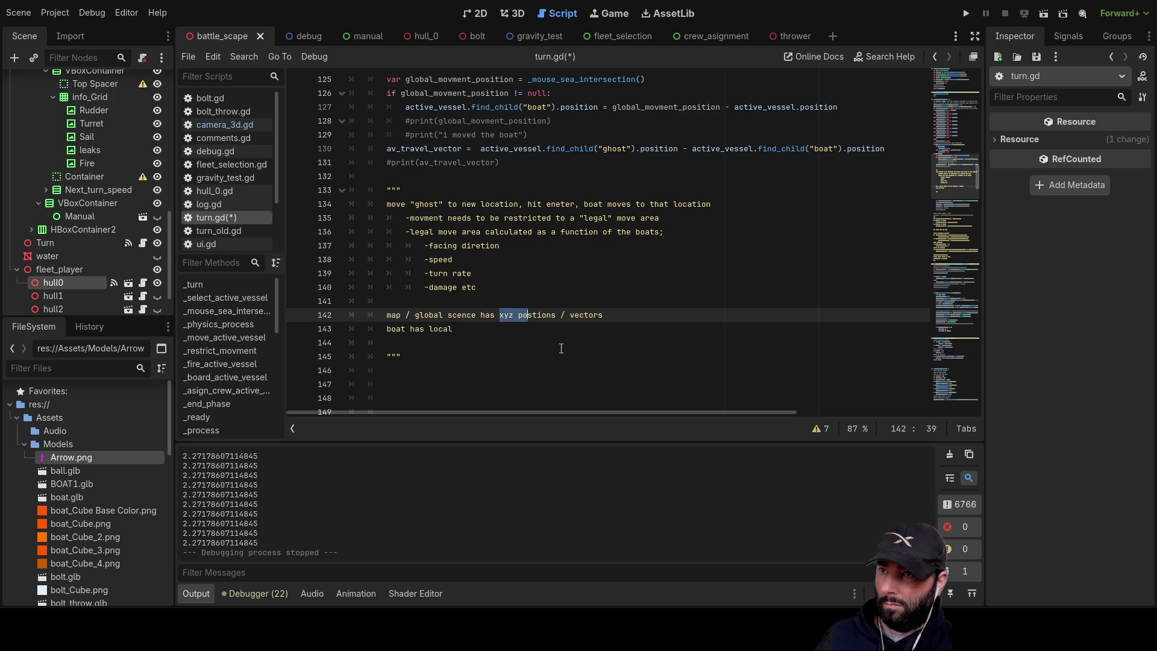
pyautogui.hotkey('shift', 'Right')
pyautogui.hotkey('shift', 'Right')
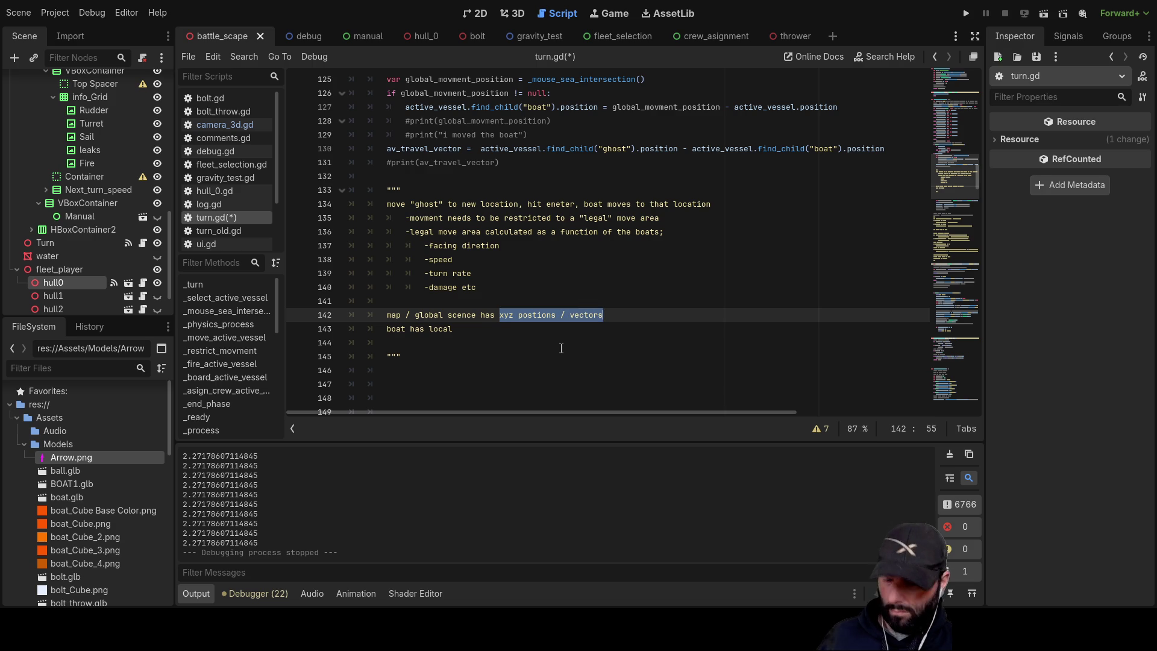
pyautogui.press('Down')
pyautogui.write('xyz postions / vectors')
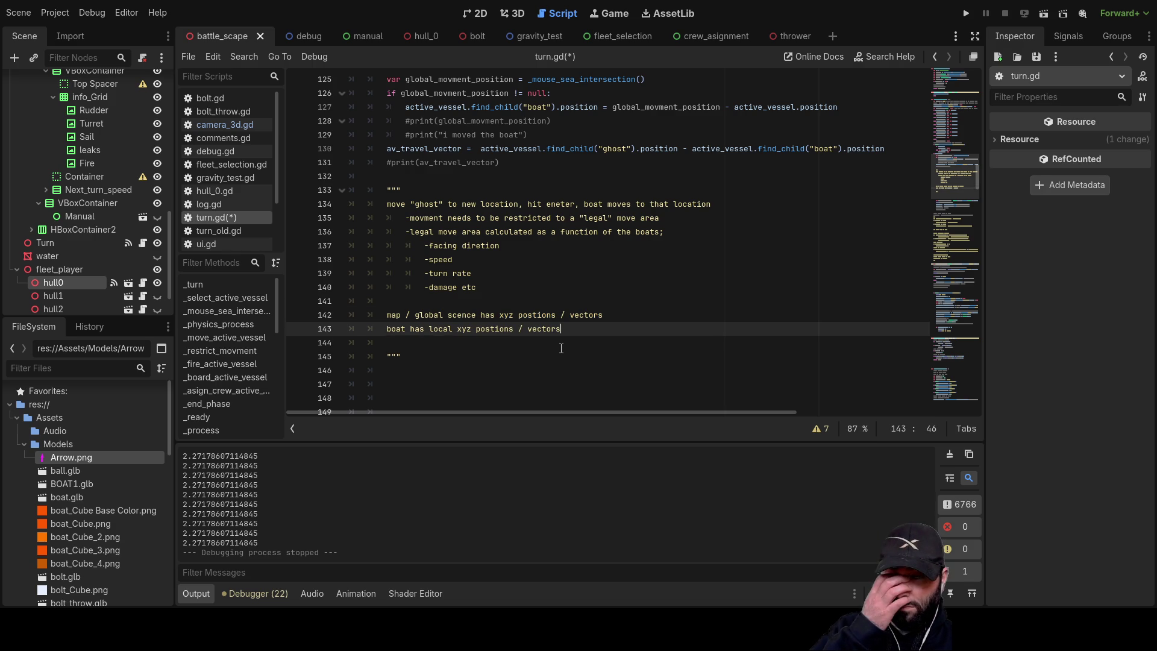
pyautogui.press('Down')
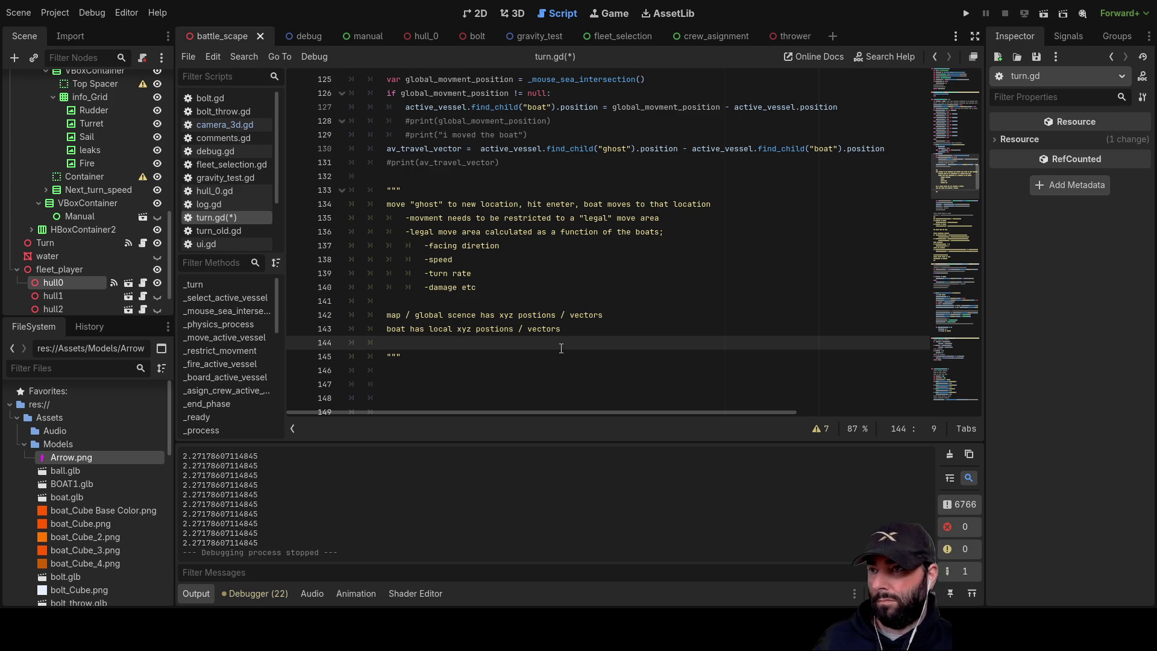
# - Add blank lines below the boat note and write 'starting location (hull or boat node)'
pyautogui.press('Return')
pyautogui.press('Return')
pyautogui.press('Up')
pyautogui.press('Up')
pyautogui.press('Down')
pyautogui.press('Up')
pyautogui.press('Down')
pyautogui.press('Up')
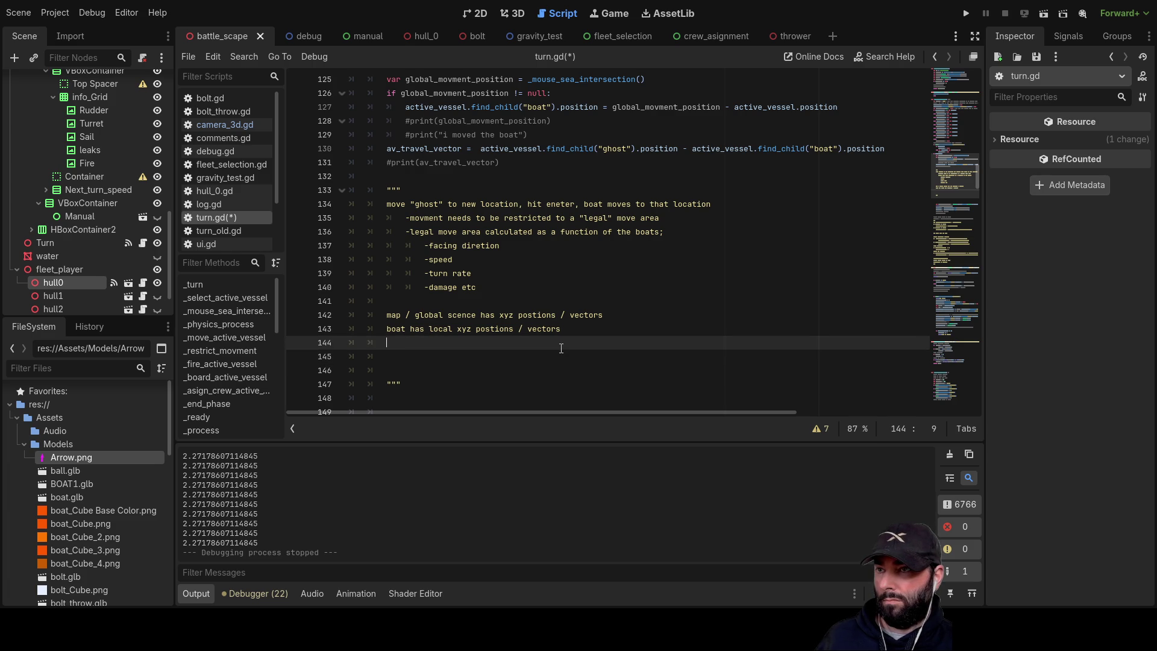
pyautogui.press('Down')
pyautogui.press('Up')
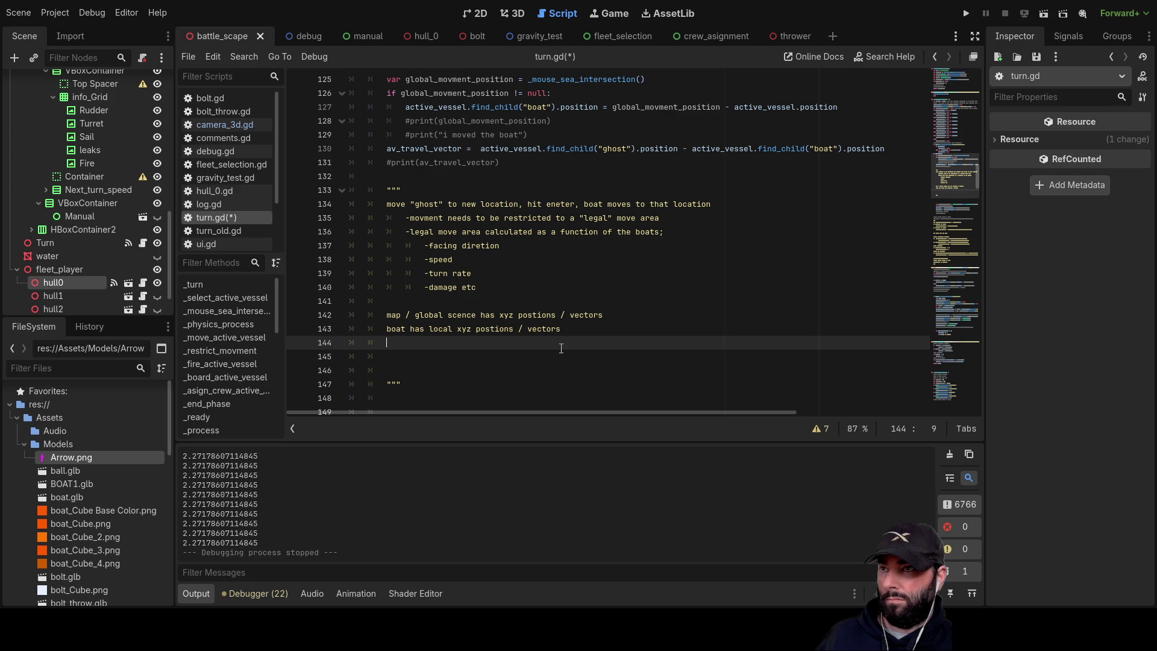
pyautogui.press('Down')
pyautogui.press('Up')
pyautogui.press('Down')
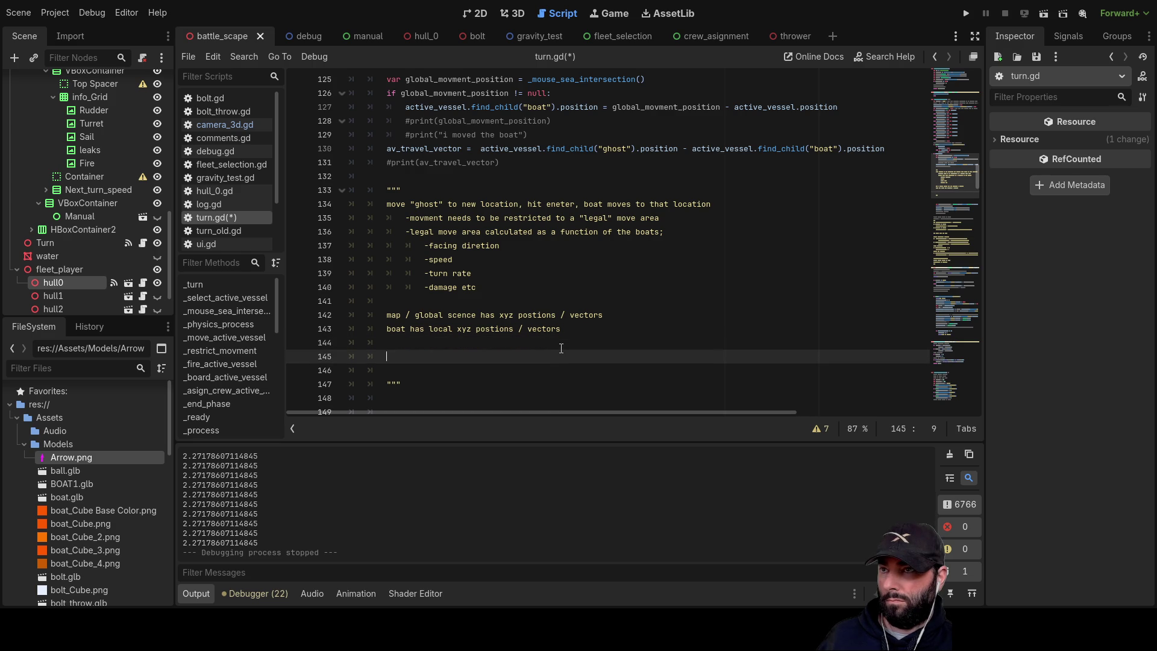
pyautogui.write('ship')
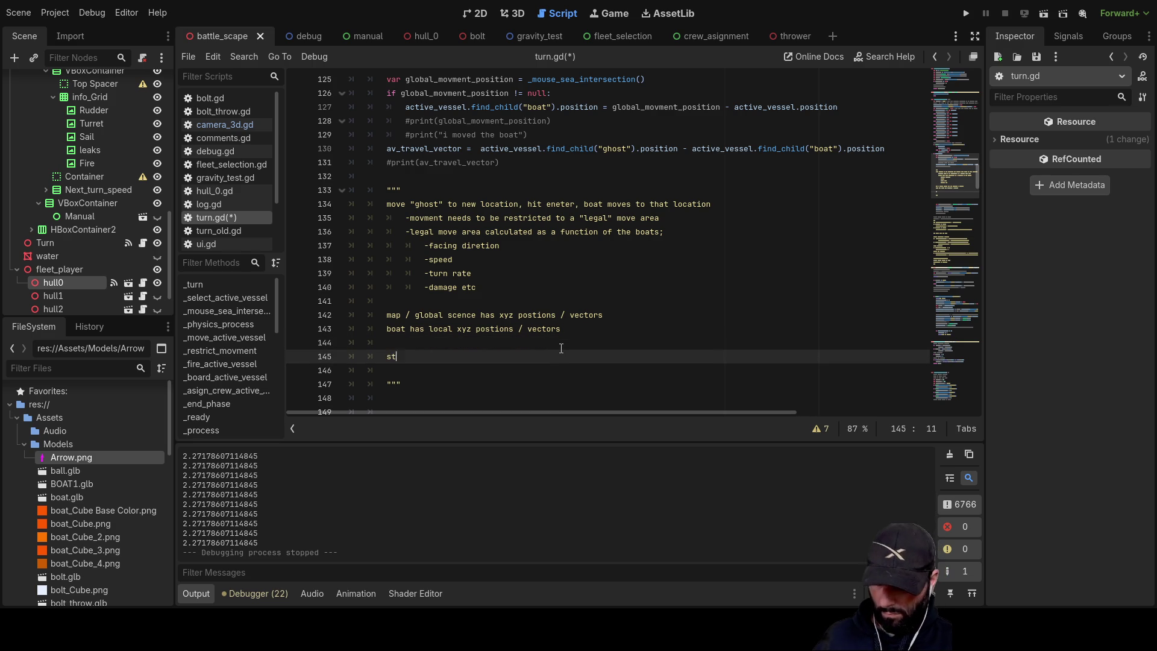
pyautogui.press('BackSpace')
pyautogui.press('BackSpace')
pyautogui.press('BackSpace')
pyautogui.press('BackSpace')
pyautogui.write('starting location ')
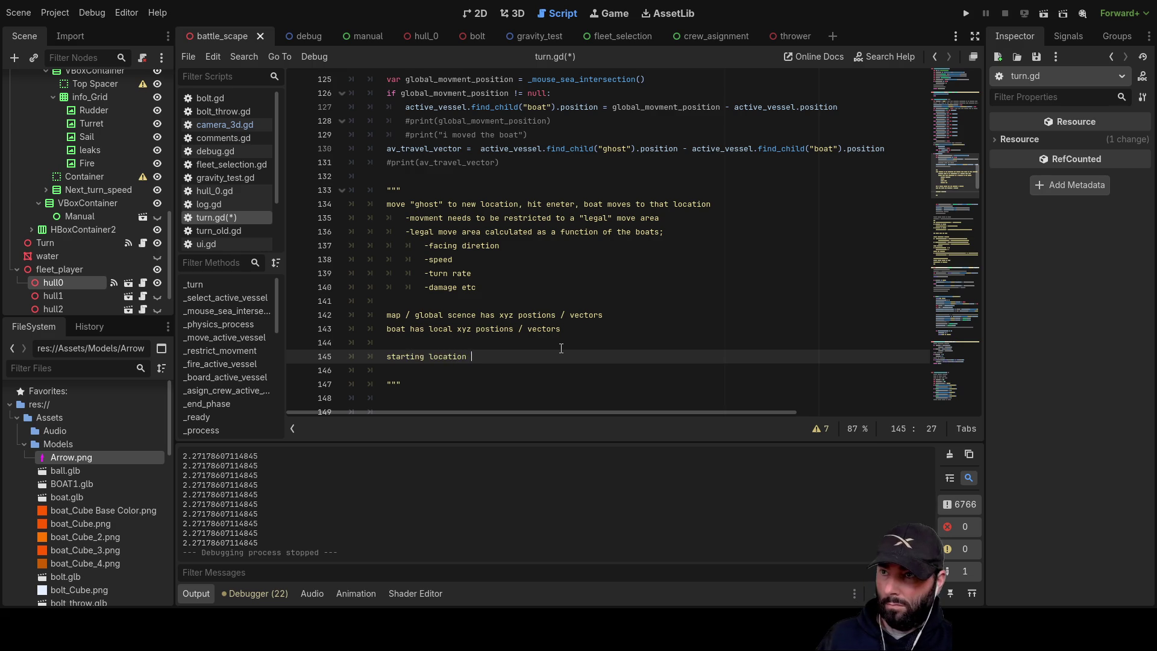
pyautogui.write('(')
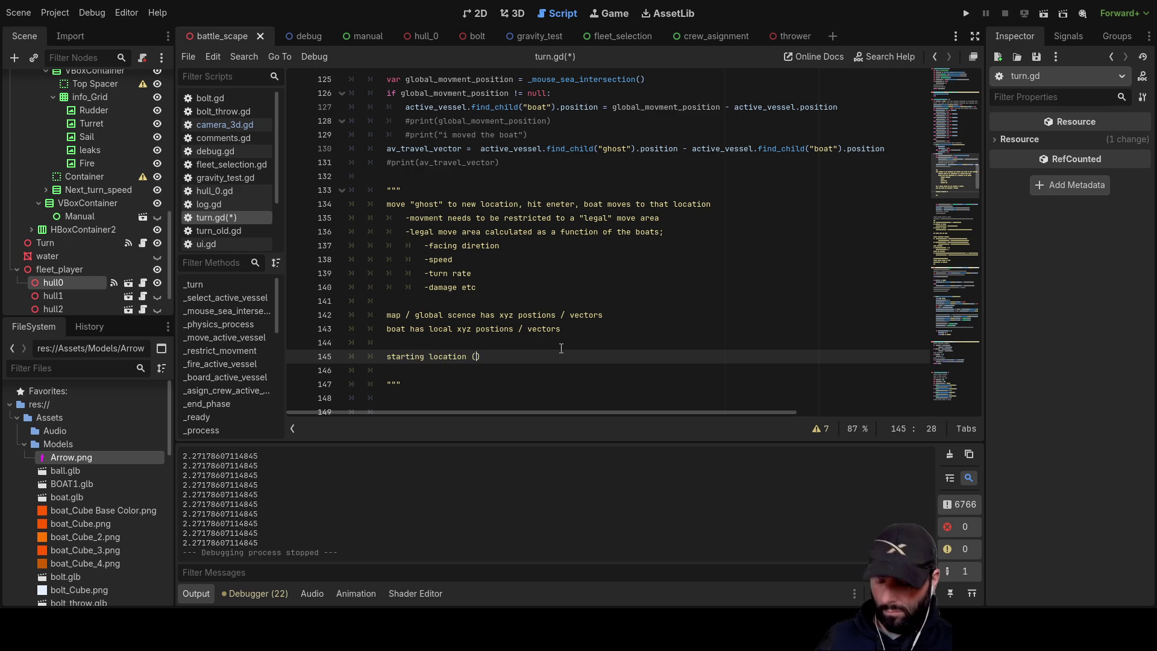
pyautogui.write('hull')
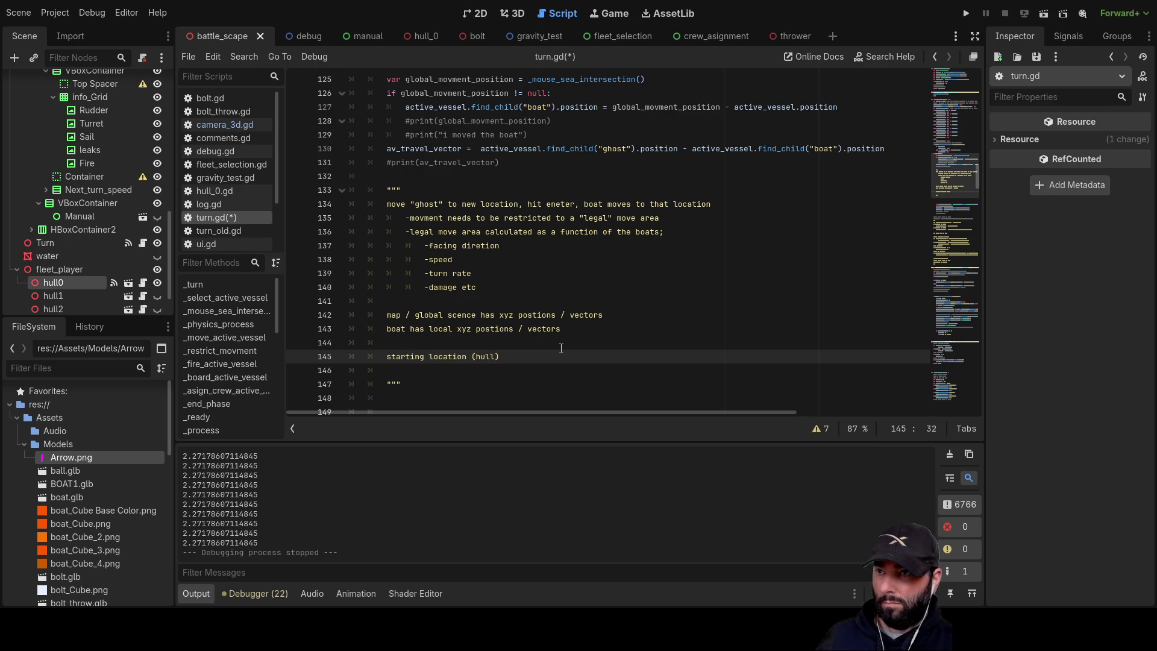
pyautogui.write(')')
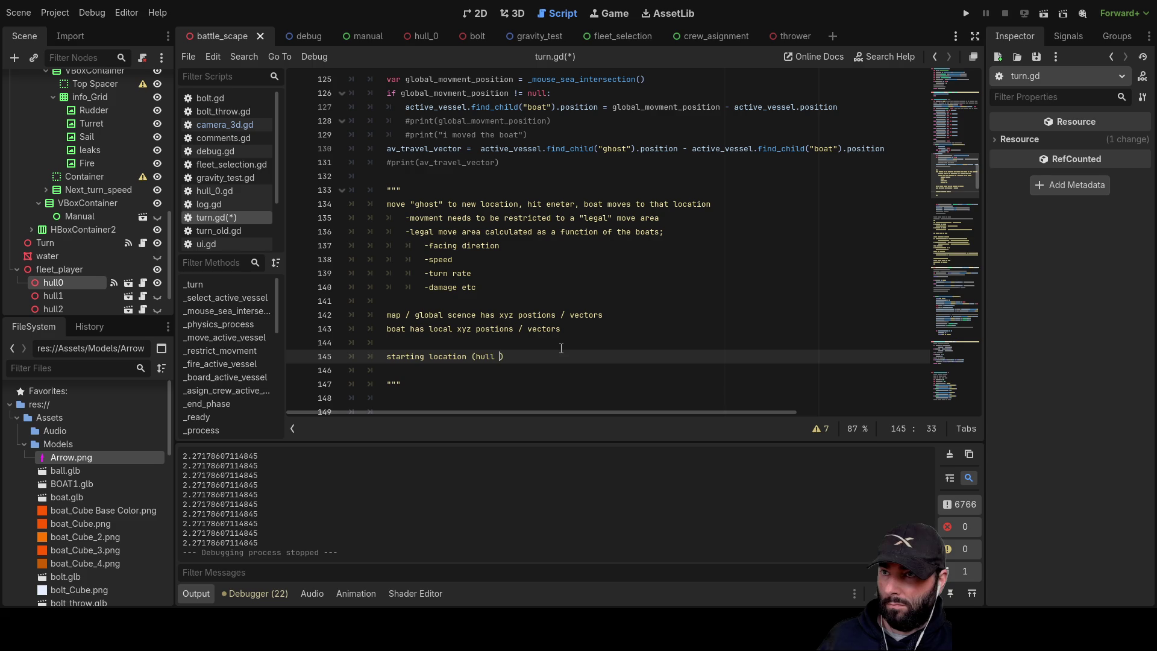
pyautogui.write('node')
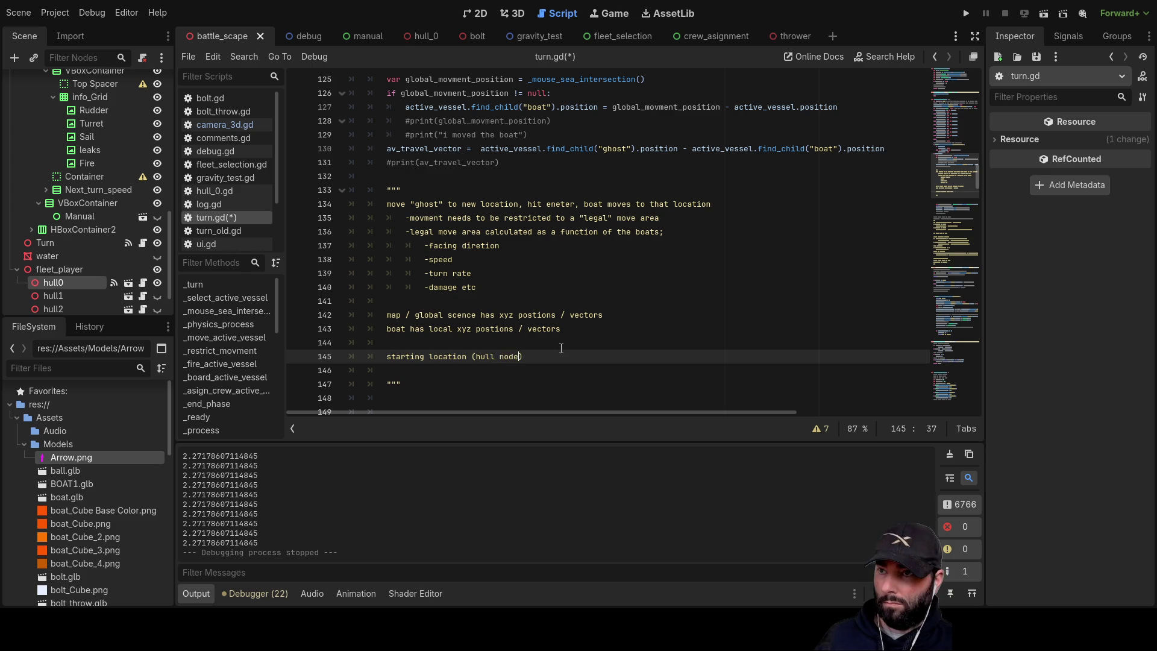
pyautogui.write('/')
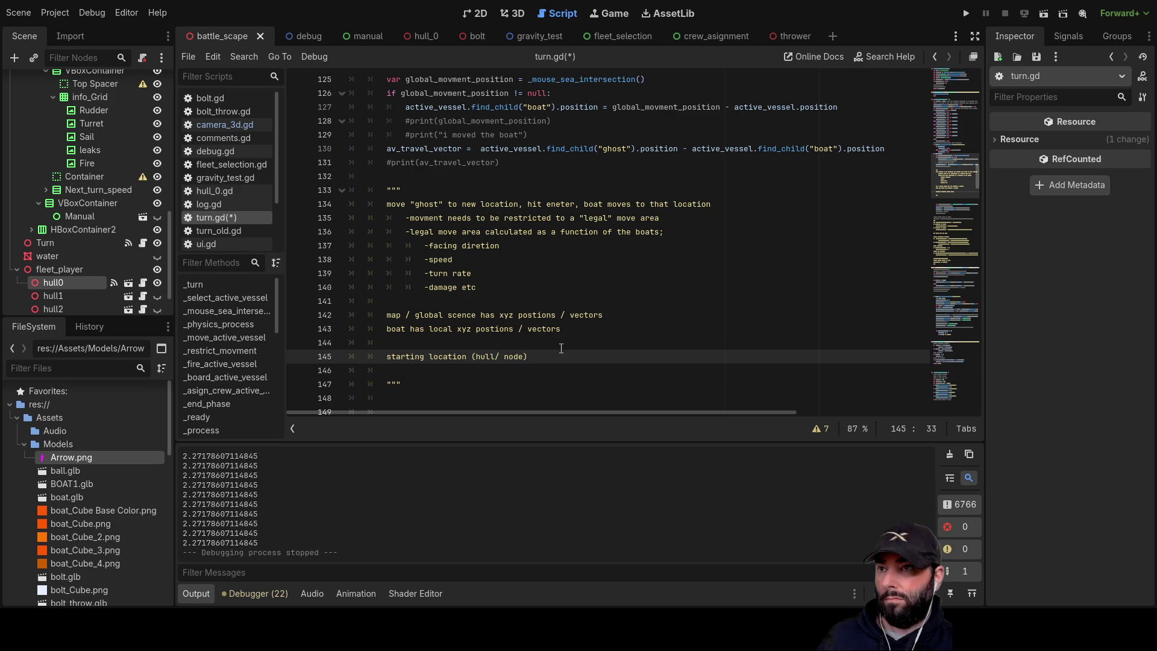
pyautogui.write('boat')
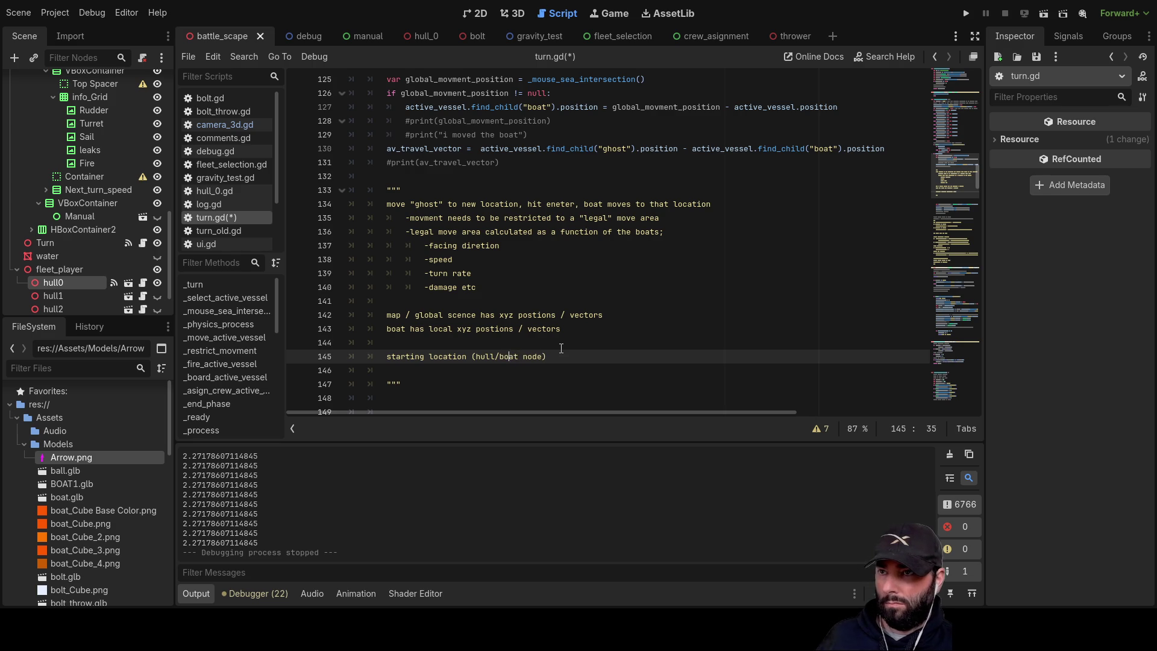
pyautogui.write('or')
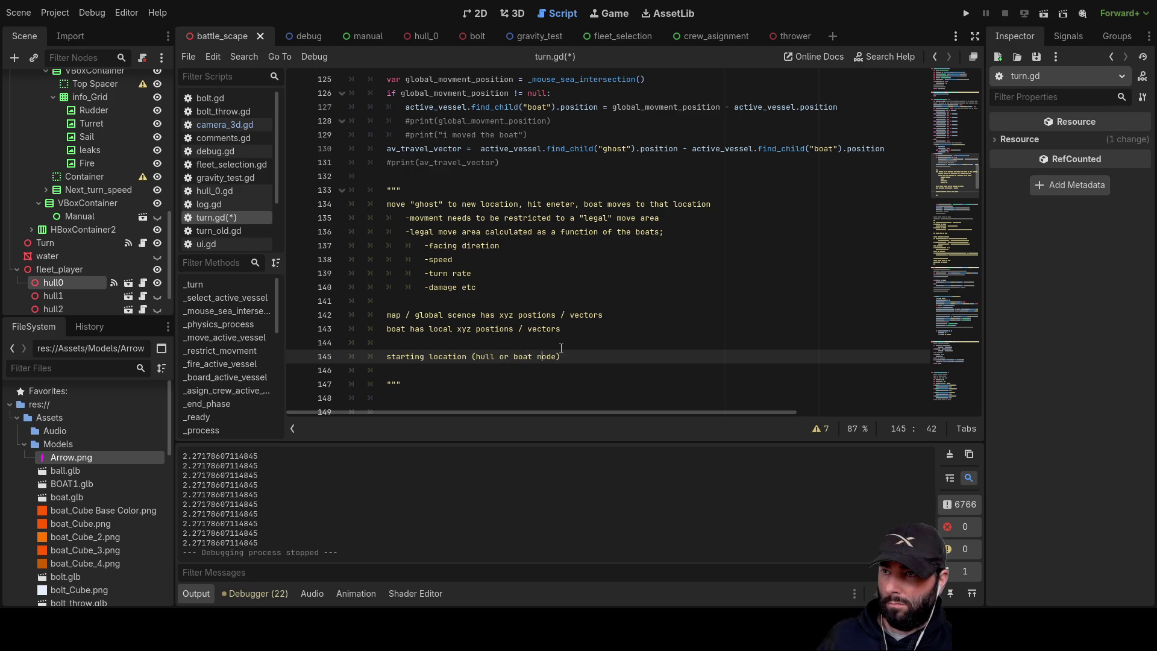
# - Add a 'ghost' line beneath the starting location note
pyautogui.press('Down')
pyautogui.click(561, 348)
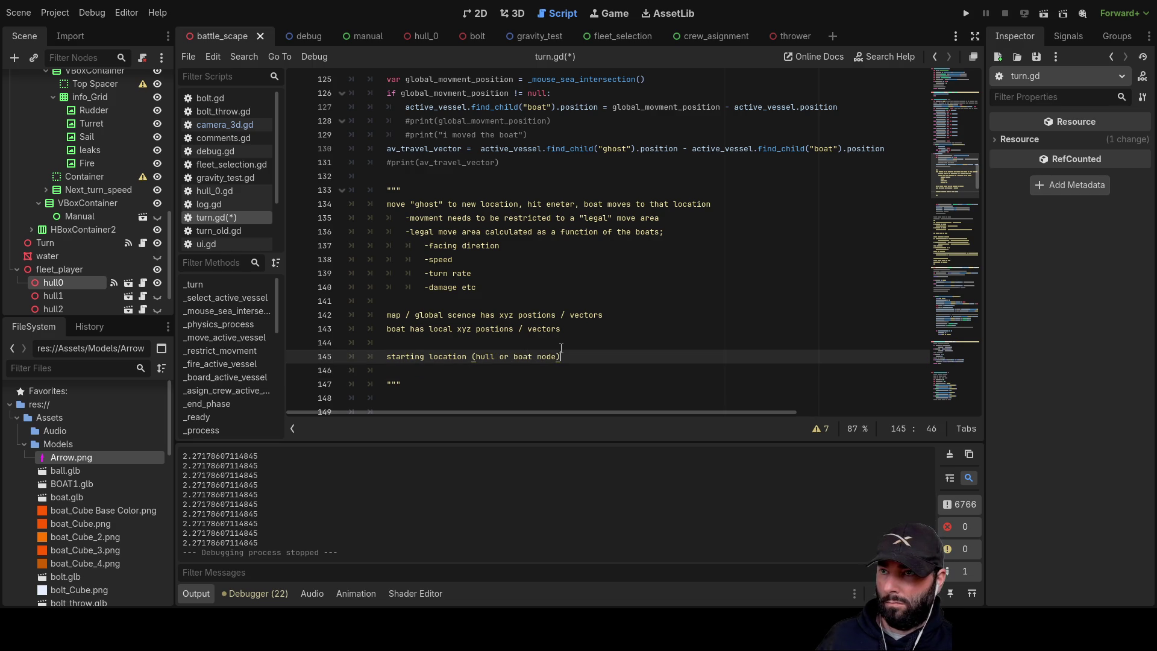
pyautogui.press('Return')
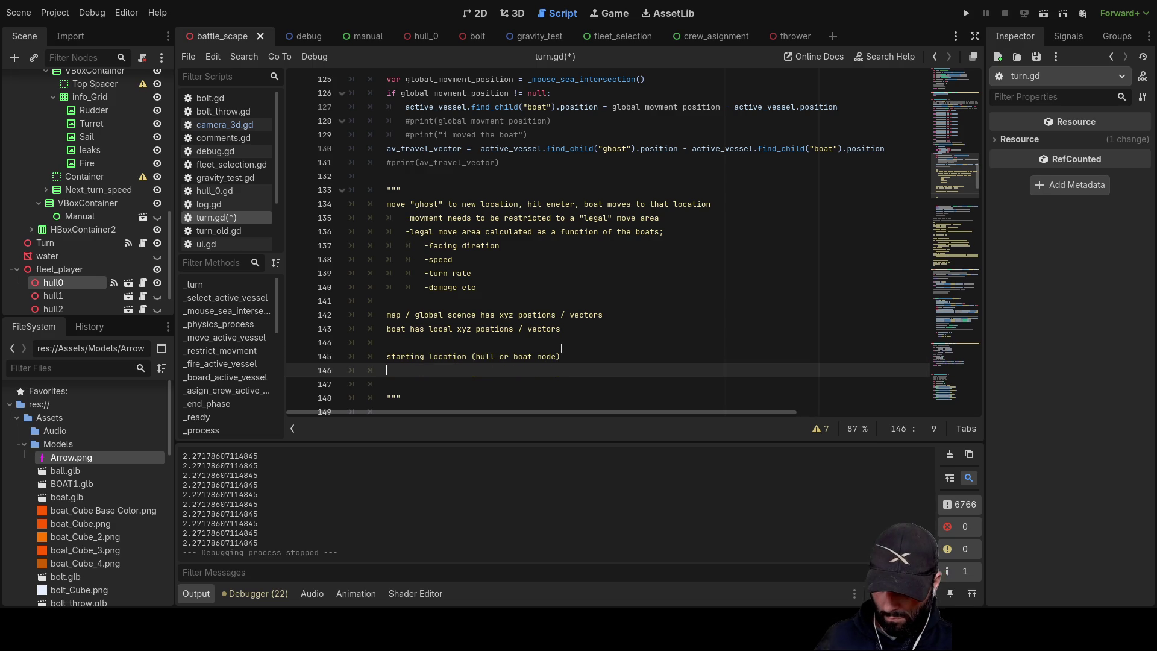
pyautogui.write('ghost')
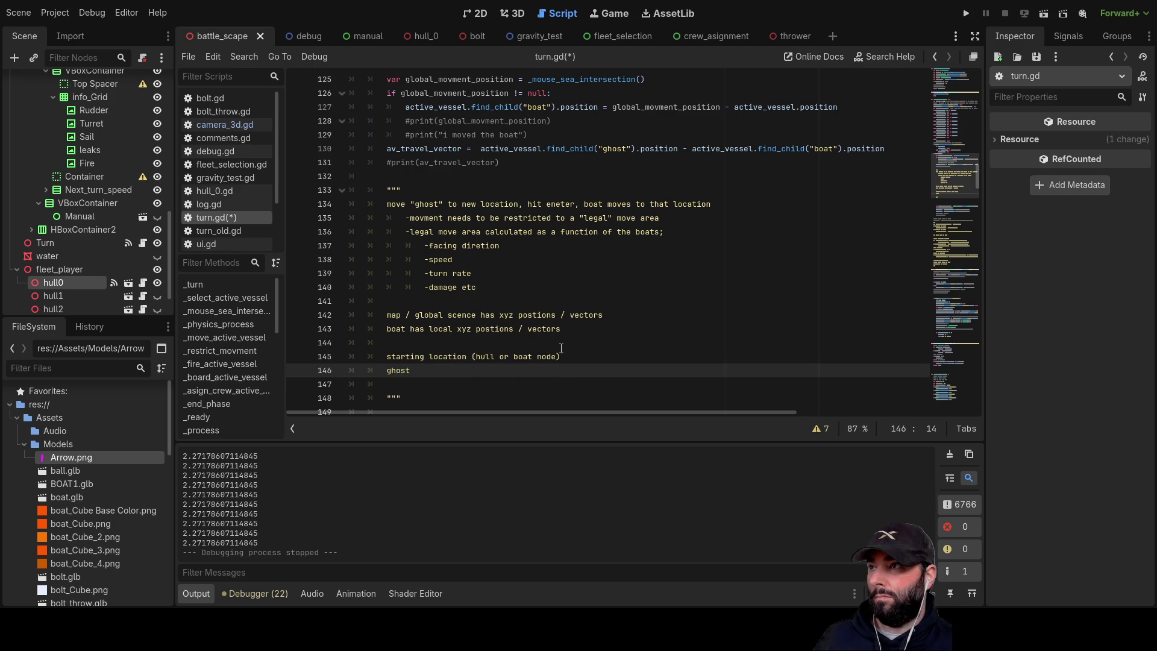
pyautogui.scroll(2, 52, 109)
# - Inspect the boat and ghost nodes in the hull_0 scene tree, then return to turn.gd
pyautogui.click(413, 36)
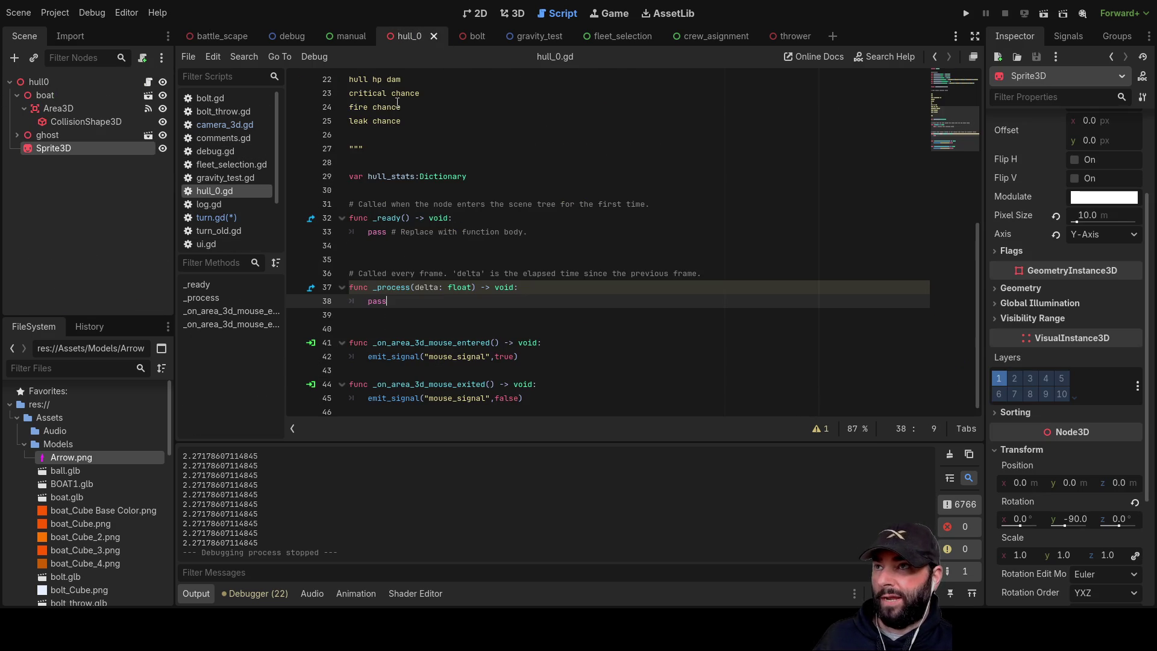
pyautogui.click(56, 94)
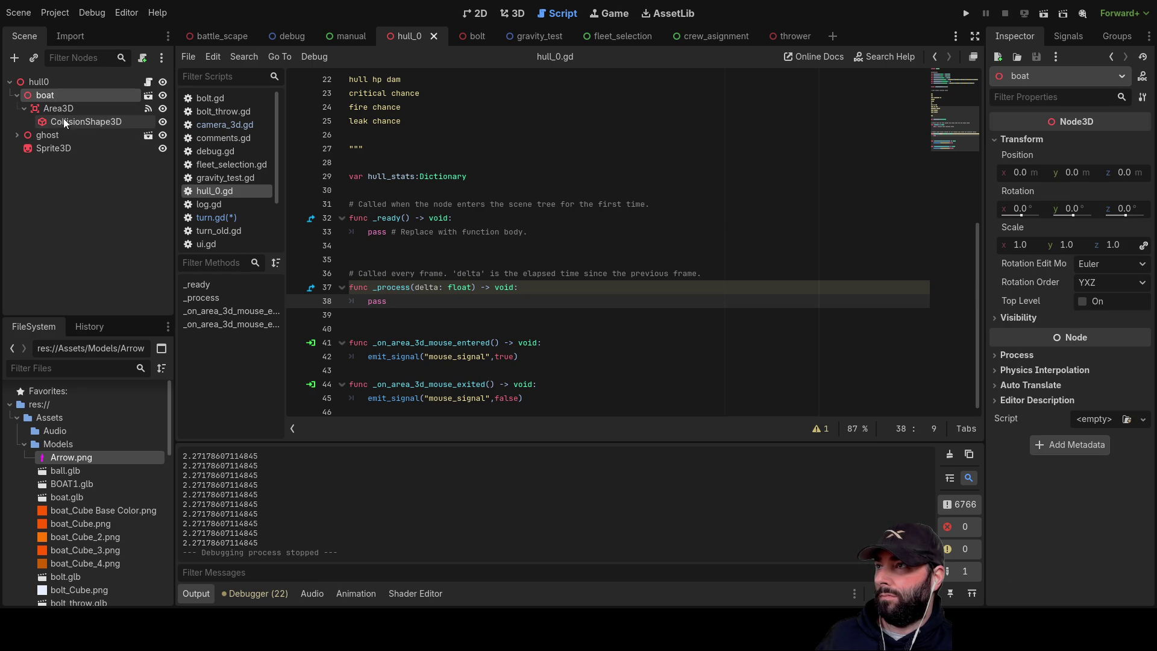
pyautogui.click(46, 136)
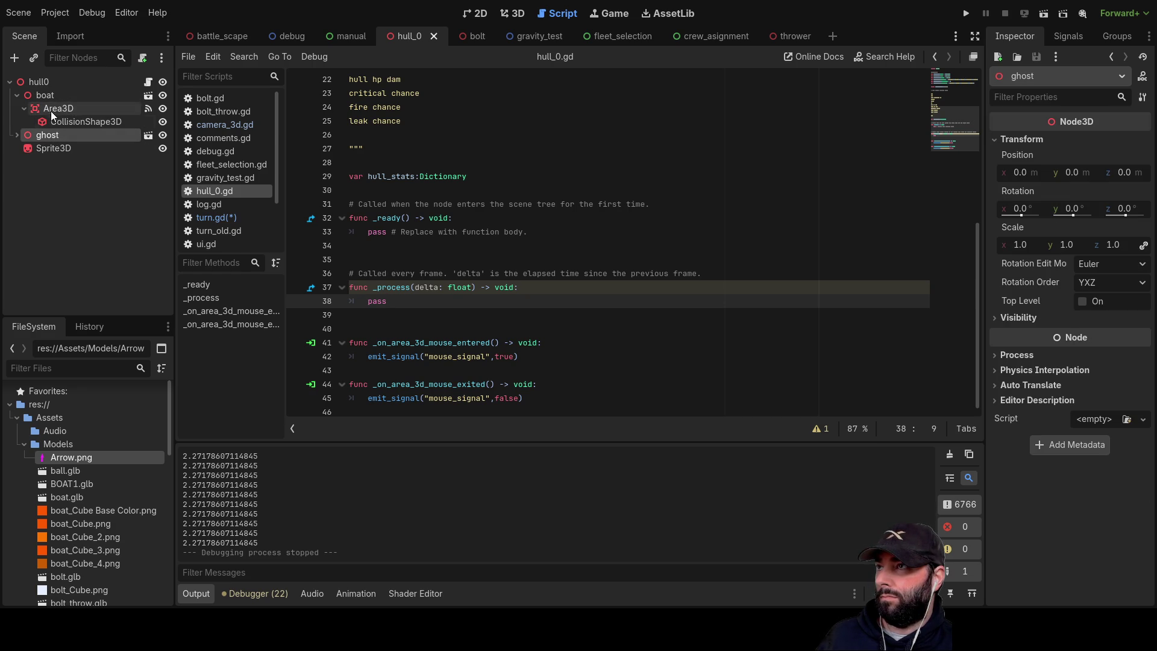
pyautogui.click(46, 94)
pyautogui.click(53, 136)
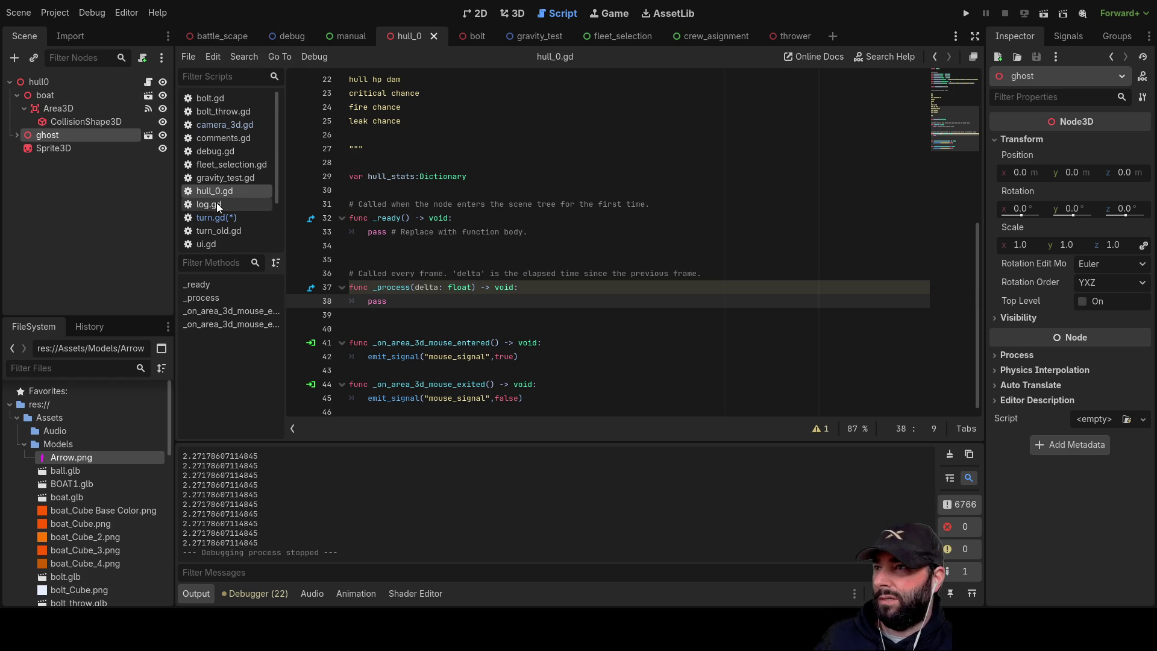
pyautogui.click(220, 218)
# - Change find_child("boat") to find_child("ghost") on line 127 of turn.gd
pyautogui.click(218, 324)
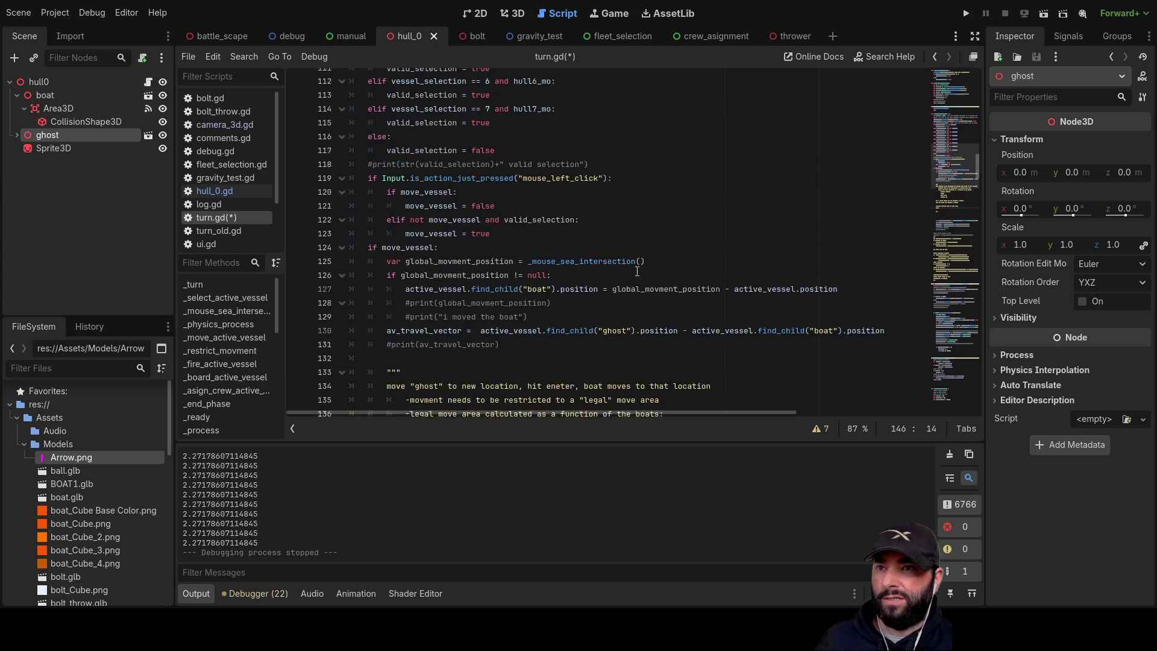
pyautogui.scroll(-4, 612, 261)
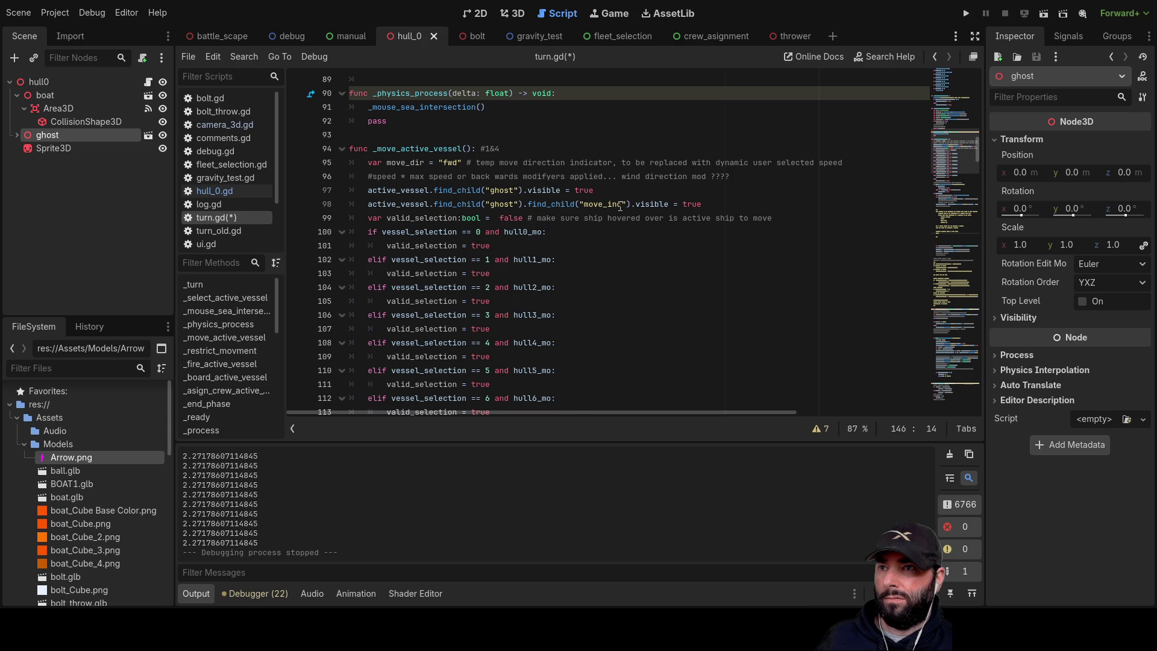
pyautogui.scroll(-5, 621, 207)
pyautogui.scroll(-5, 572, 246)
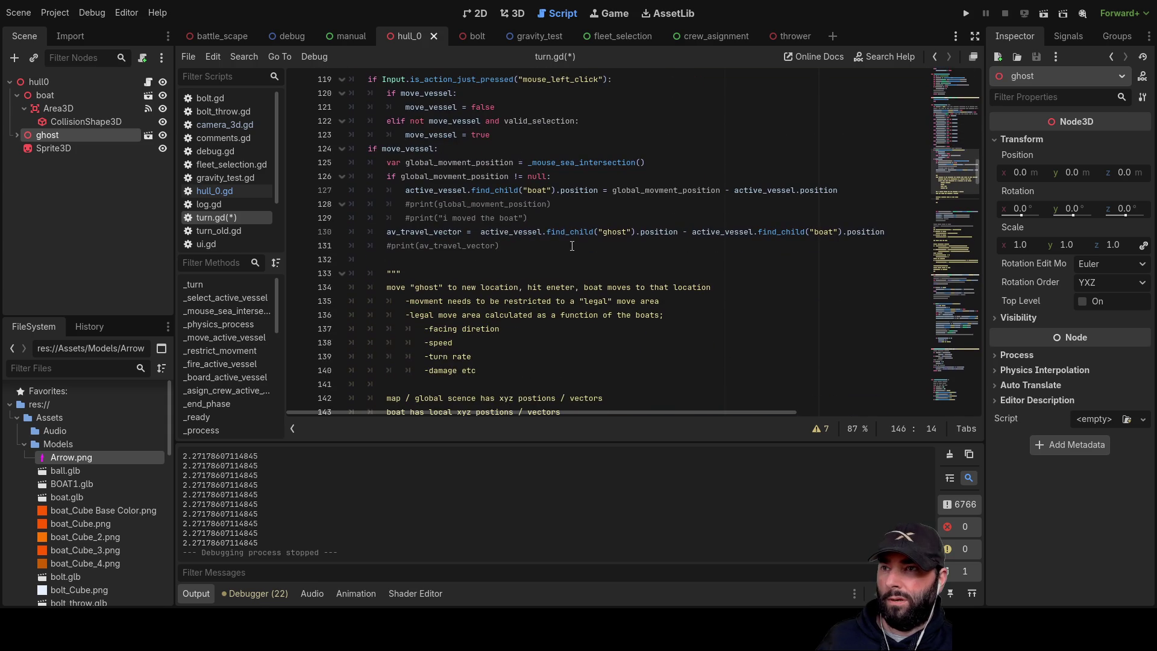
pyautogui.doubleClick(537, 191)
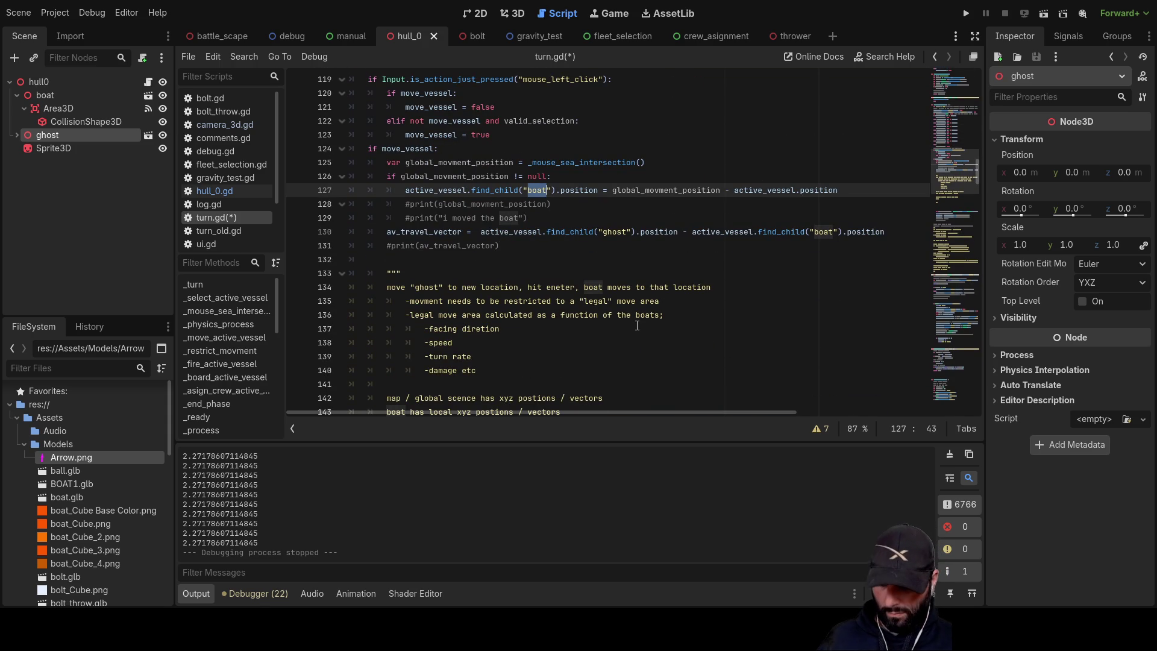
pyautogui.write('ghost')
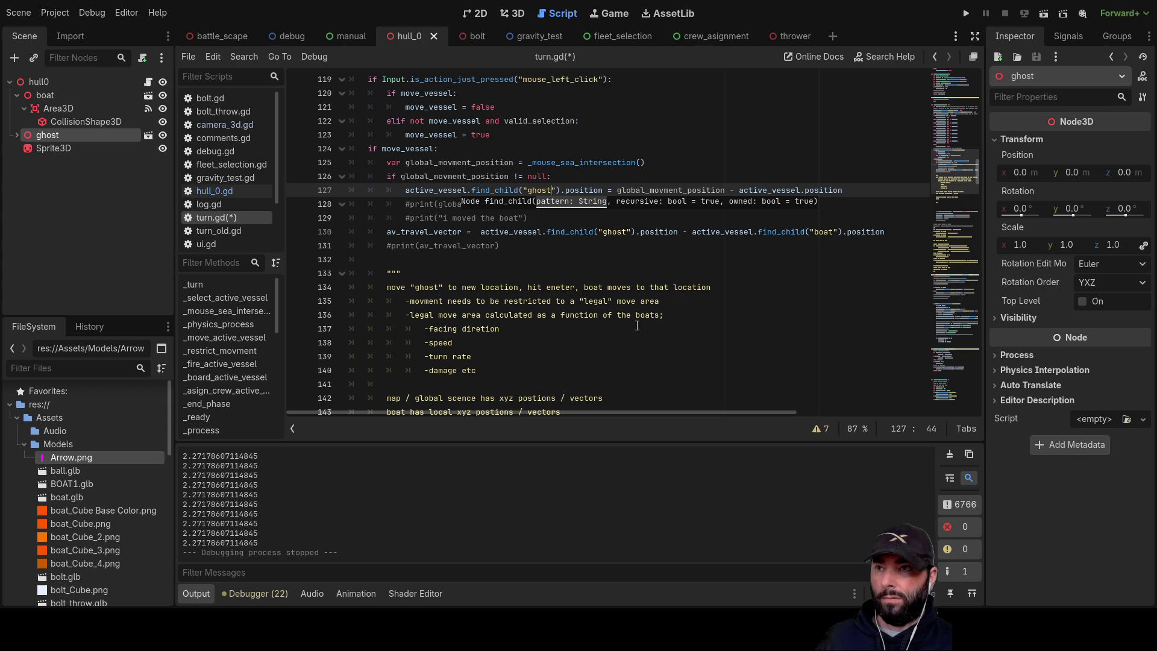
pyautogui.click(695, 217)
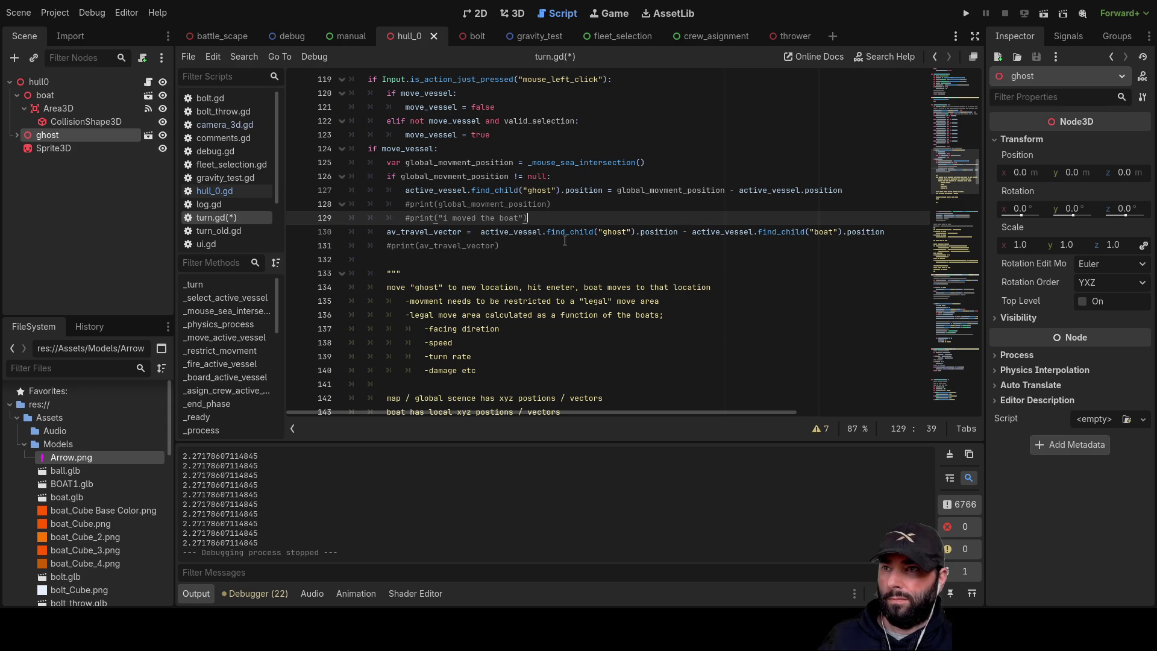
# - Swap ghost and boat on line 130 so av_travel_vector is boat minus ghost
pyautogui.doubleClick(616, 233)
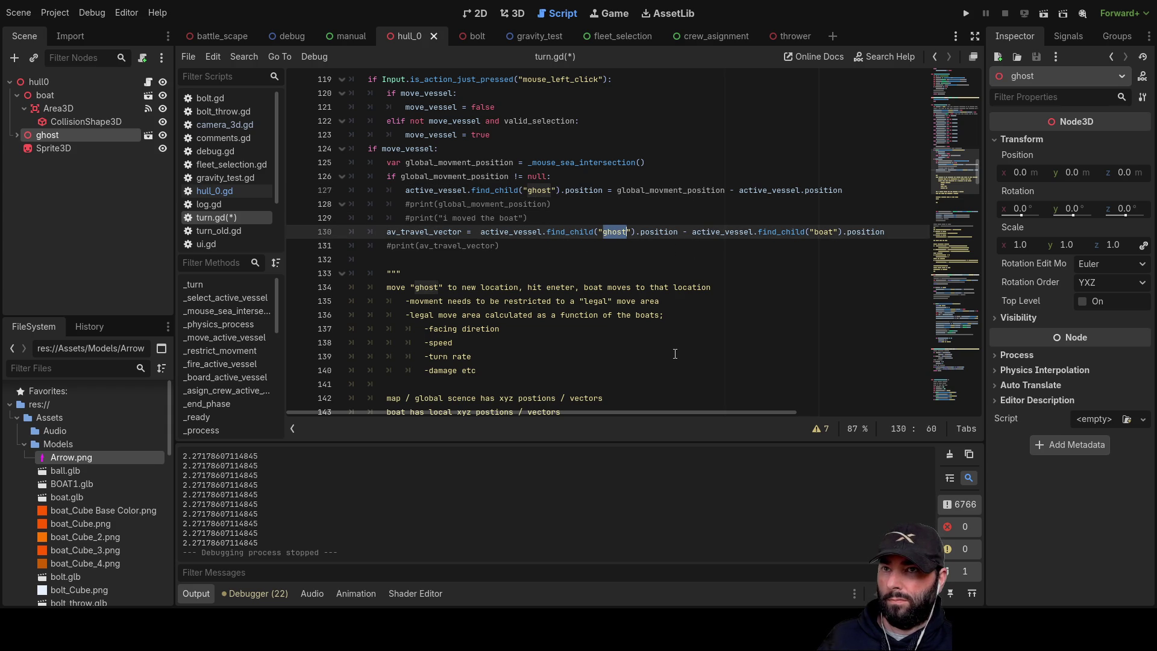
pyautogui.write('boat')
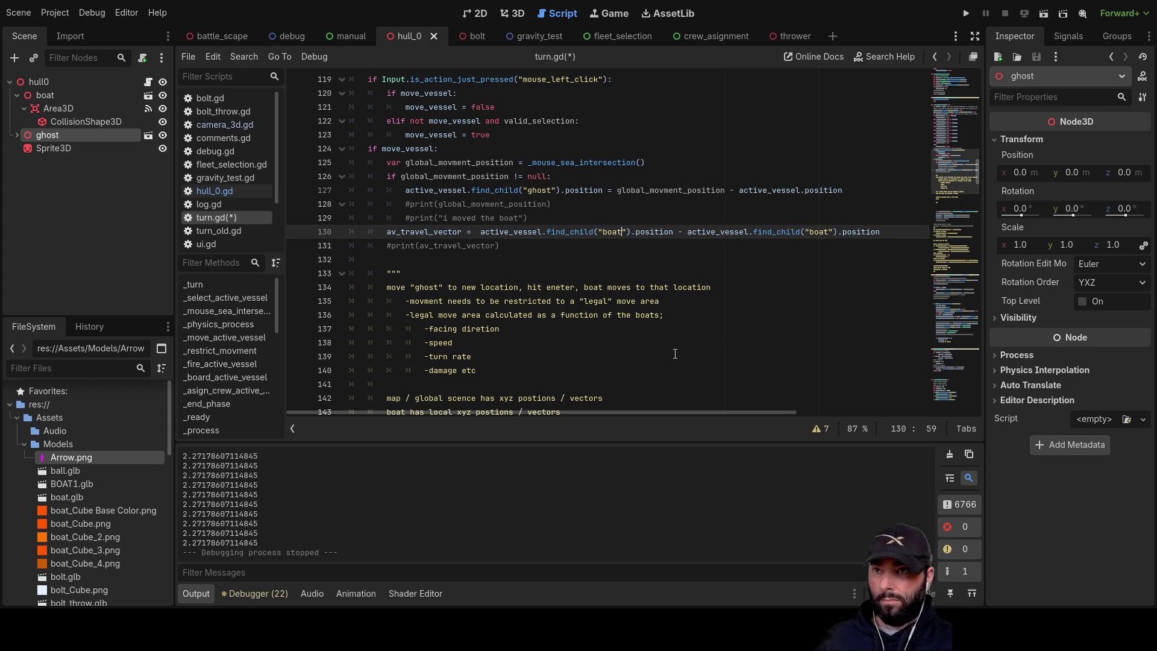
pyautogui.doubleClick(819, 232)
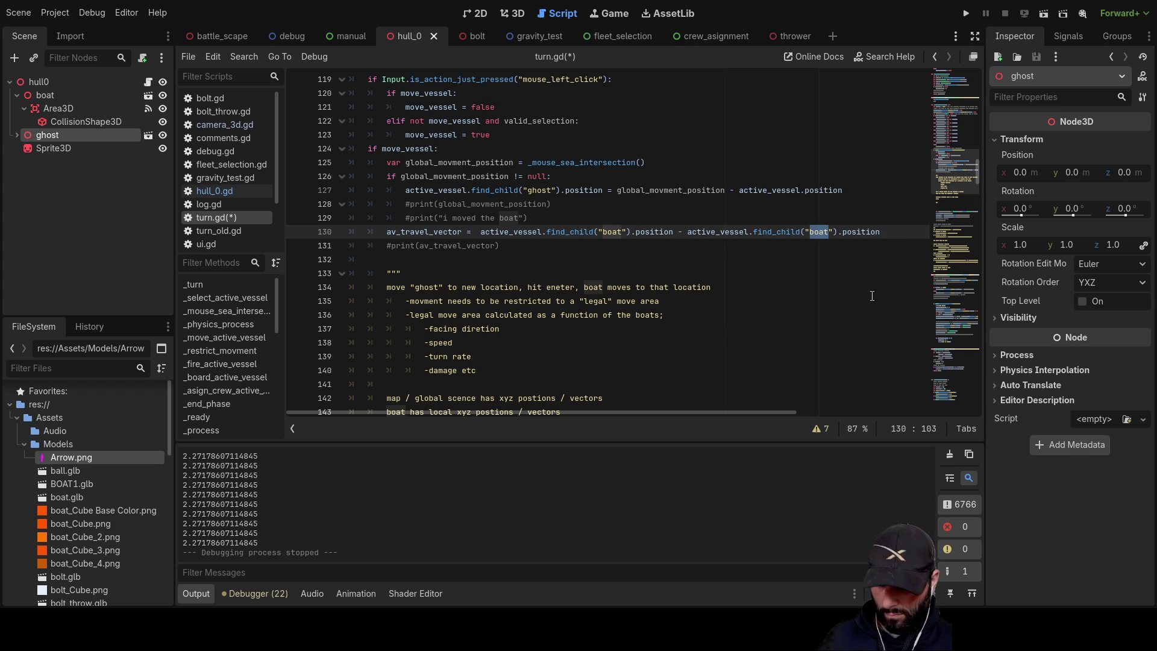
pyautogui.write('ghost')
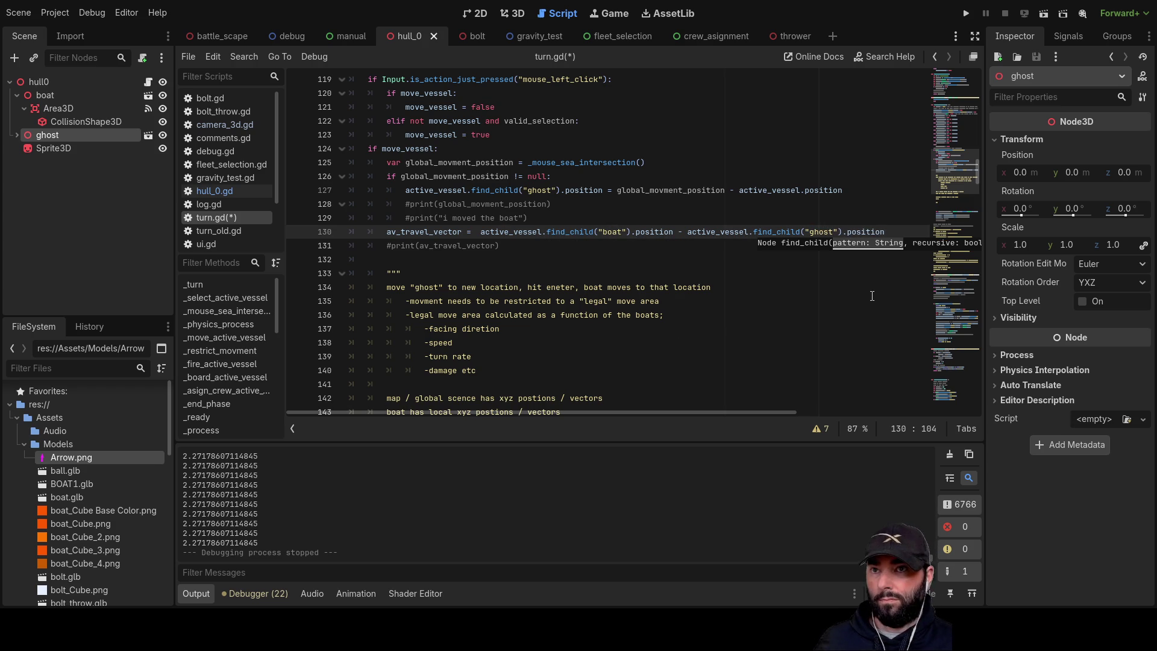
pyautogui.click(748, 284)
pyautogui.scroll(-6, 630, 298)
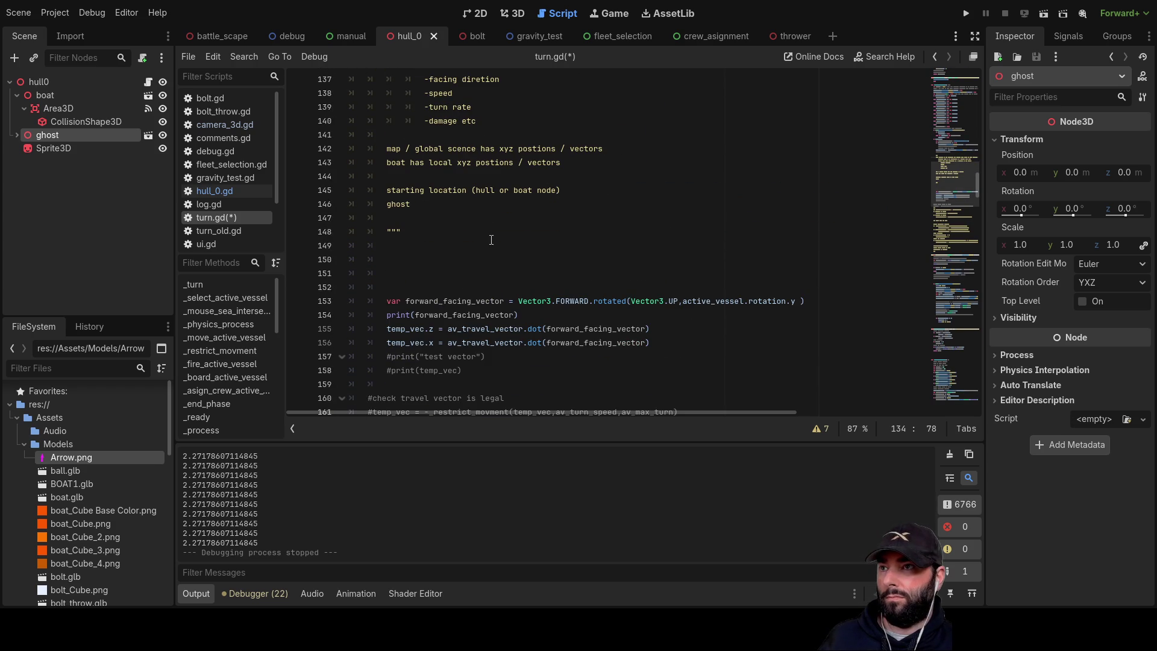
# - Append 'moved to new location' to the ghost note on line 146 and start a new line
pyautogui.click(448, 191)
pyautogui.click(433, 208)
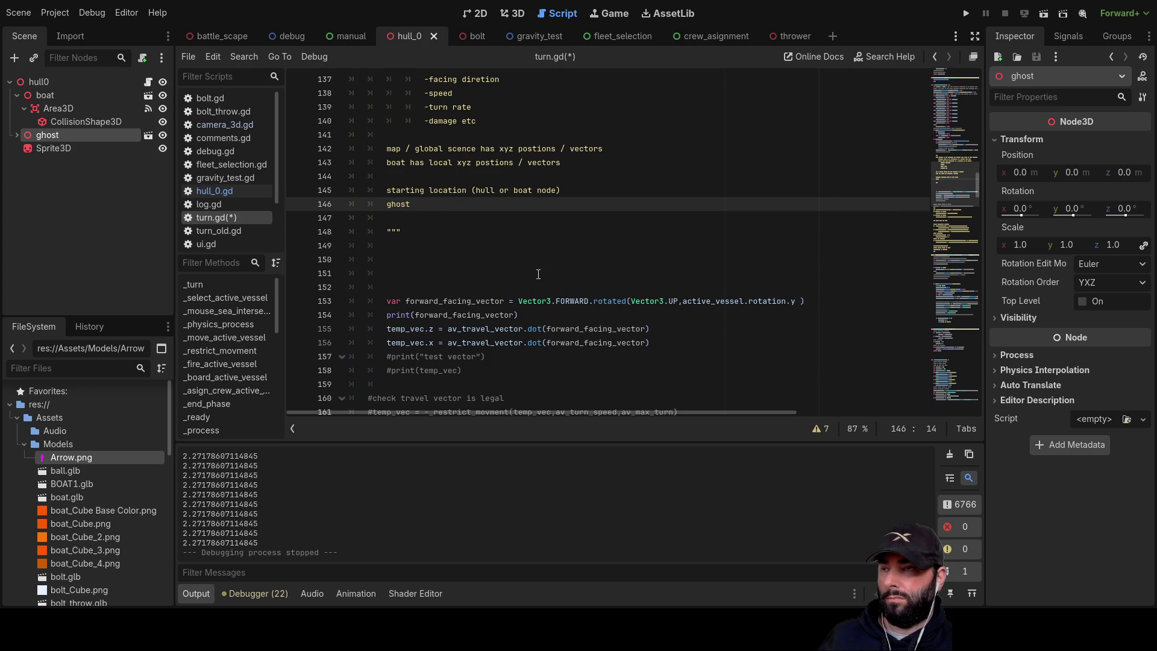
pyautogui.write('moved ')
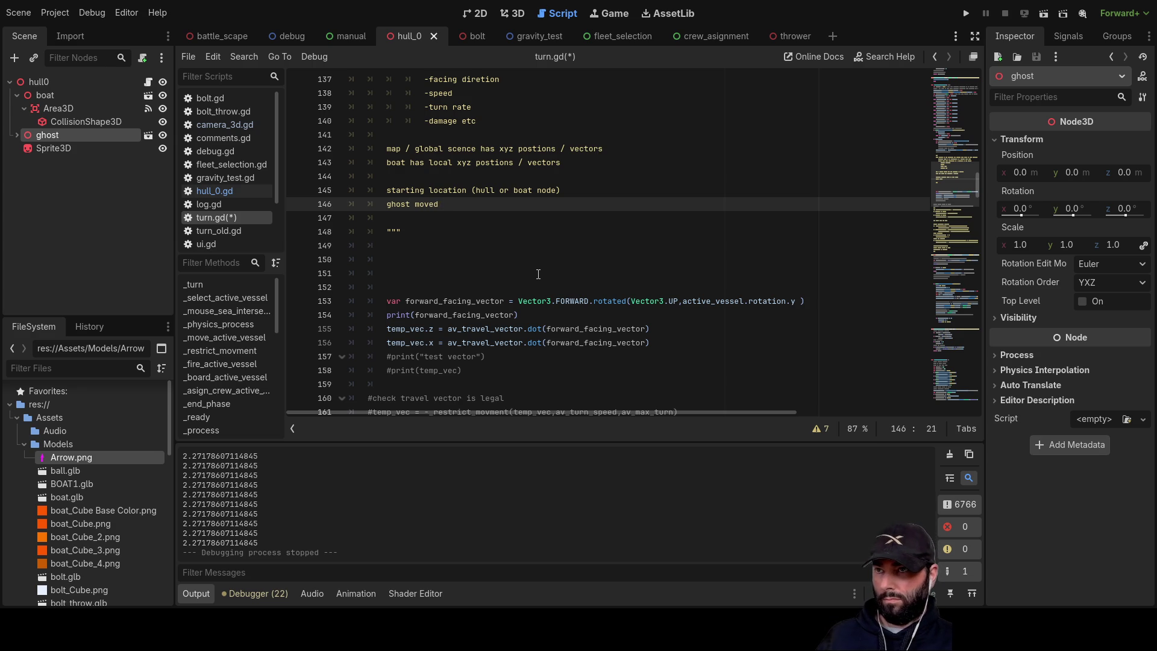
pyautogui.write('to ')
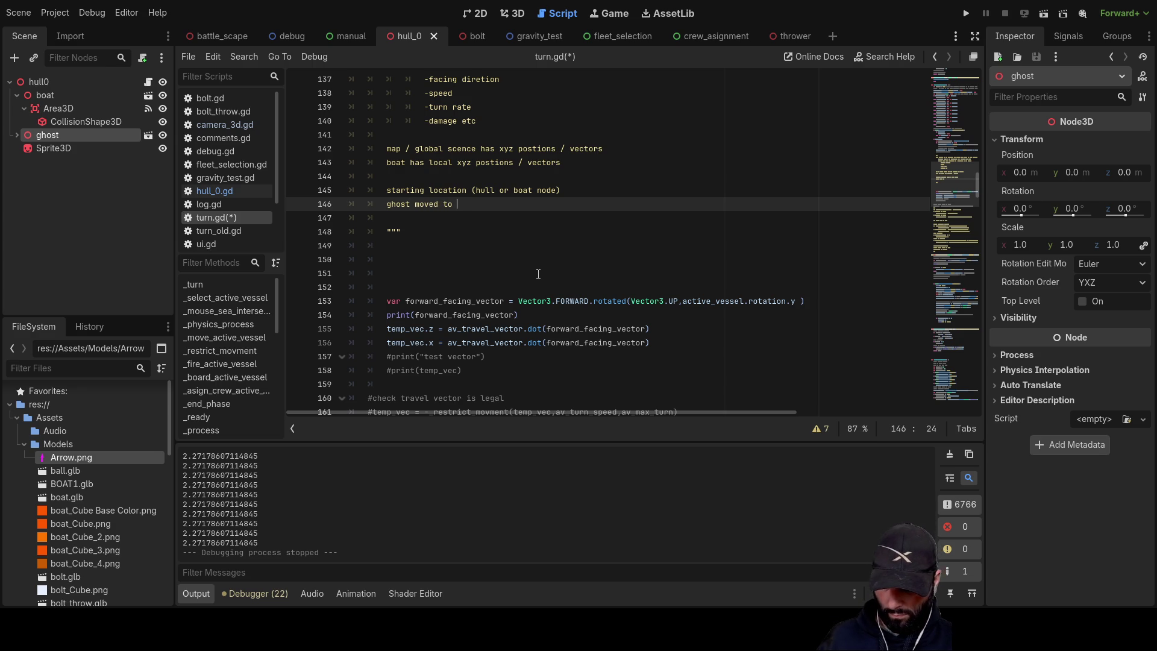
pyautogui.write('new location')
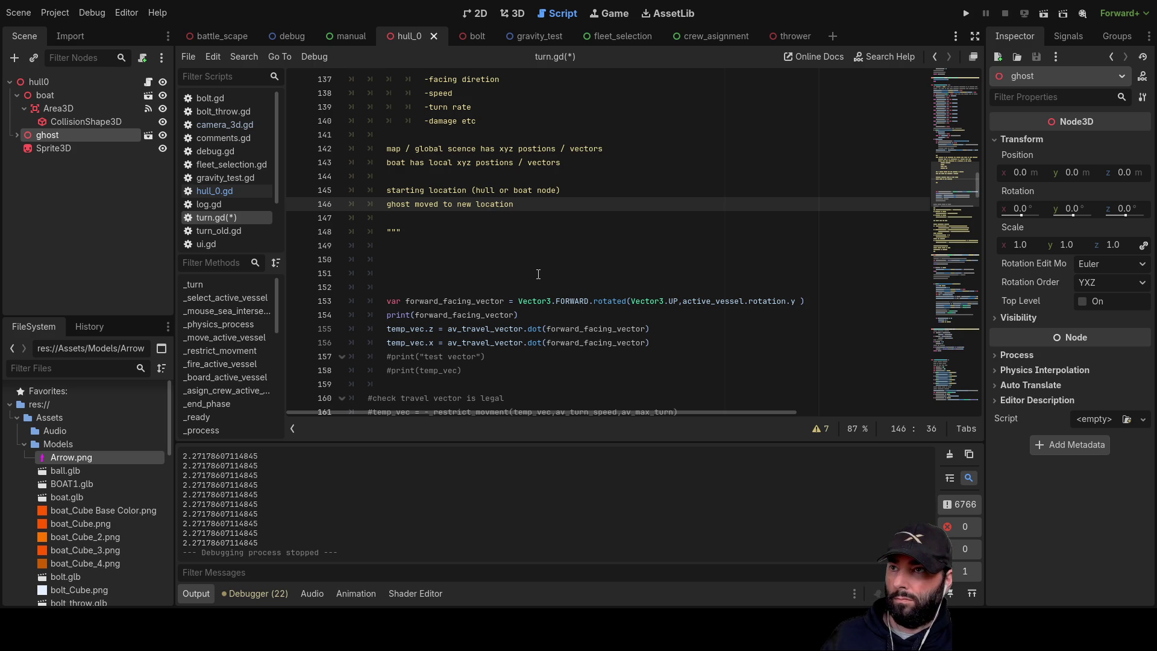
pyautogui.press('Return')
# - Write the travel_vector note line ending with '(x/z movment)'
pyautogui.write('travelv')
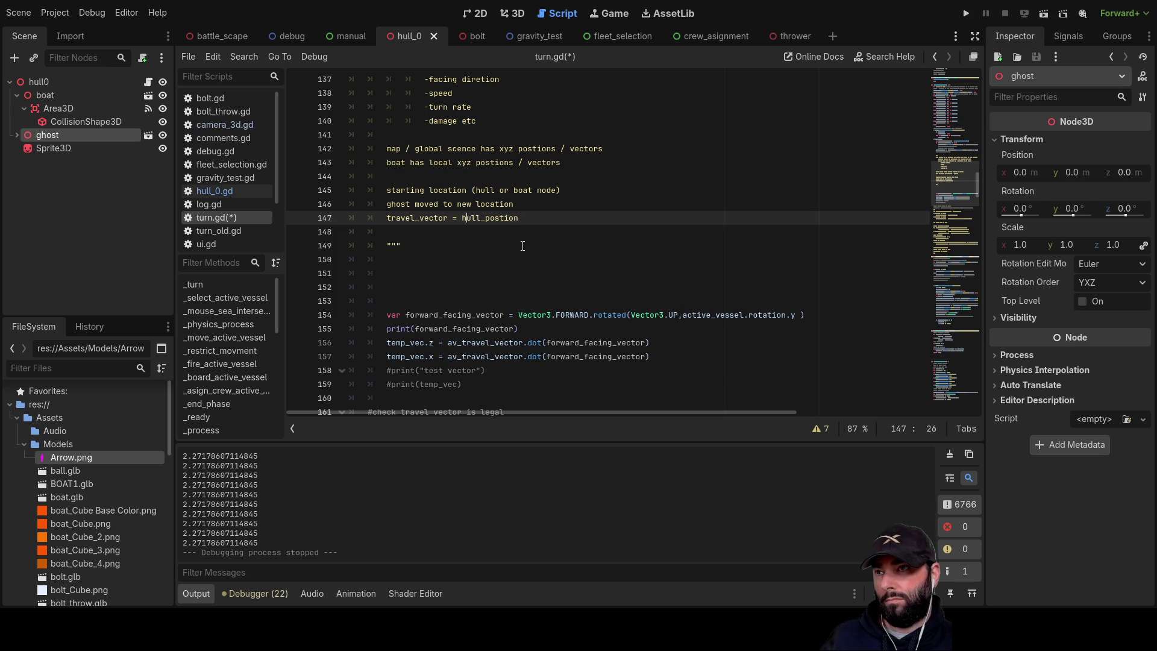
pyautogui.press('Up')
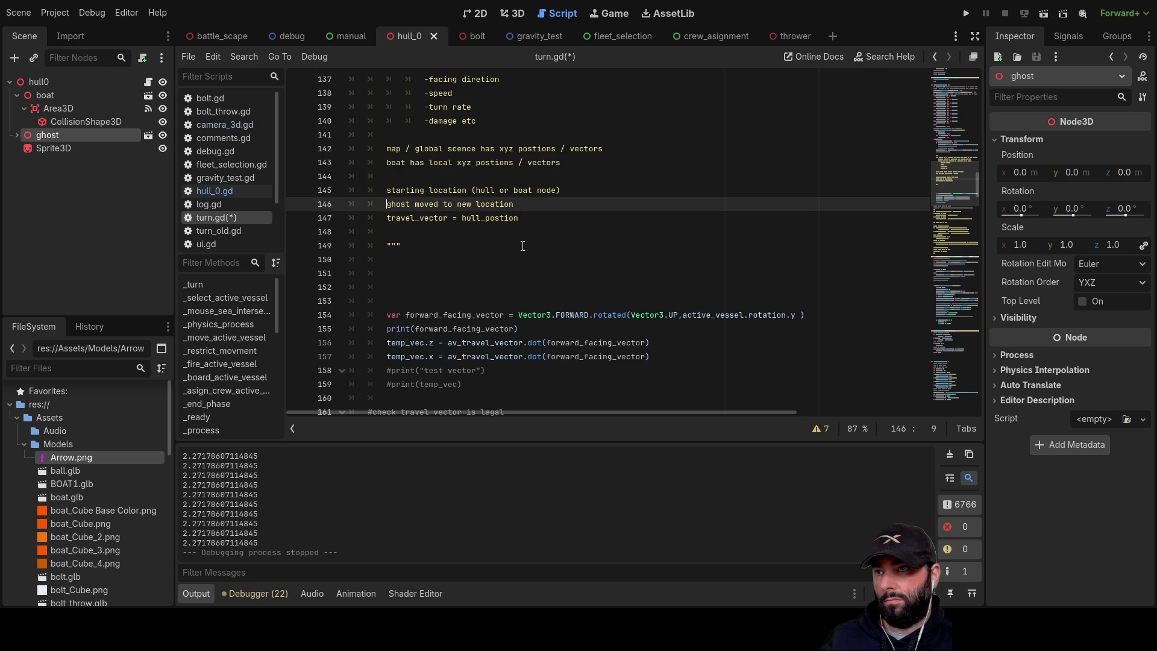
pyautogui.press('Down')
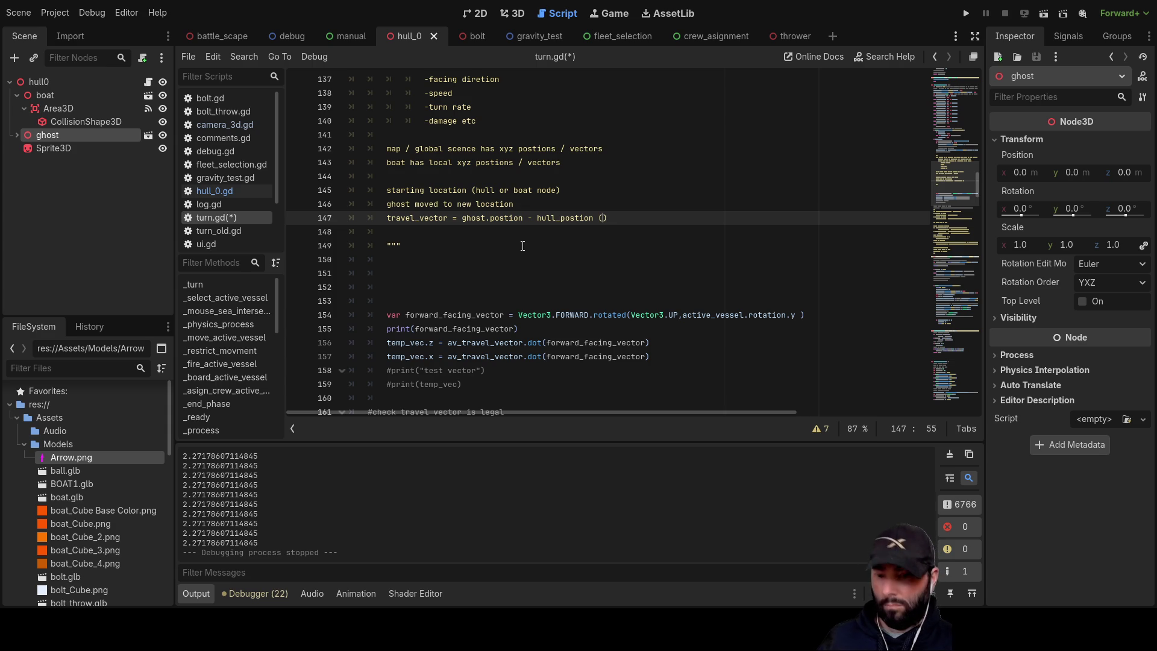
pyautogui.write('local x/z')
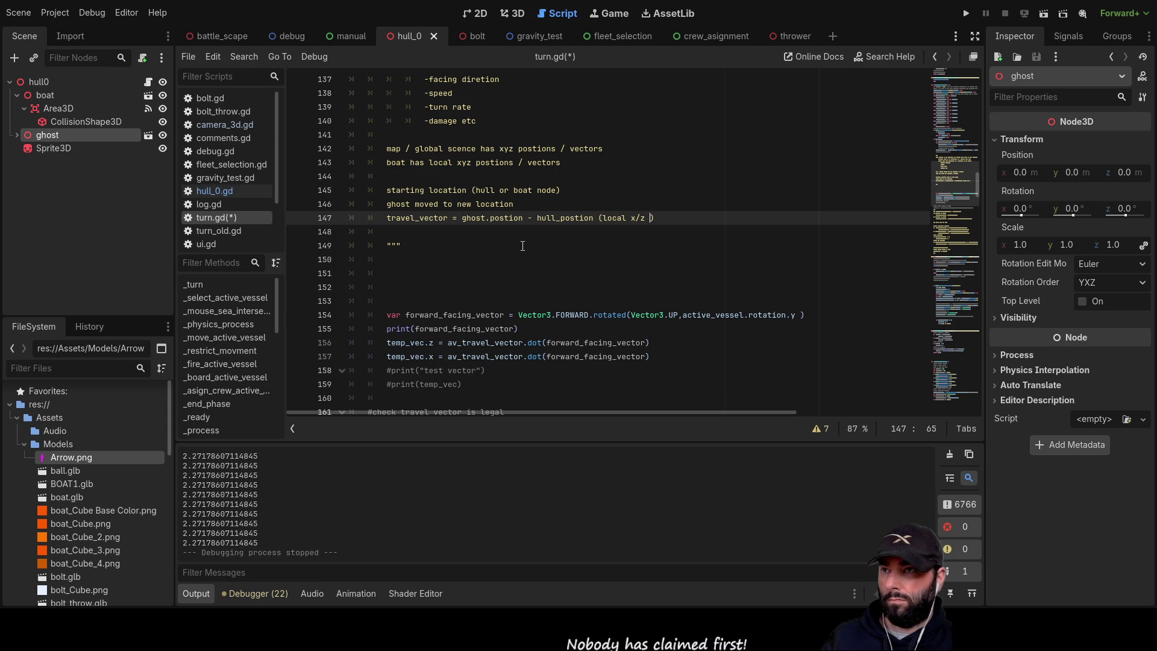
pyautogui.write('movment')
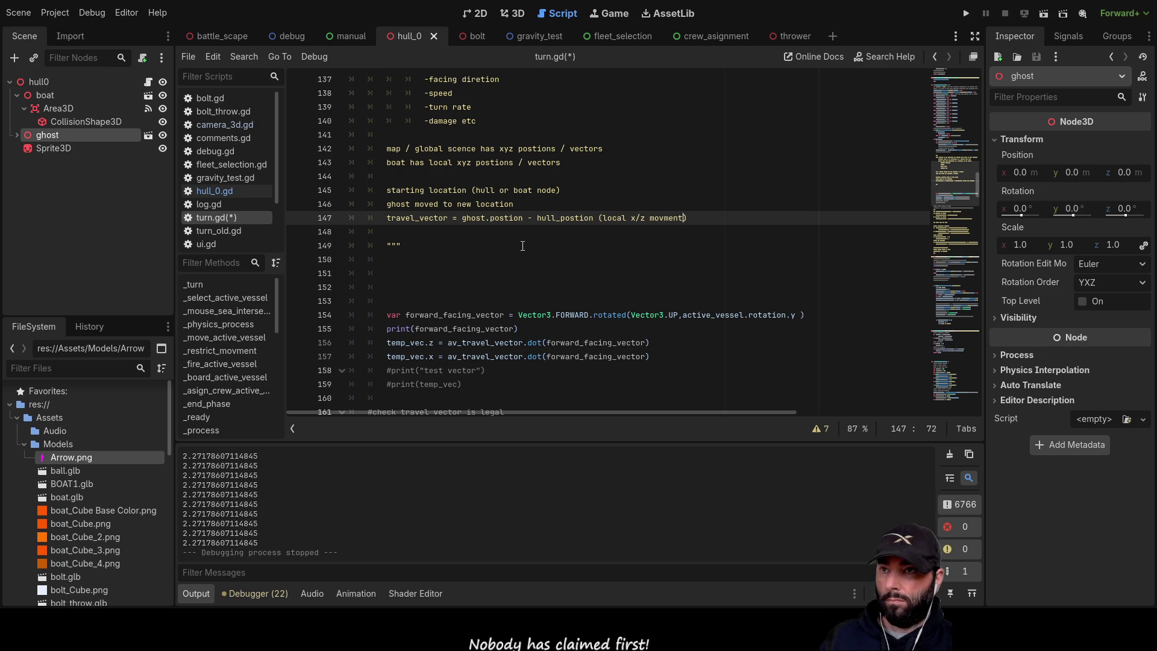
pyautogui.press('Down')
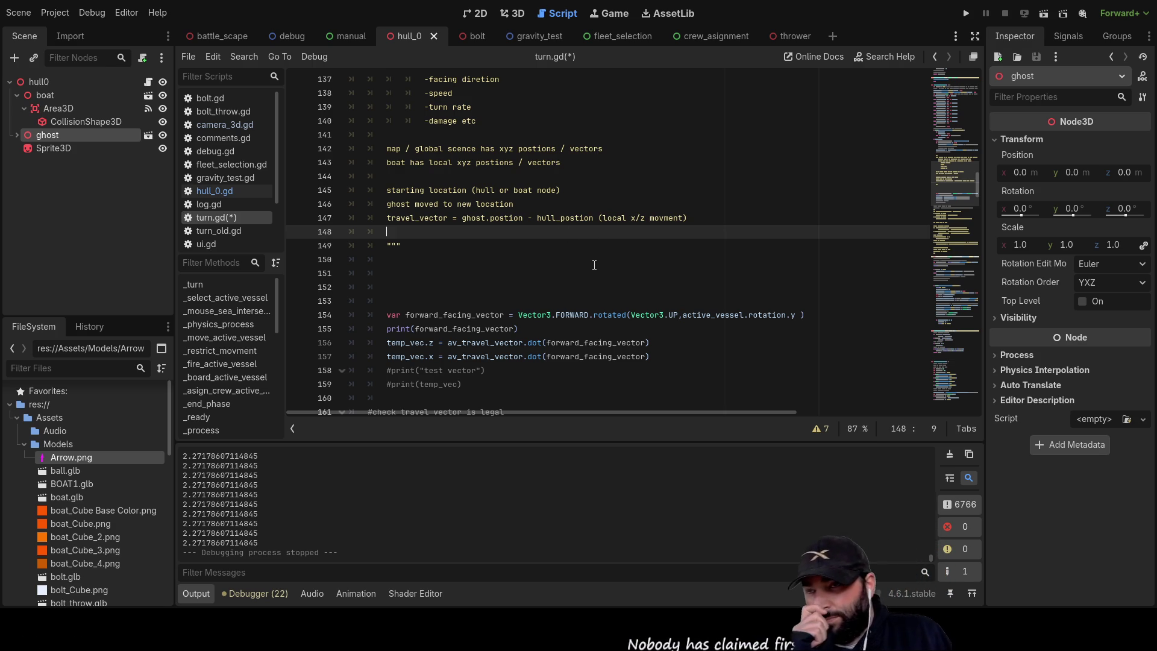
# - Correct 'postion' and 'hull_postion' to position and hull_position, and delete 'local'
pyautogui.scroll(2, 595, 265)
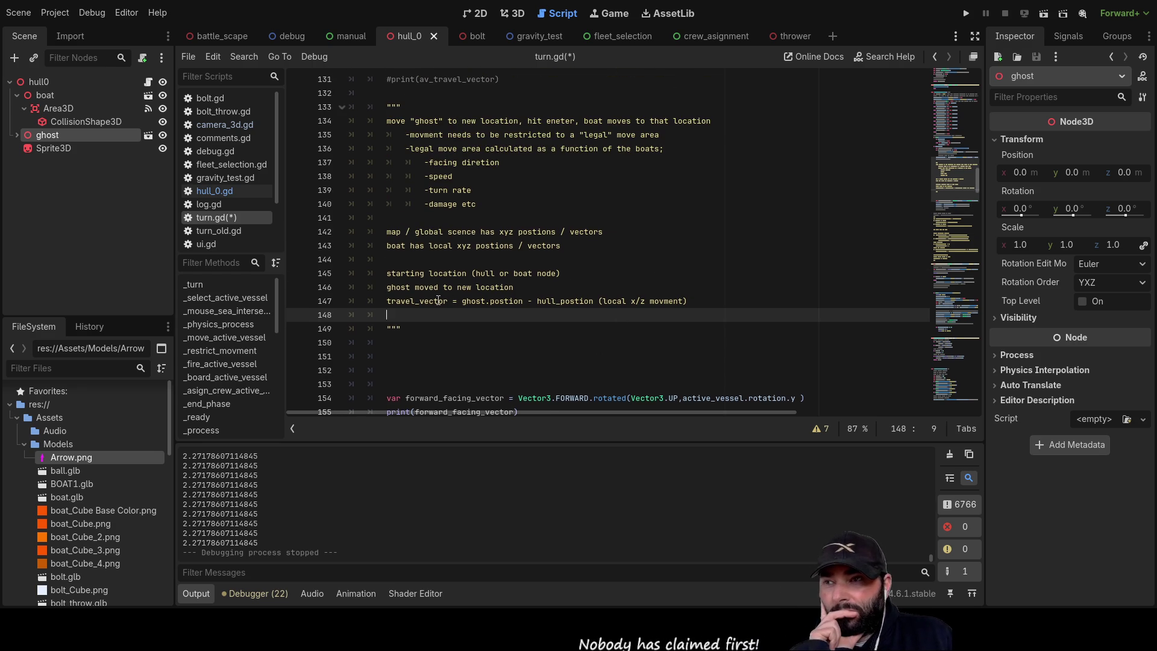
pyautogui.doubleClick(438, 301)
pyautogui.doubleClick(470, 300)
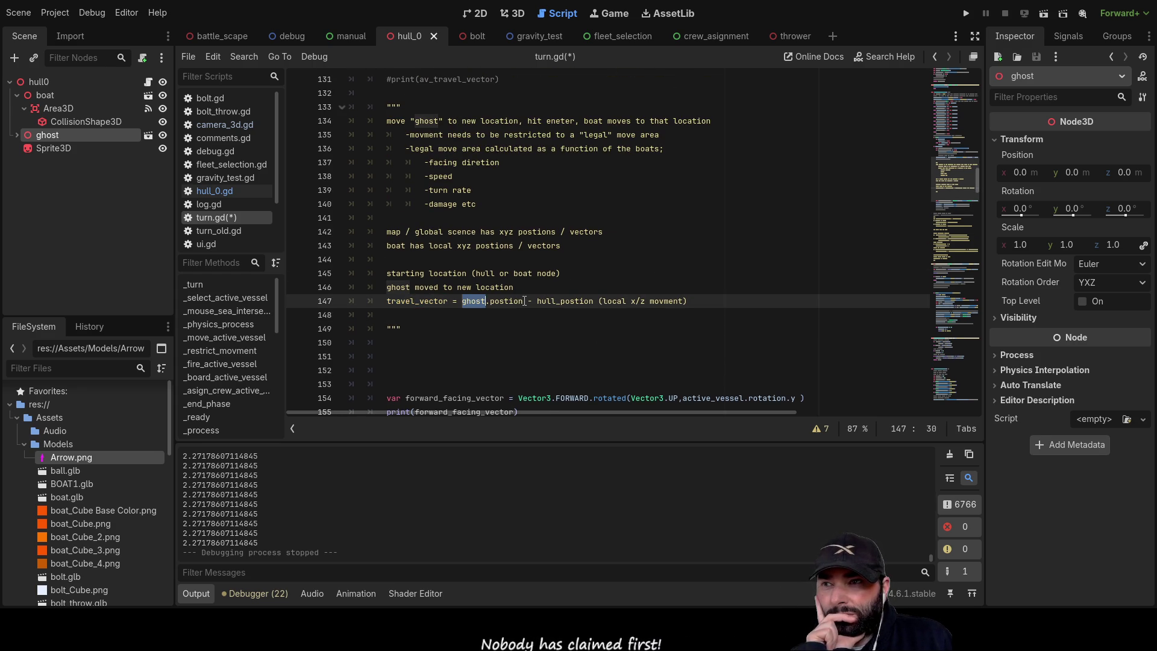
pyautogui.click(505, 300)
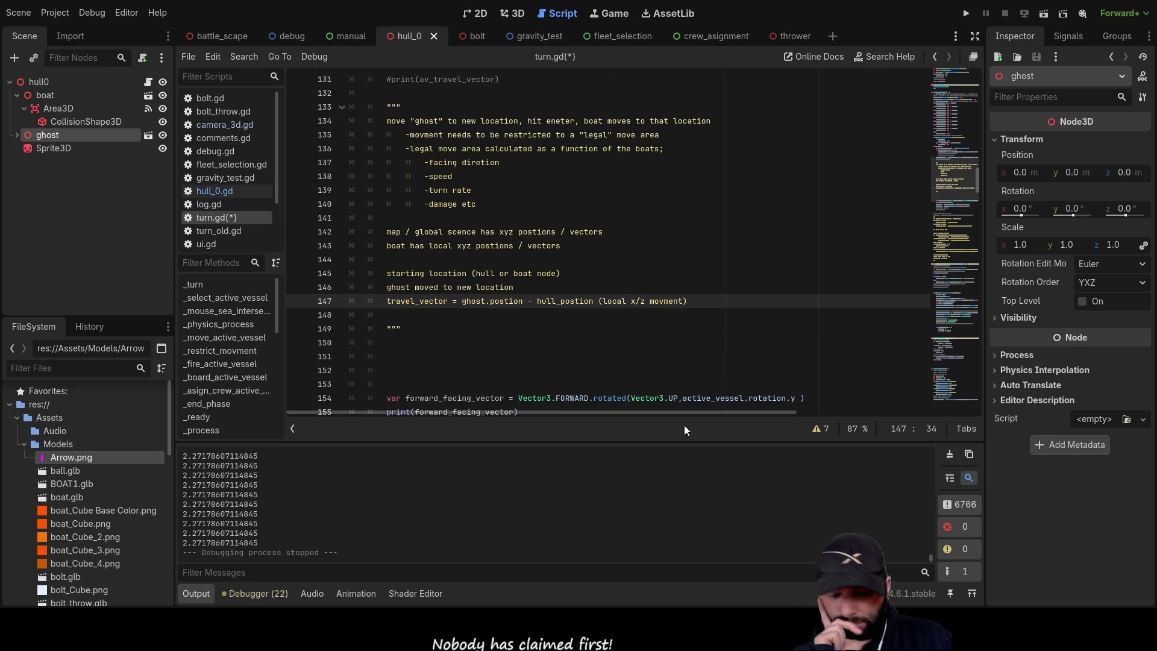
pyautogui.write('i')
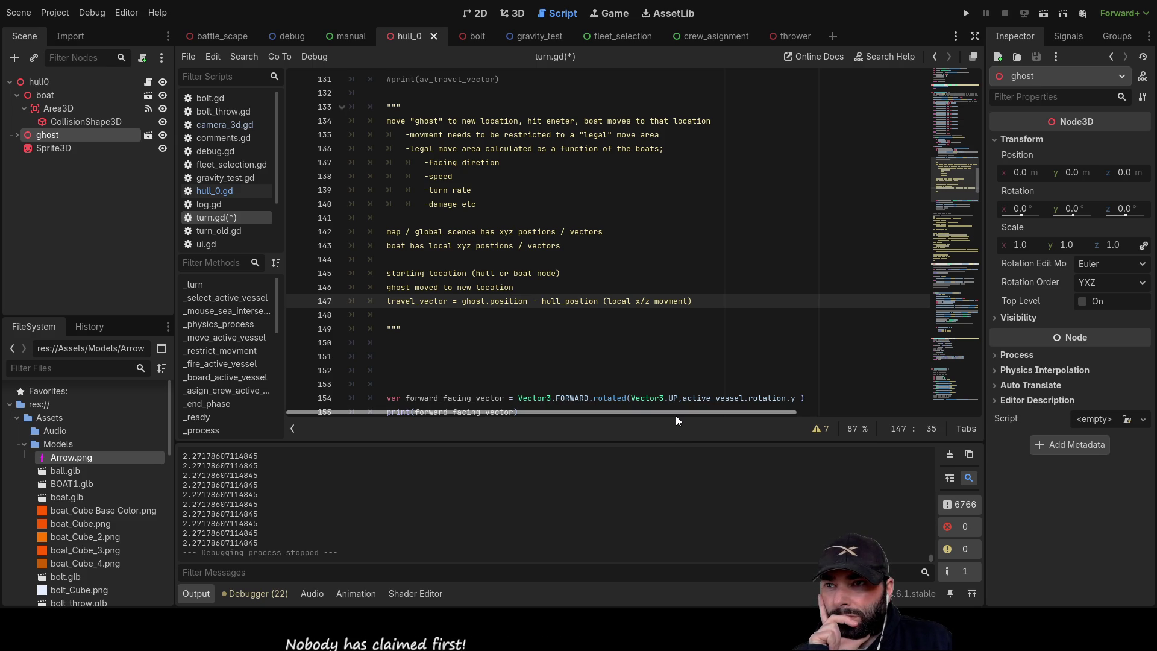
pyautogui.click(580, 300)
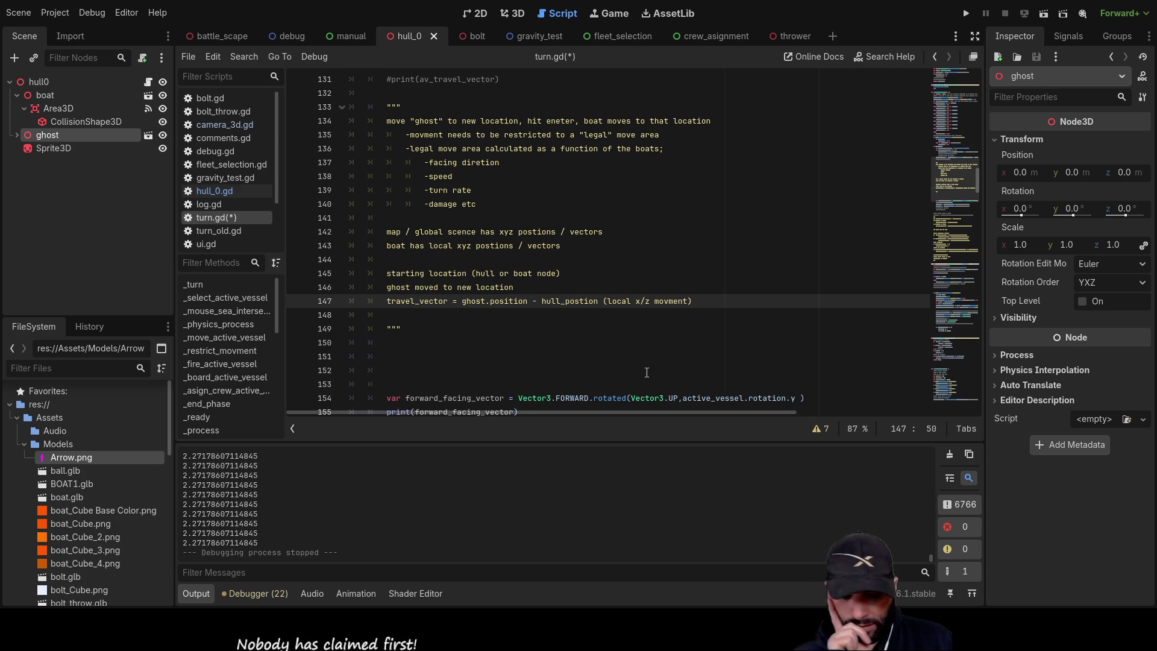
pyautogui.write('i')
pyautogui.press('Right')
pyautogui.press('Right')
pyautogui.press('Right')
pyautogui.press('Right')
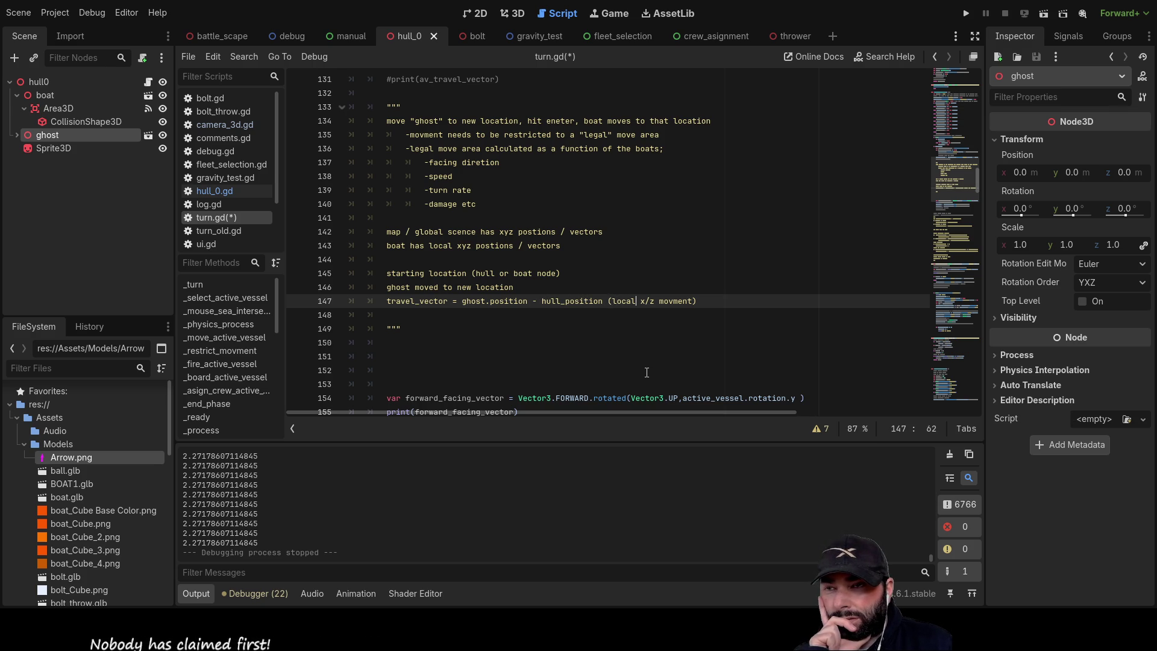
pyautogui.press('BackSpace')
pyautogui.press('BackSpace')
pyautogui.press('BackSpace')
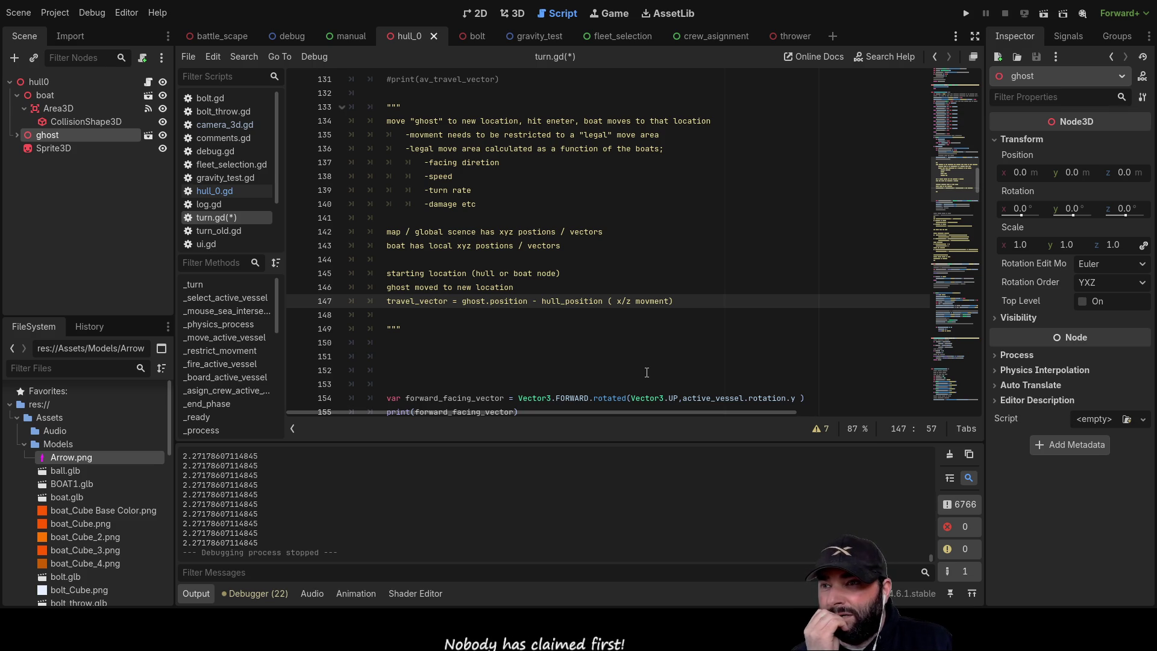
# - Add blank lines below the travel_vector note
pyautogui.press('Down')
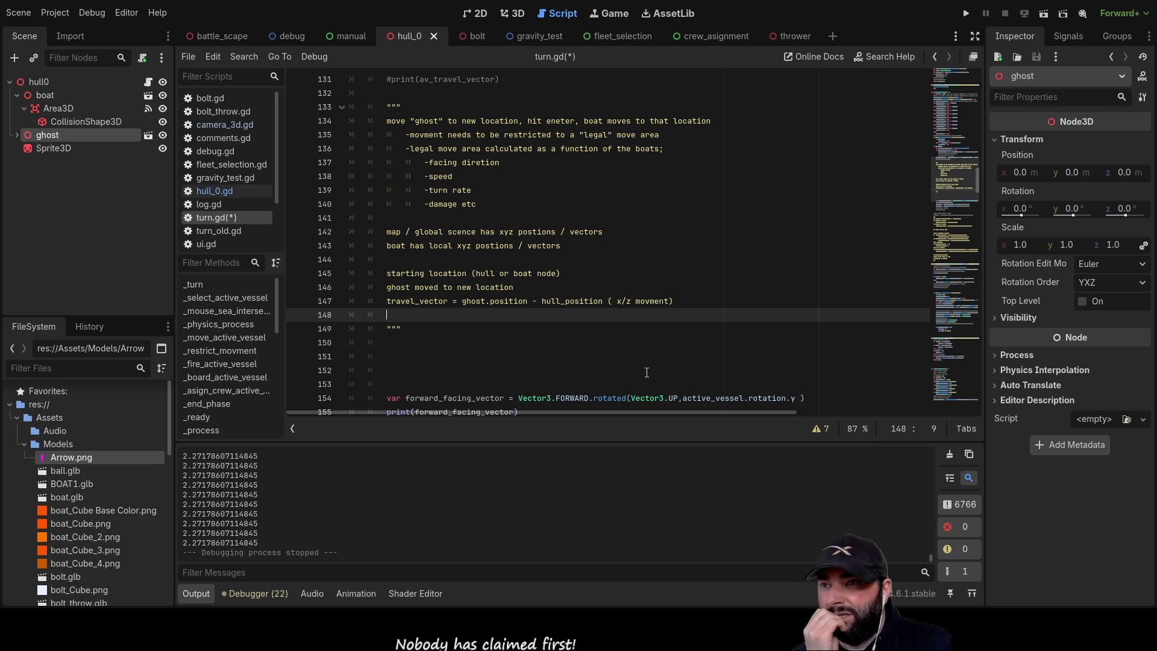
pyautogui.press('Return')
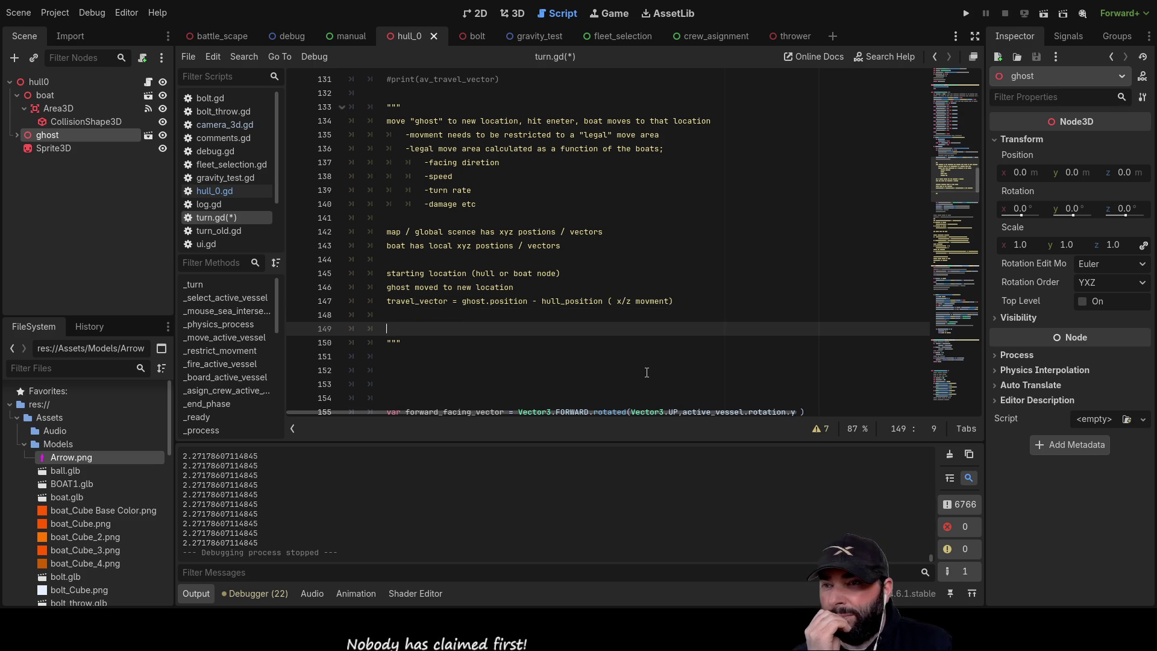
pyautogui.press('Up')
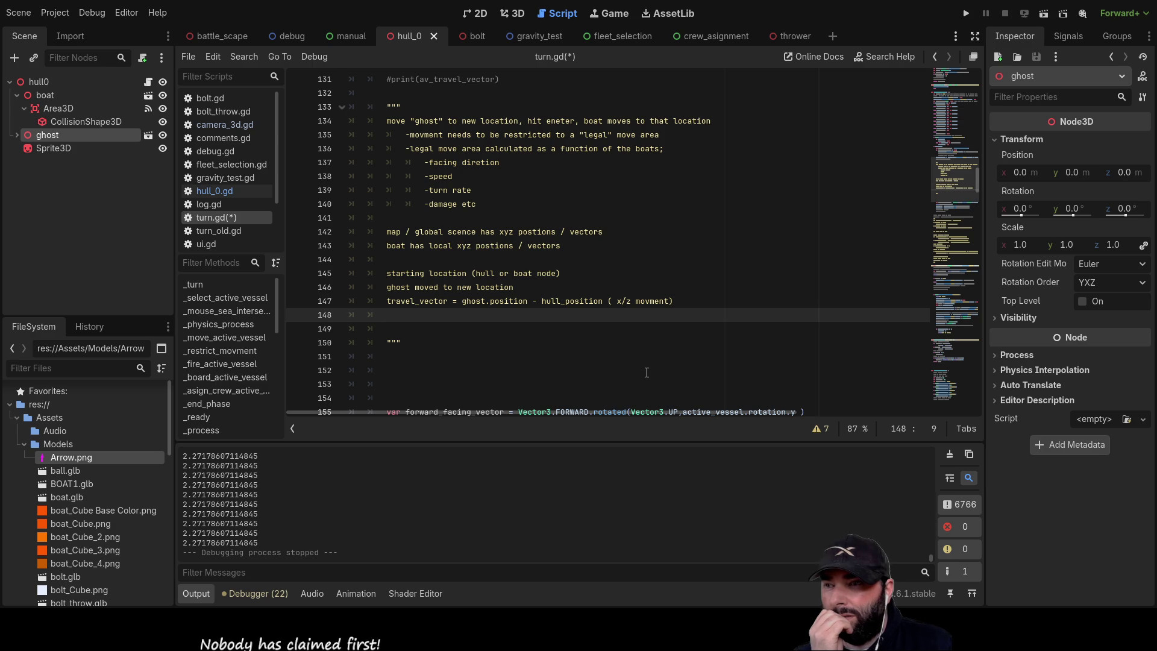
pyautogui.scroll(3, 627, 343)
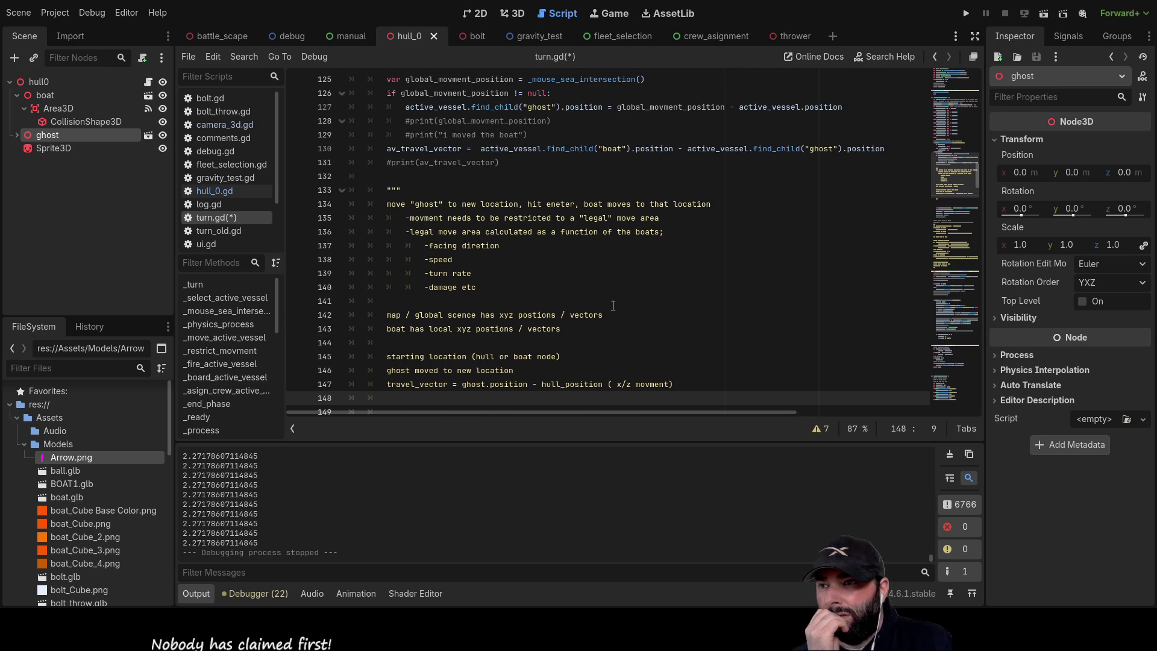
pyautogui.scroll(-3, 602, 308)
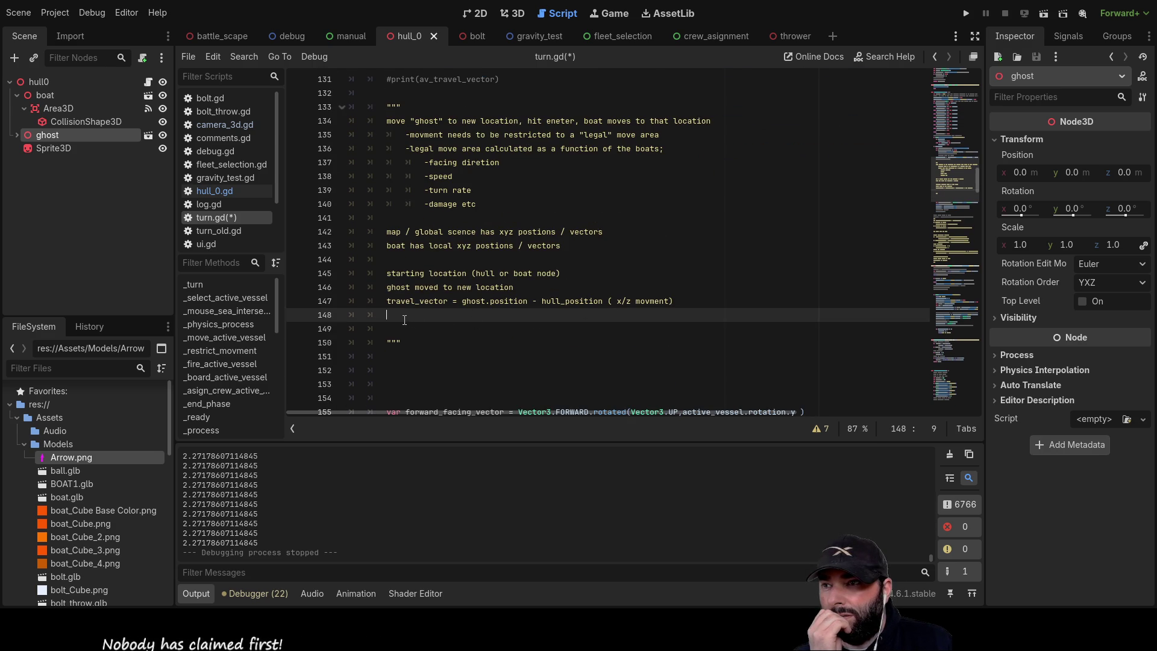
# - Above travel_vector, write 'mouse-position as on a projected global plane (global position)'
pyautogui.press('Up')
pyautogui.press('Return')
pyautogui.press('Up')
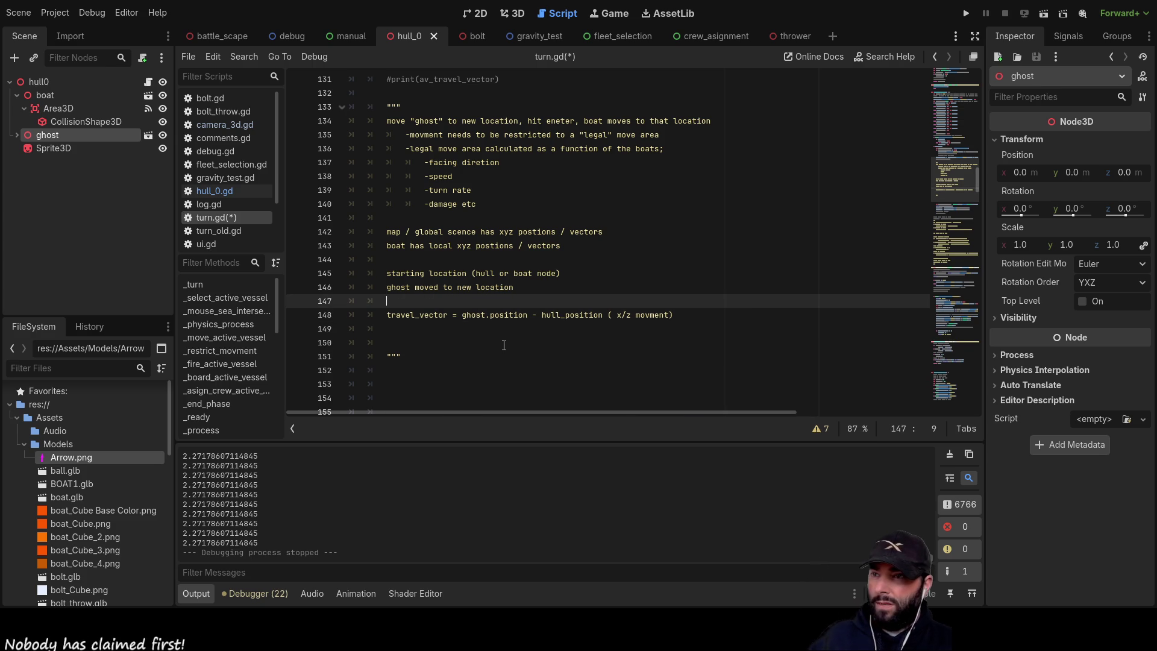
pyautogui.press('Return')
pyautogui.press('Up')
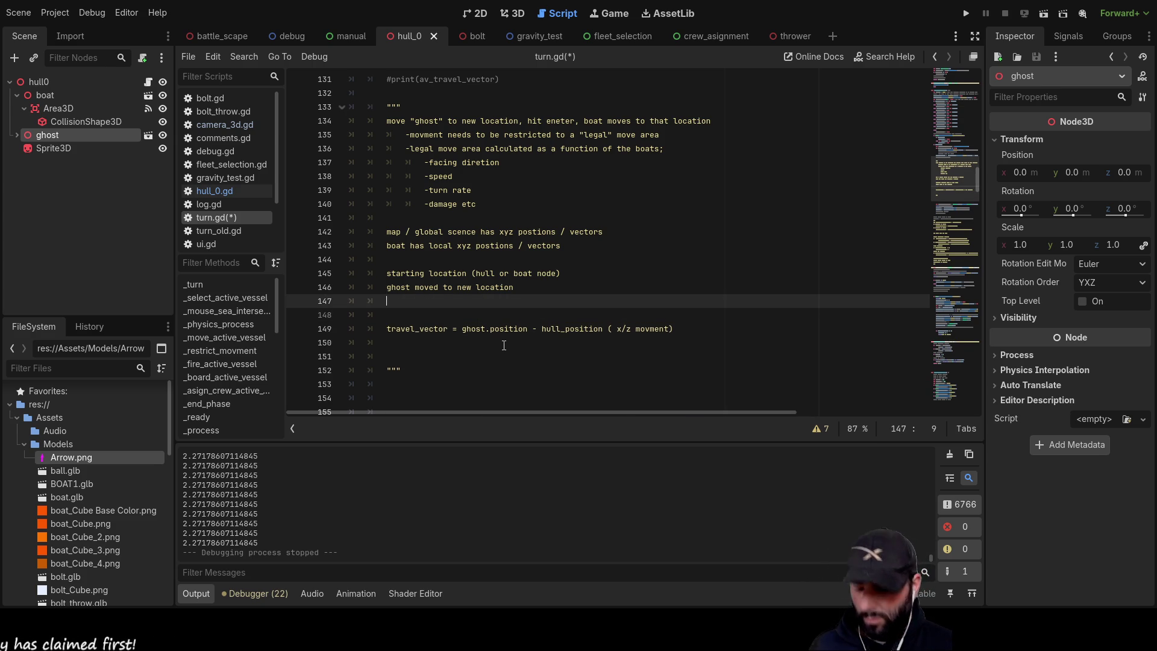
pyautogui.write('mouse-position as ')
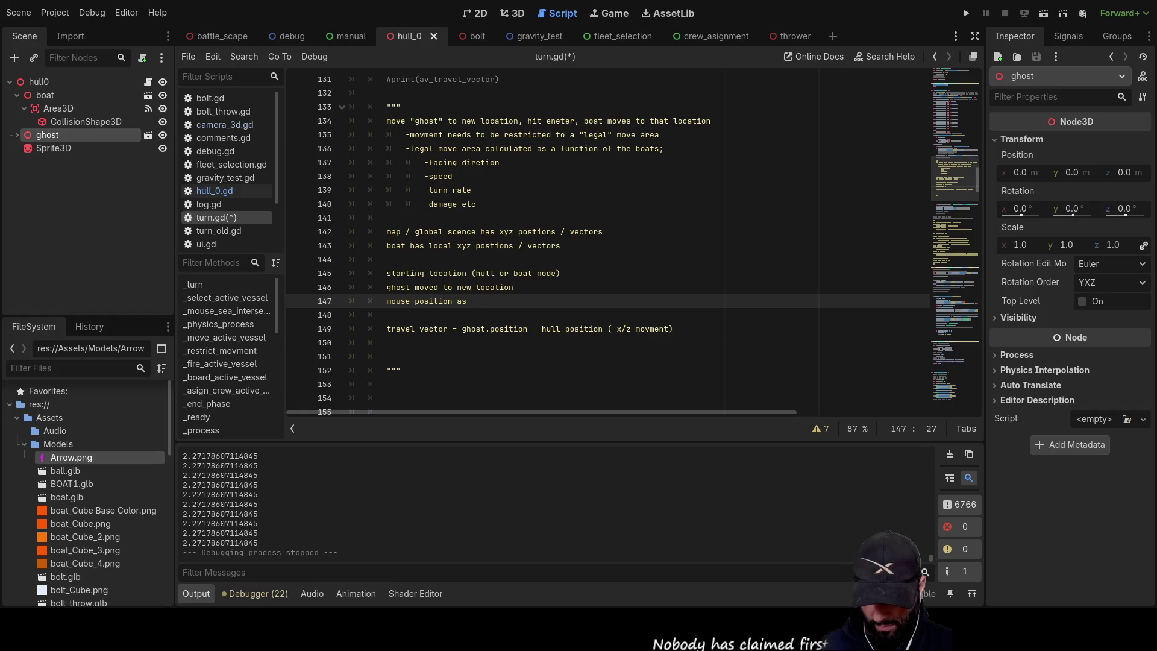
pyautogui.write('on a proj')
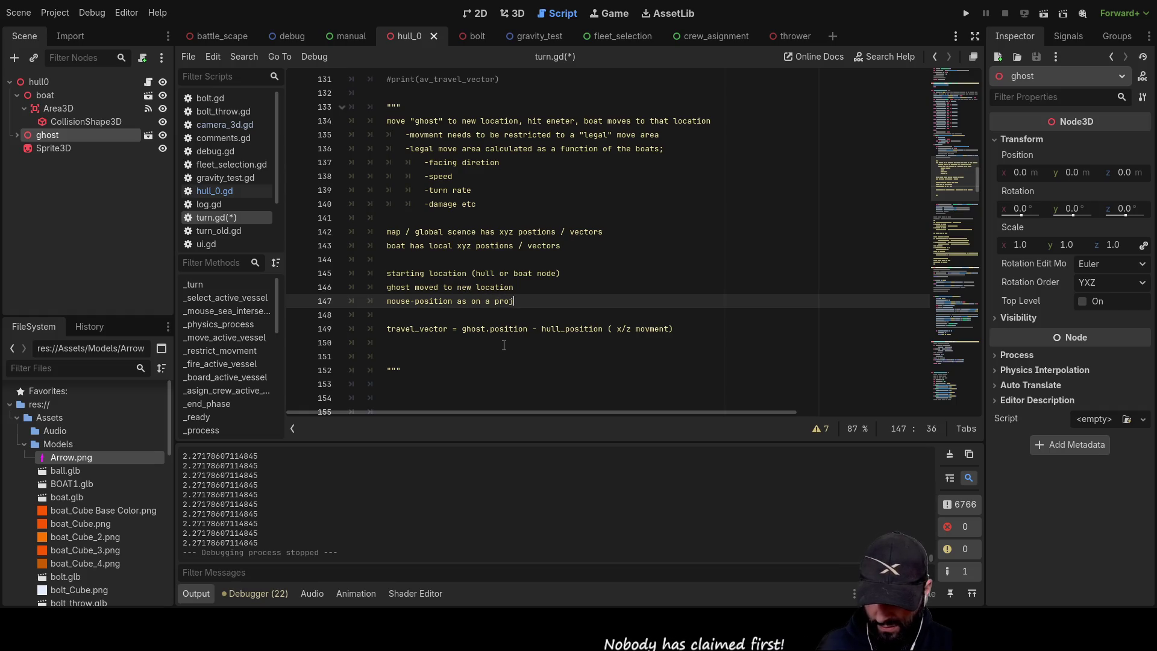
pyautogui.write('ected global plan')
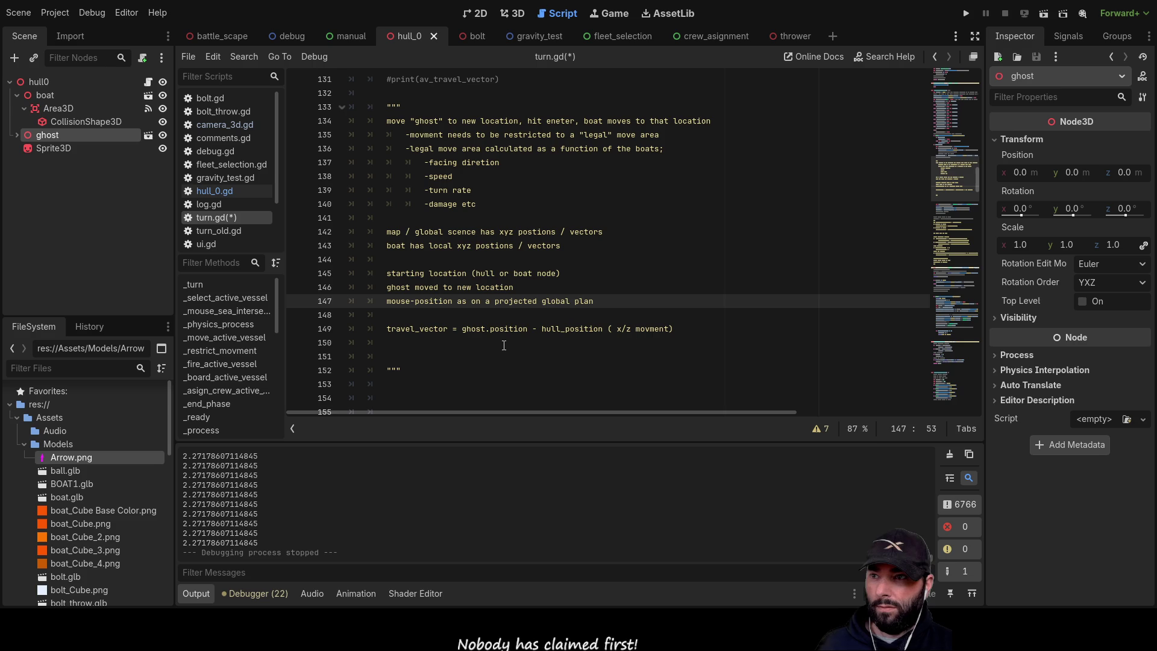
pyautogui.write('e ')
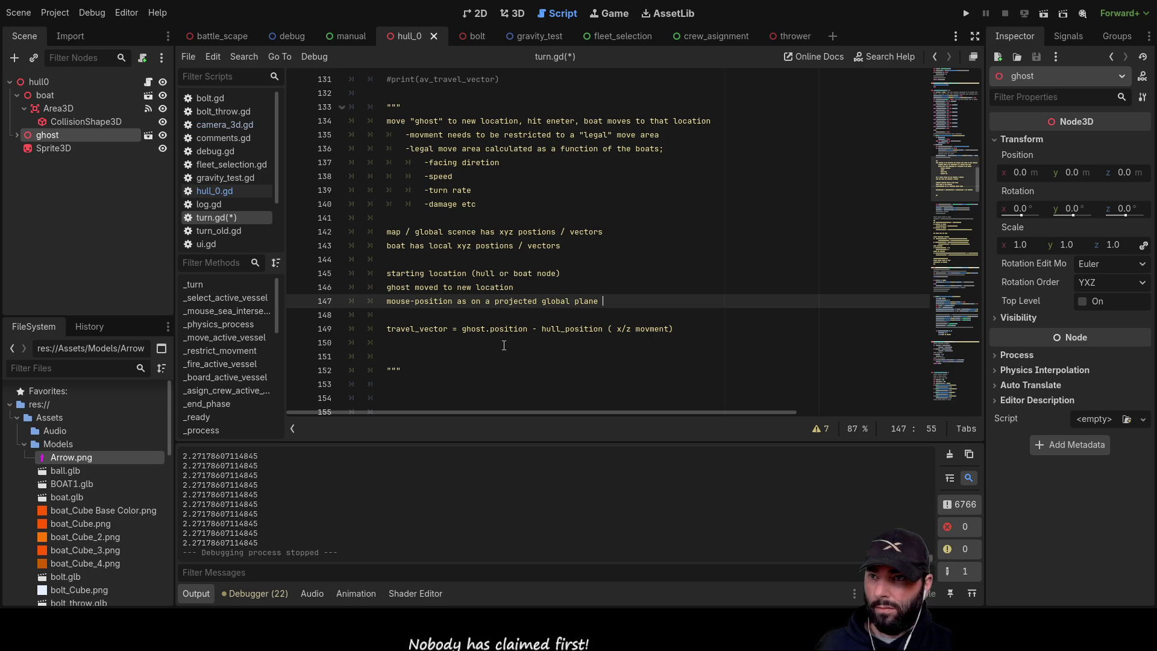
pyautogui.write('(')
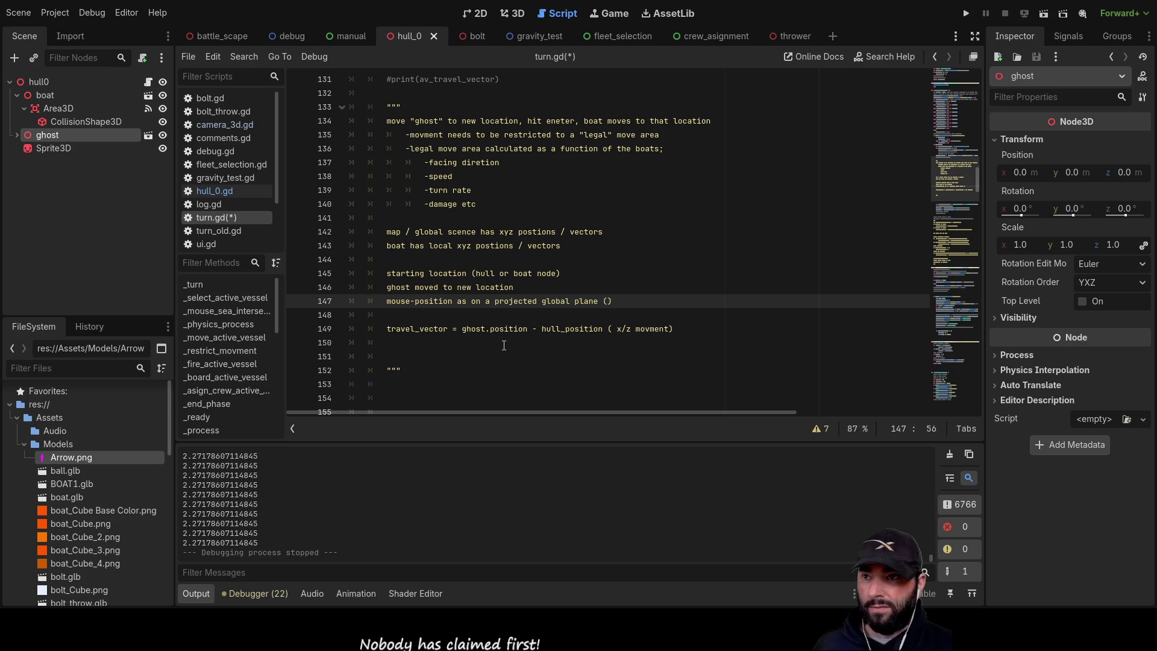
pyautogui.write('global pos')
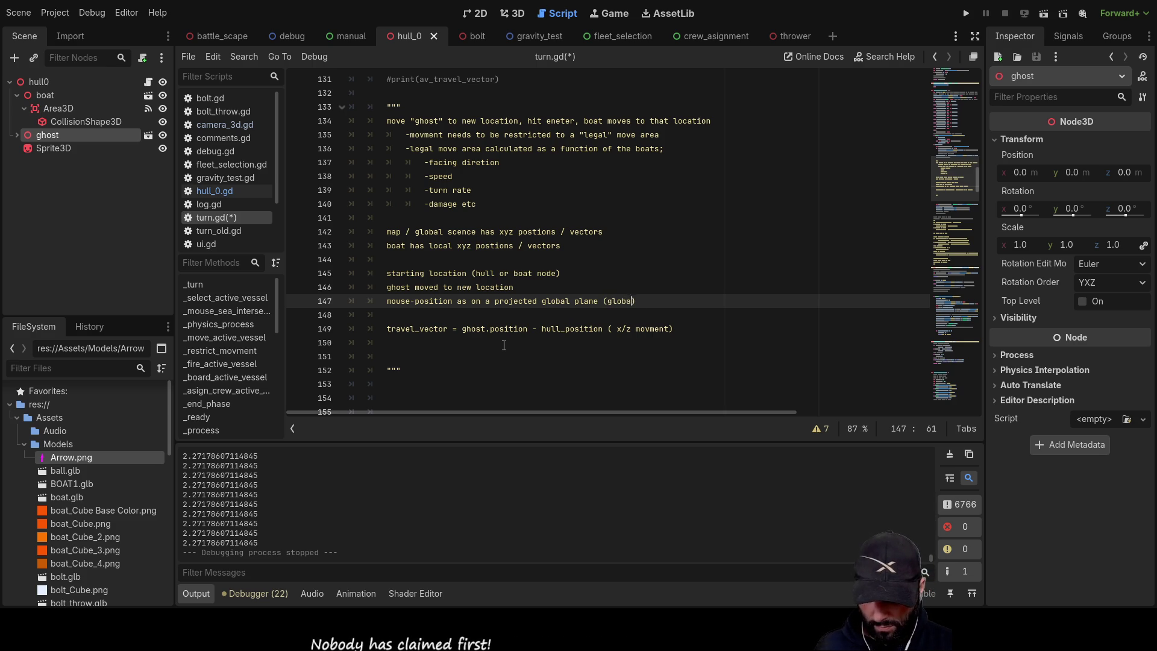
pyautogui.write('ition')
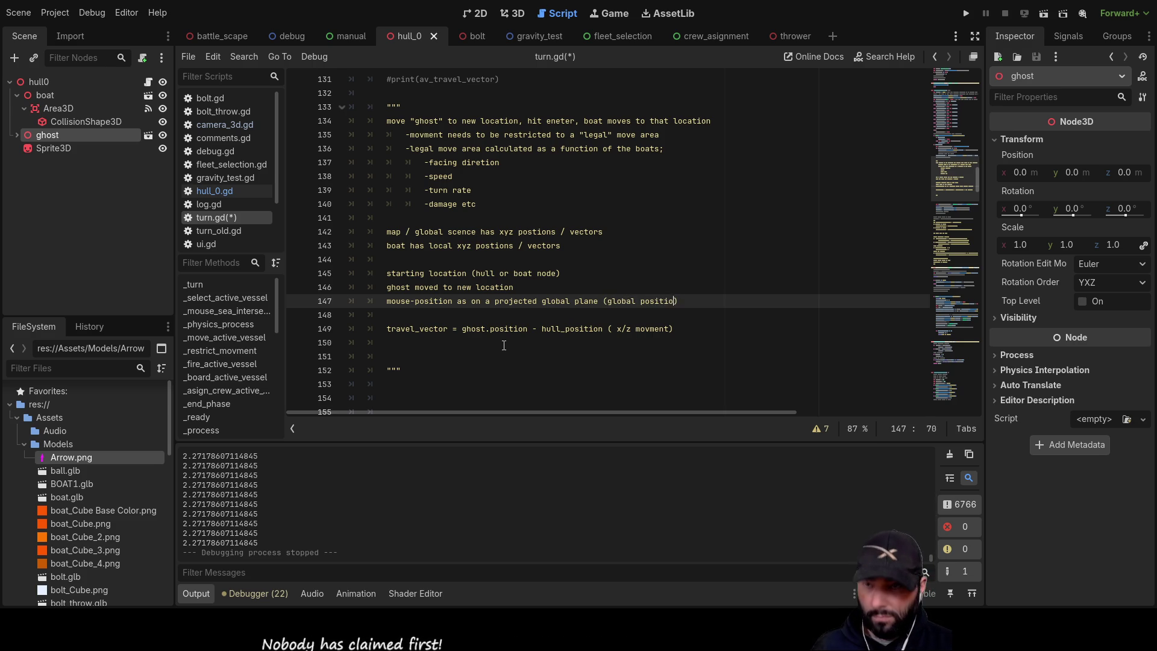
pyautogui.press('Up')
pyautogui.press('Down')
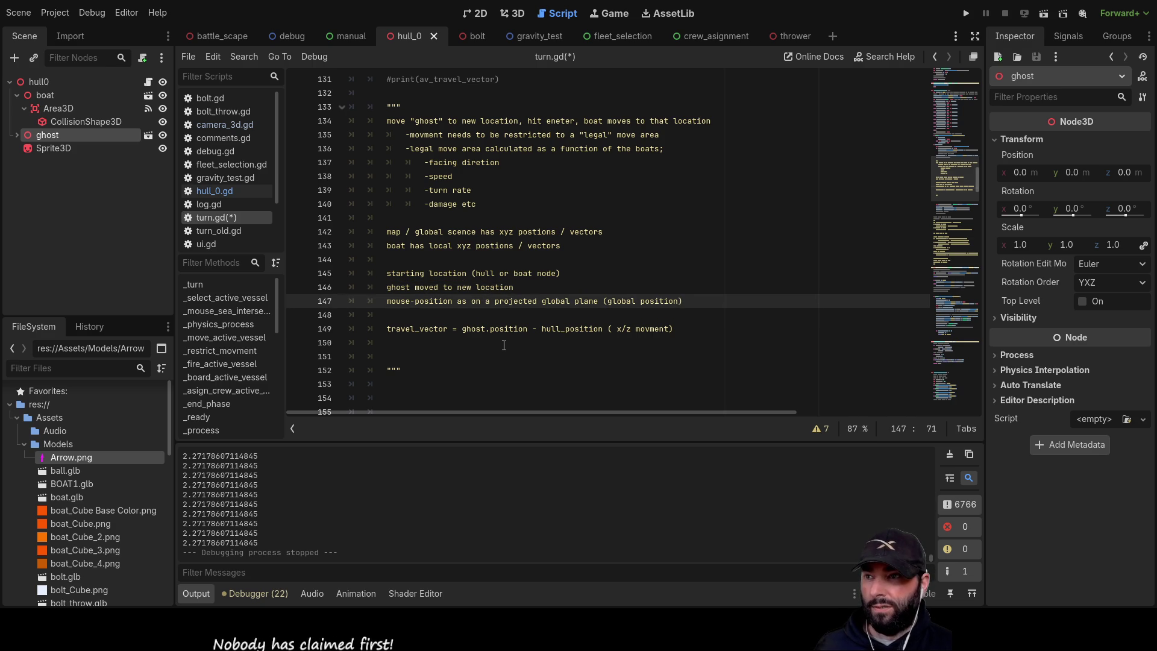
pyautogui.press('Down')
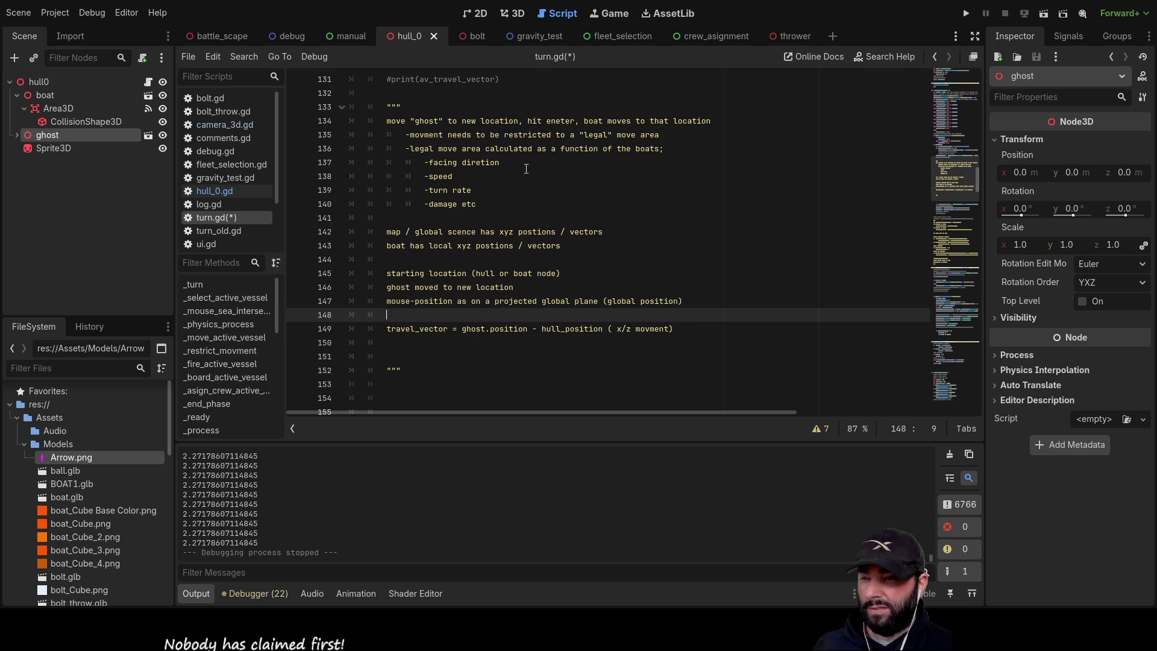
# - Change the hyphen to make 'mouse_position' and add blank lines before travel_vector
pyautogui.click(417, 301)
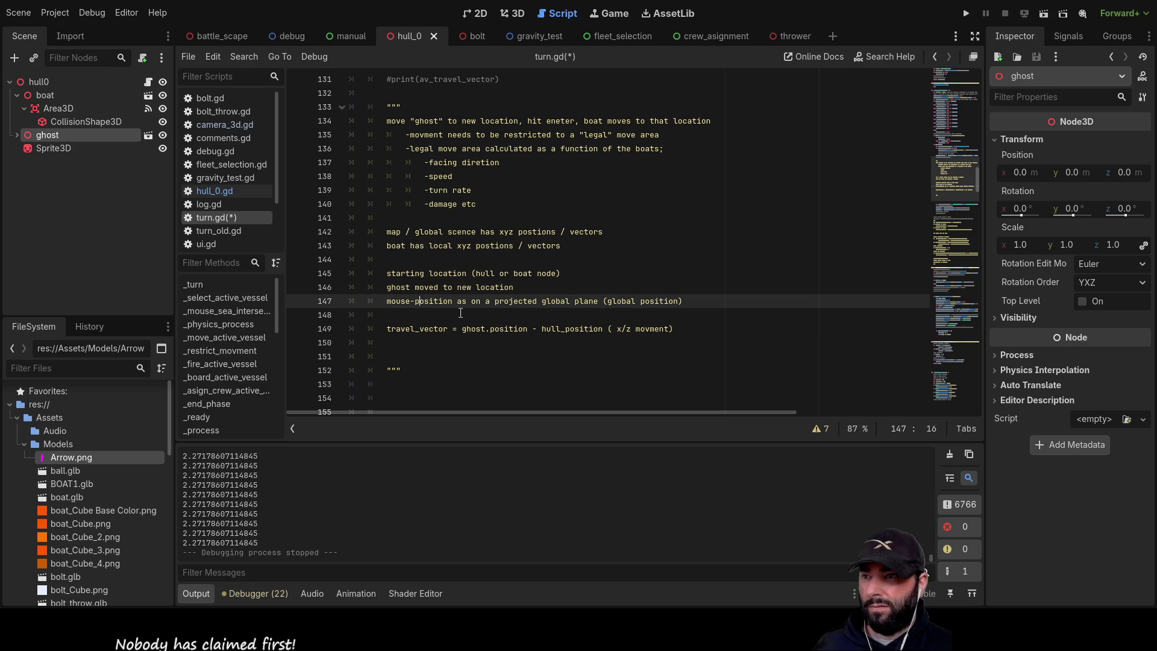
pyautogui.press('Left')
pyautogui.press('BackSpace')
pyautogui.write('_')
pyautogui.press('Right')
pyautogui.press('Right')
pyautogui.press('Right')
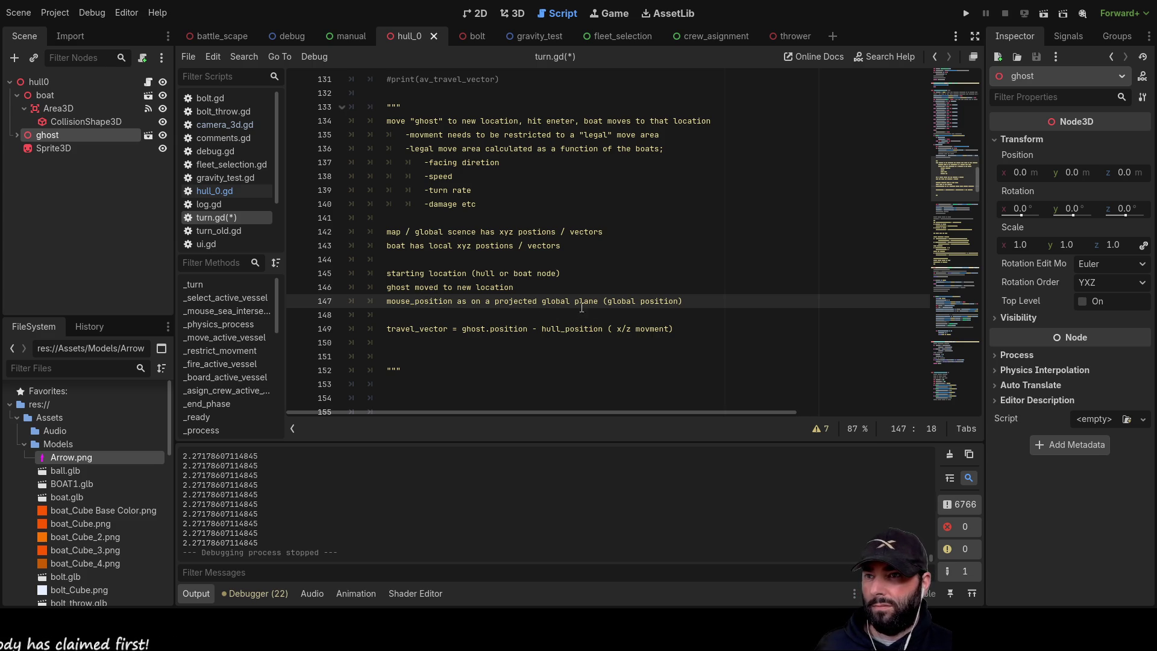
pyautogui.tripleClick(427, 307)
pyautogui.click(470, 320)
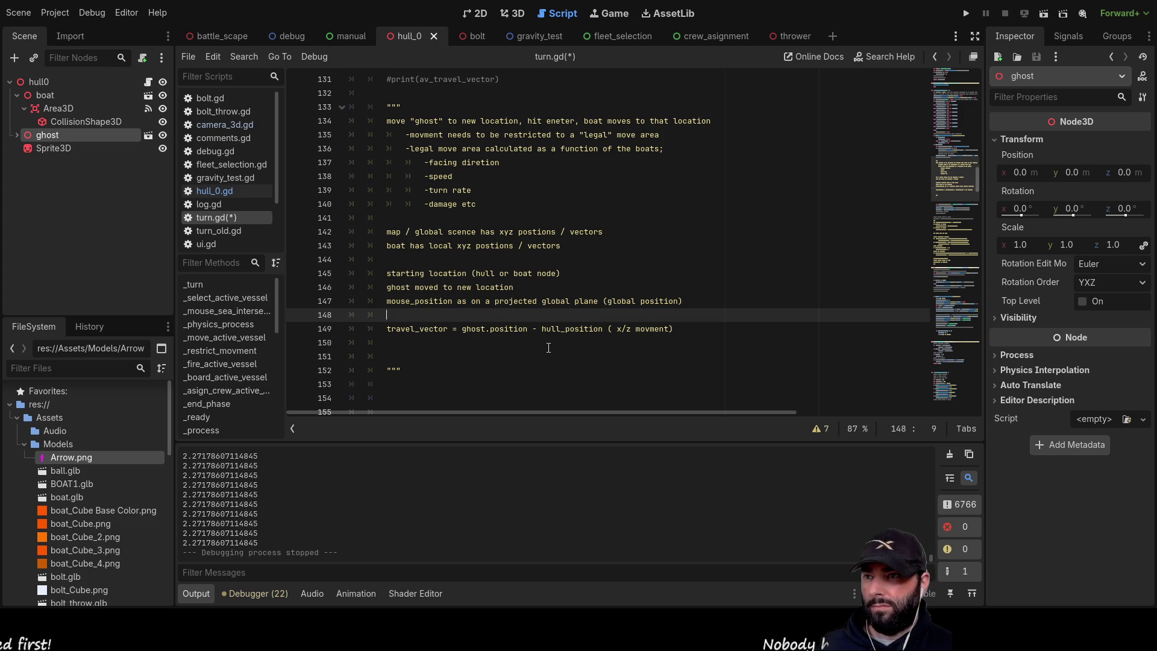
pyautogui.press('Return')
pyautogui.press('Up')
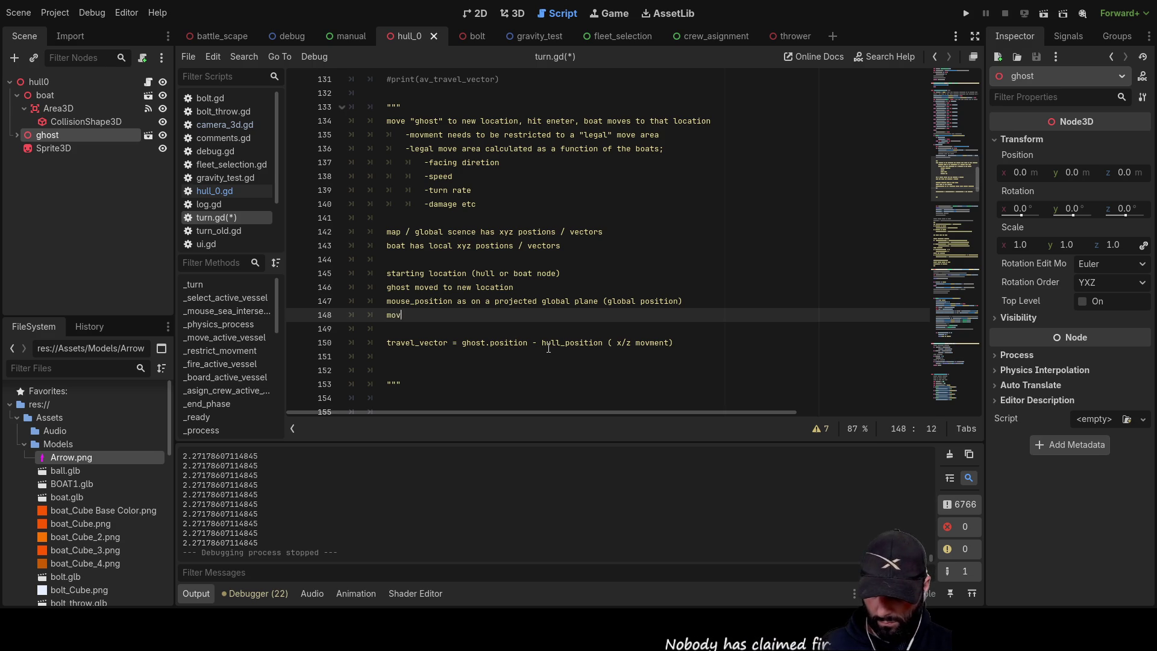
# - Write the list note '-move ghost to mouse position' on line 148
pyautogui.write('e ghost to')
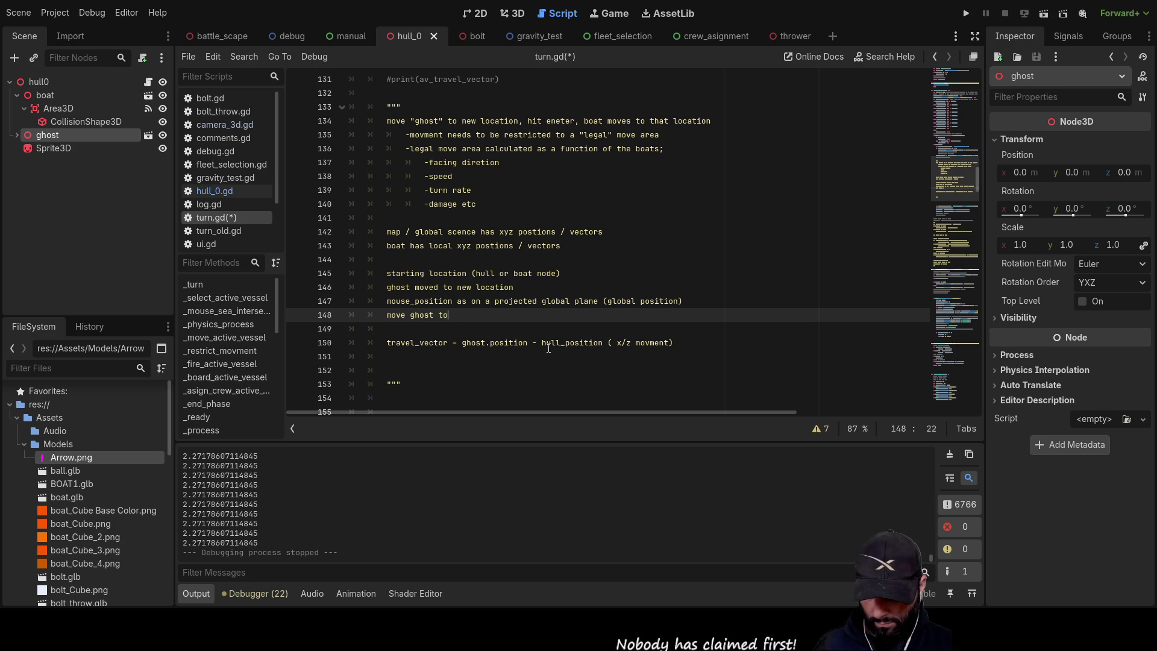
pyautogui.write(' mouse')
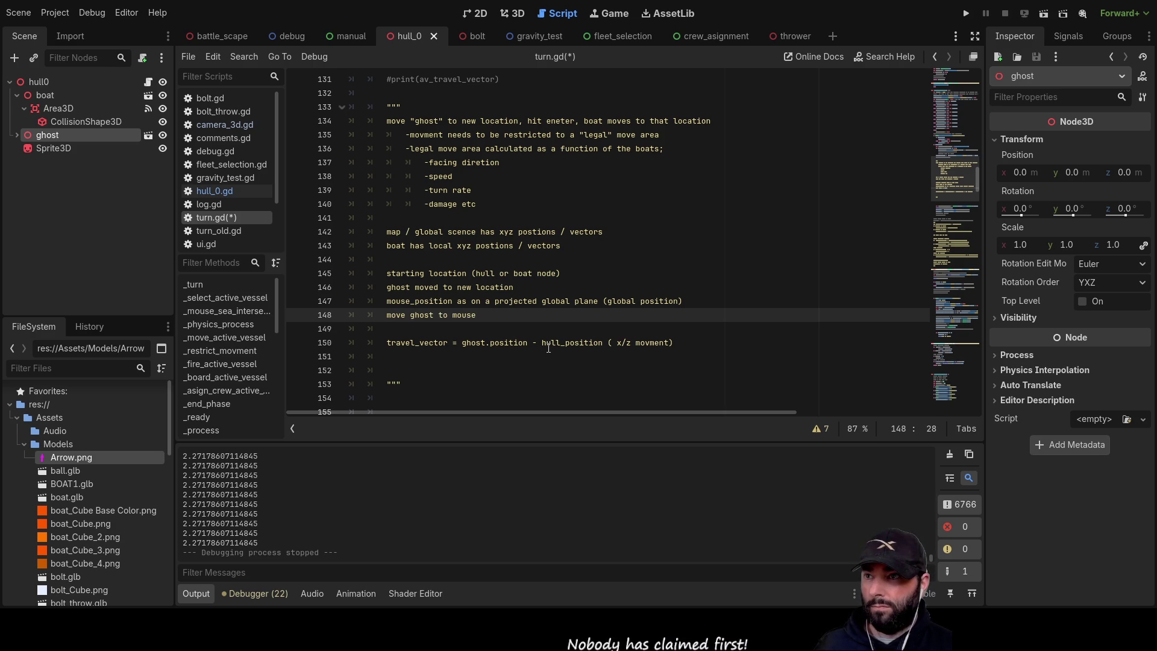
pyautogui.write(' position')
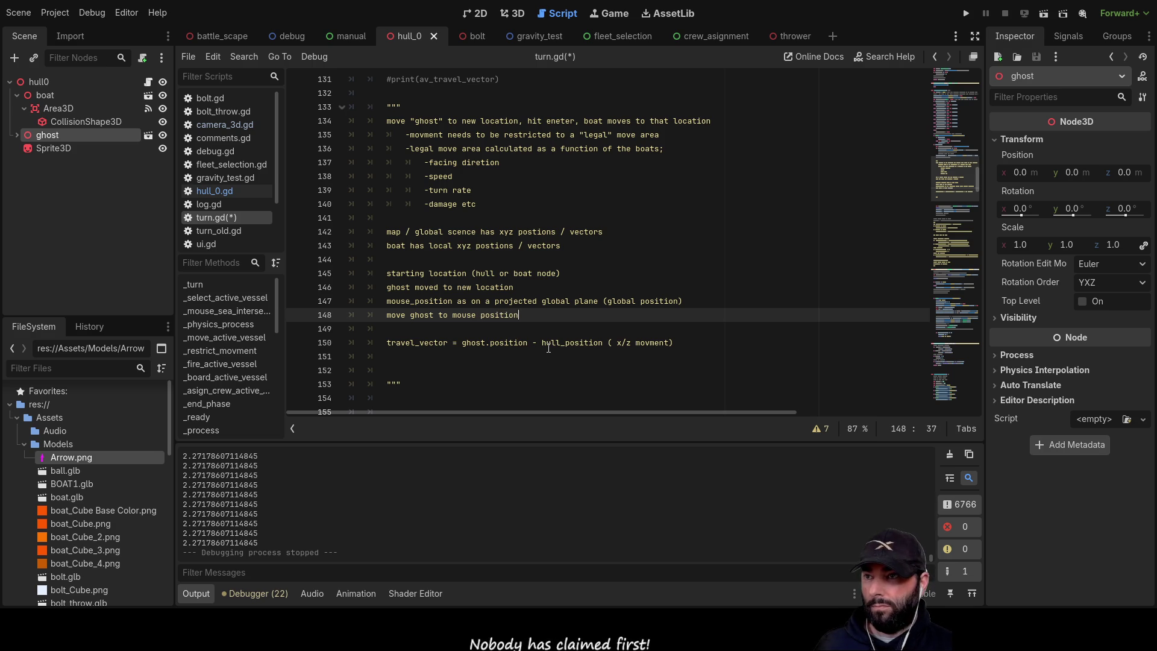
pyautogui.press('Home')
pyautogui.press('Right')
pyautogui.press('Right')
pyautogui.press('Right')
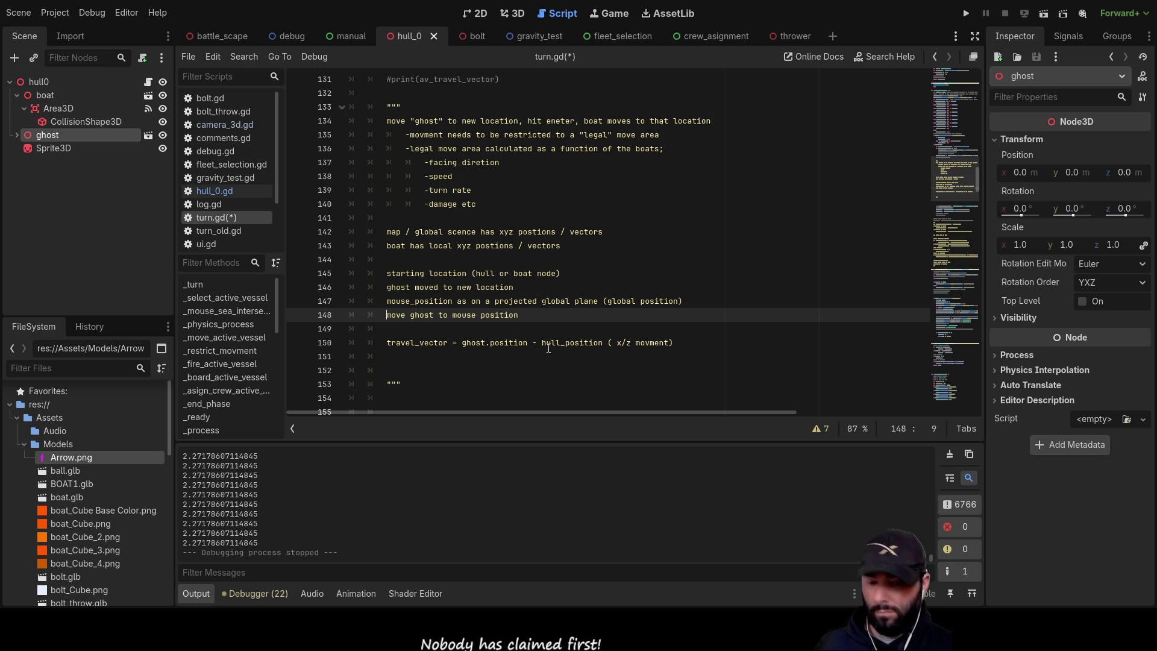
pyautogui.press('Home')
pyautogui.write('-')
pyautogui.press('End')
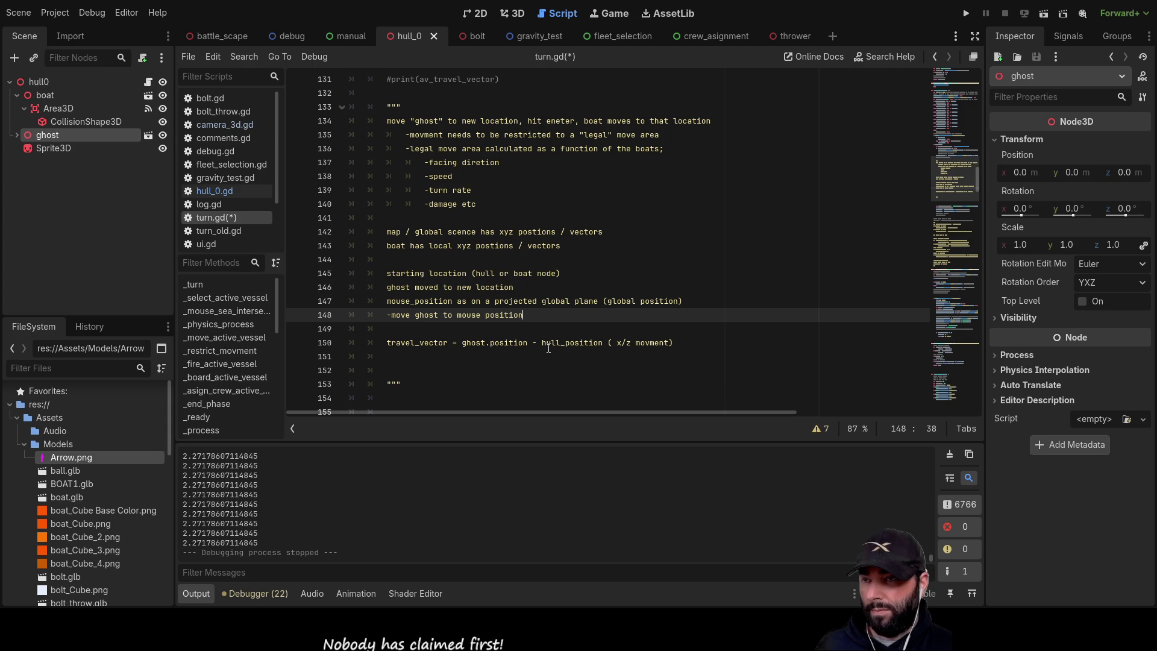
# - Add an indented sub-point about converting global mouse_position into a local ghost position
pyautogui.press('Return')
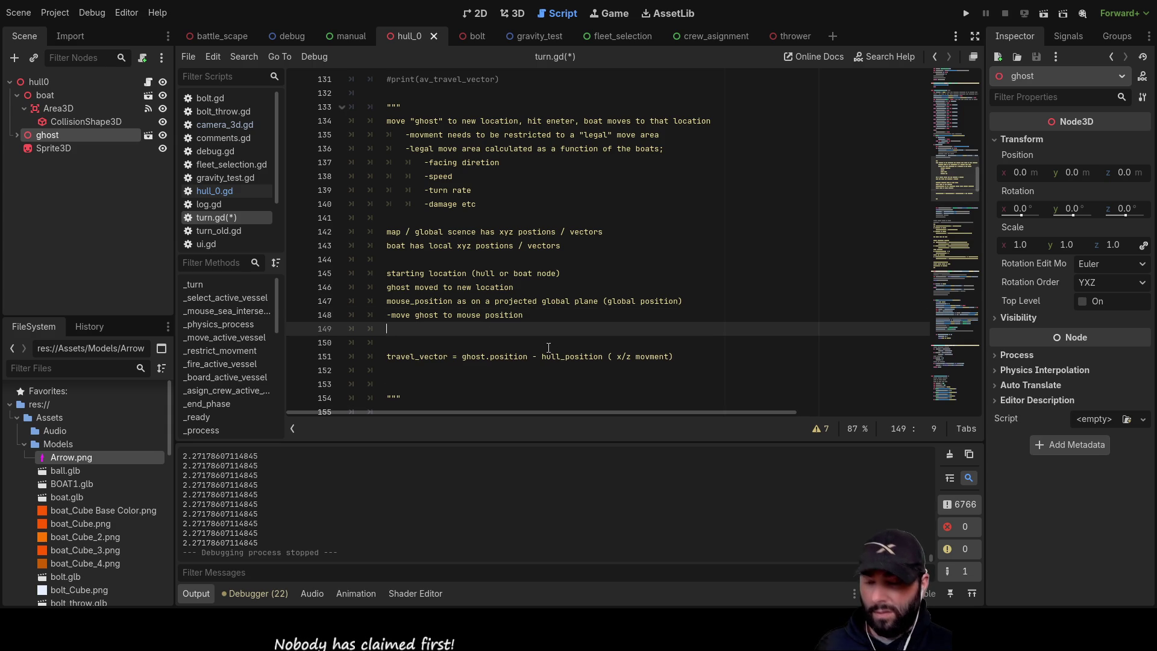
pyautogui.press('Tab')
pyautogui.write('-')
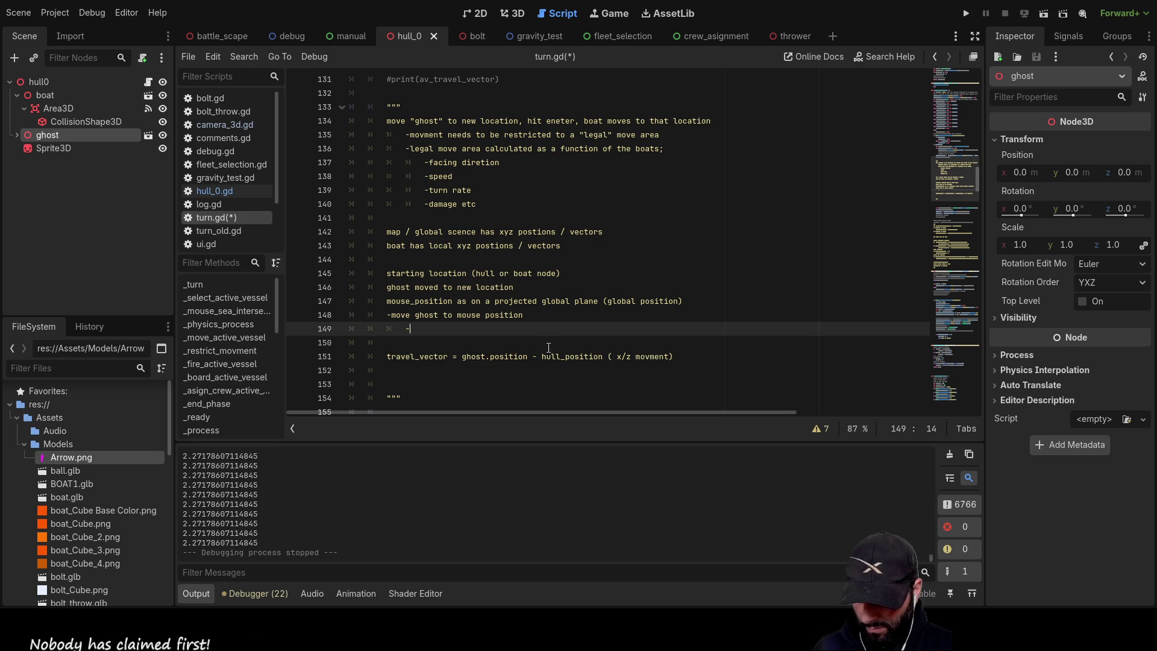
pyautogui.write('gloc')
pyautogui.write('al posi')
pyautogui.write('tion')
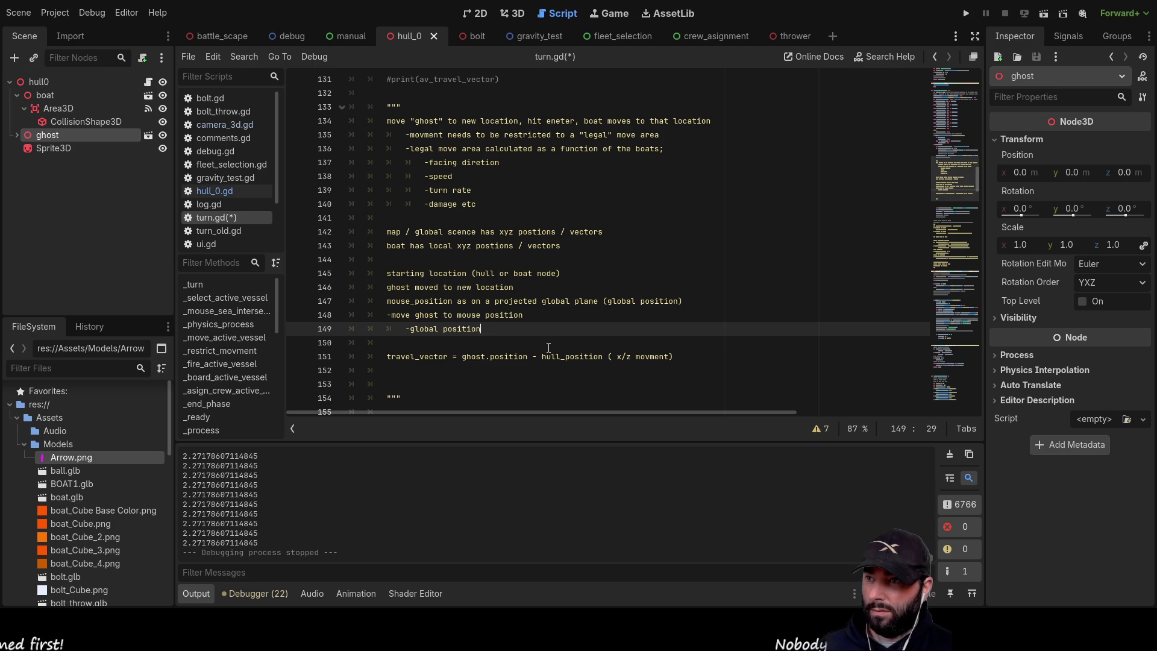
pyautogui.press('Left')
pyautogui.press('Left')
pyautogui.press('Left')
pyautogui.write('take global')
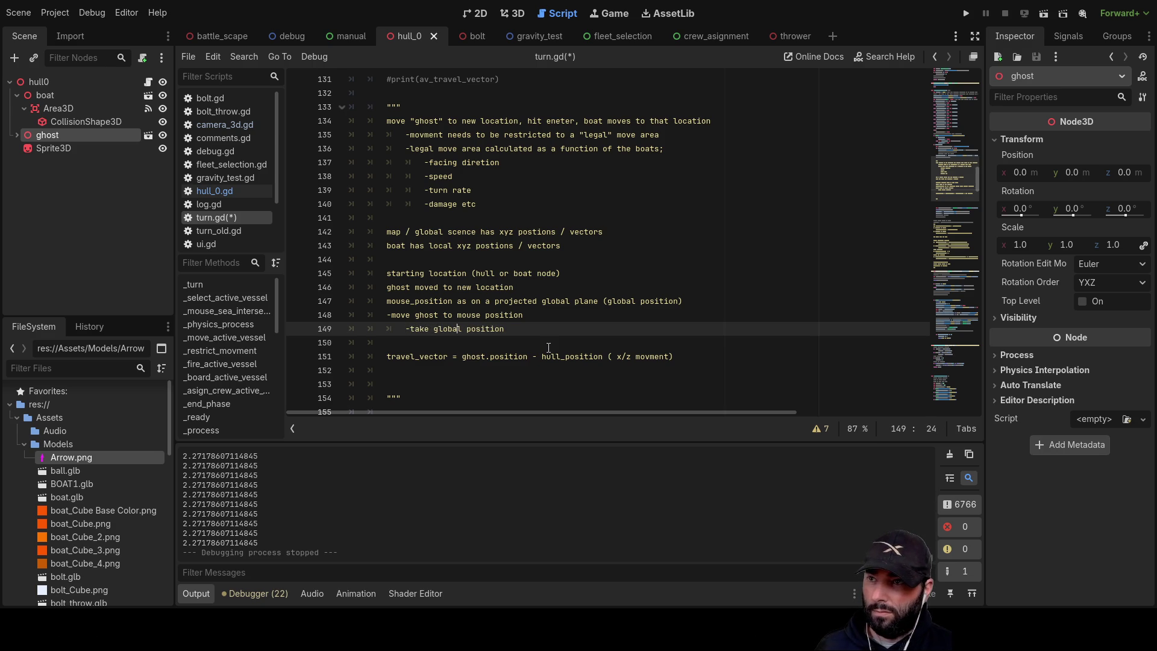
pyautogui.write(' mouse')
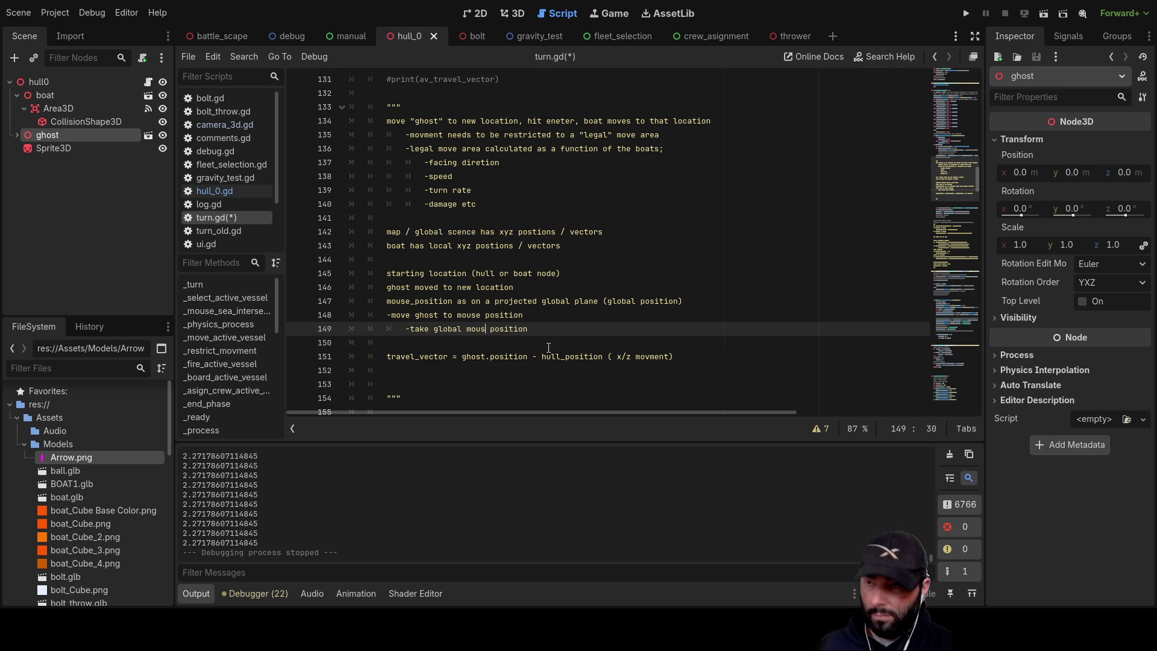
pyautogui.press('BackSpace')
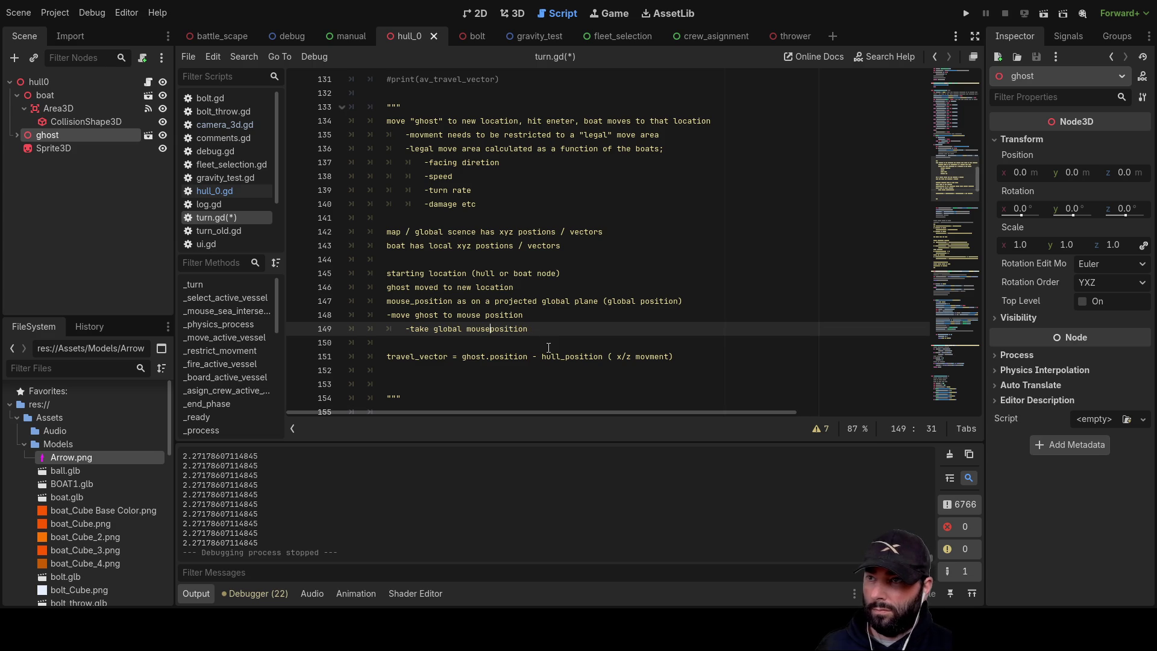
pyautogui.write('_')
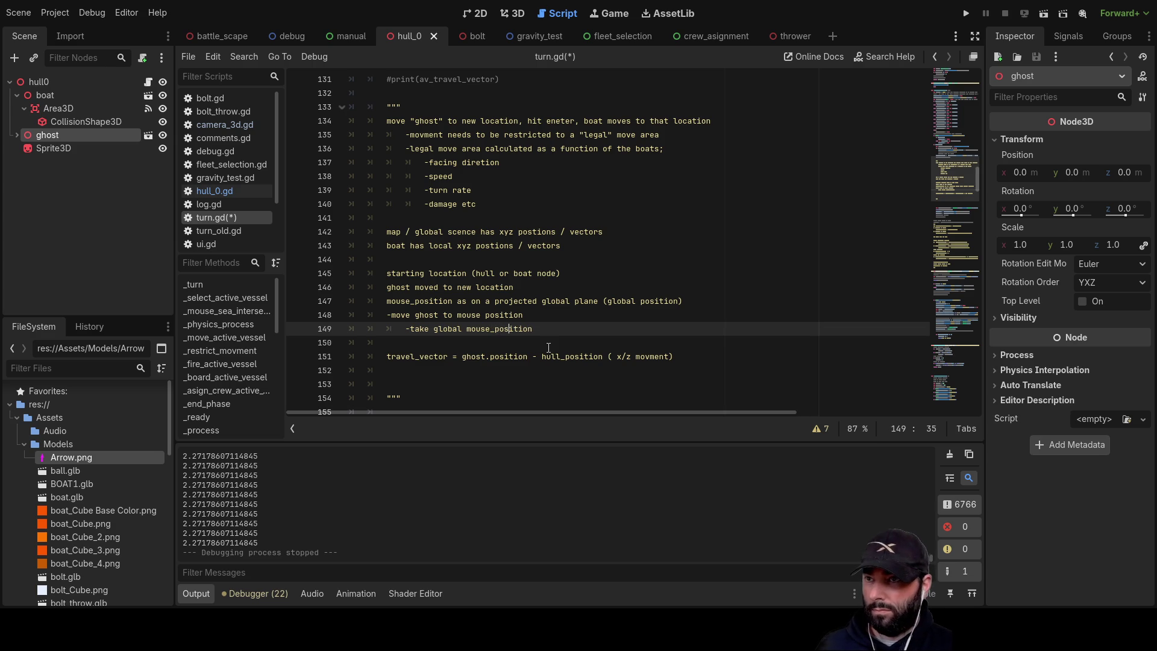
pyautogui.write('nd')
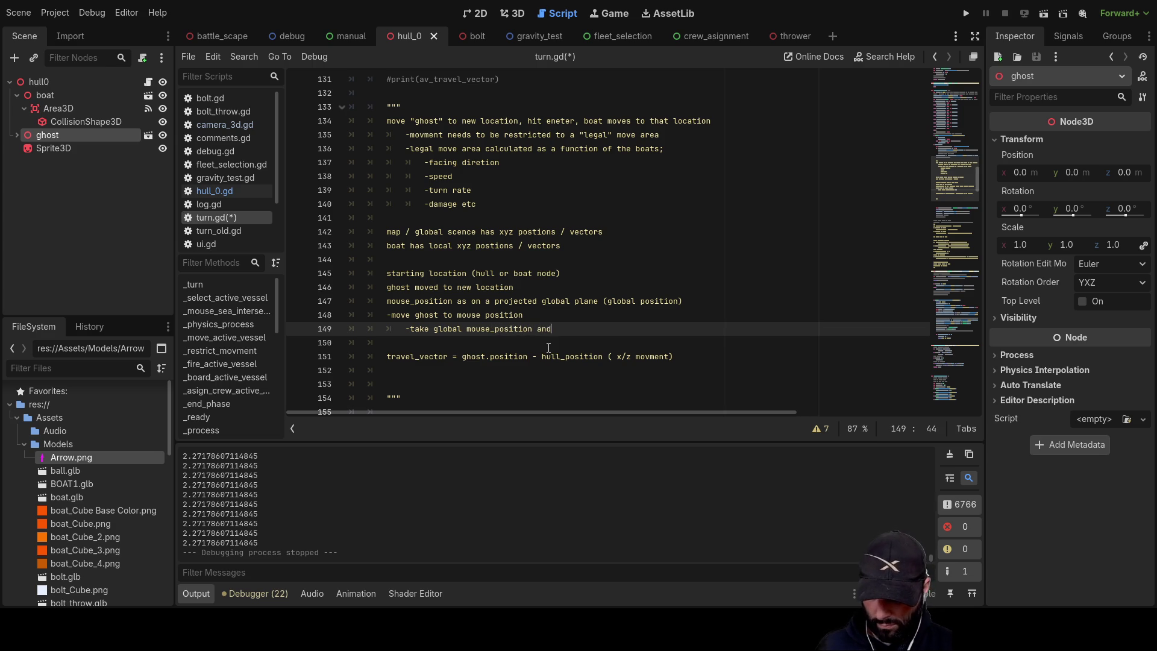
pyautogui.write(' convert')
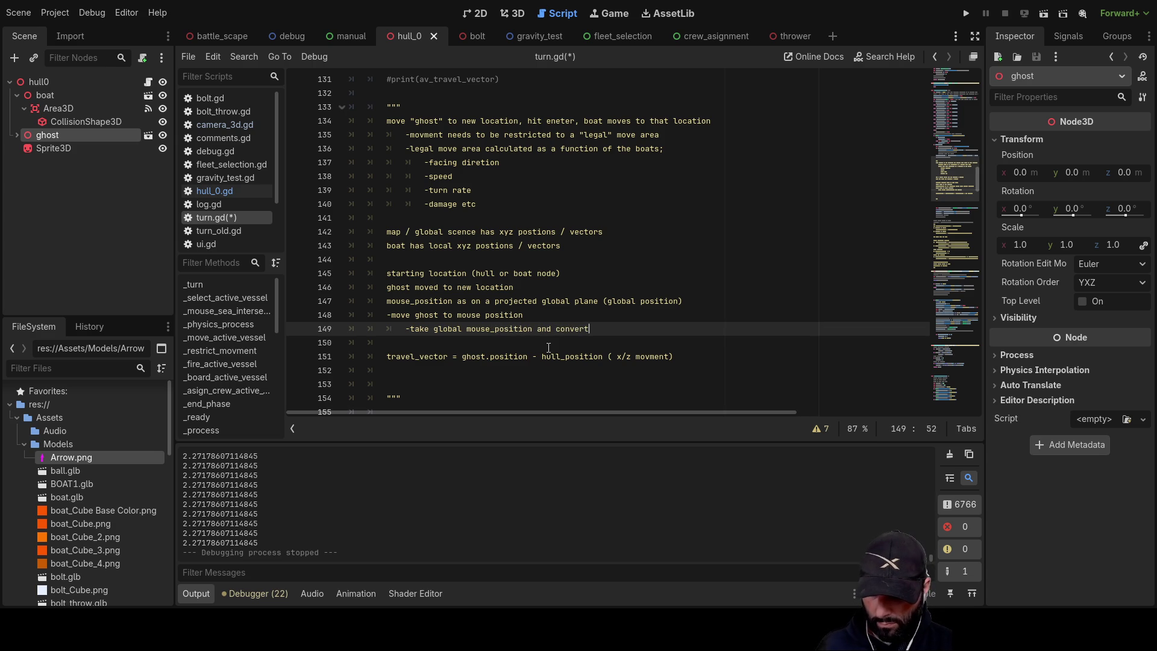
pyautogui.write(' into a local')
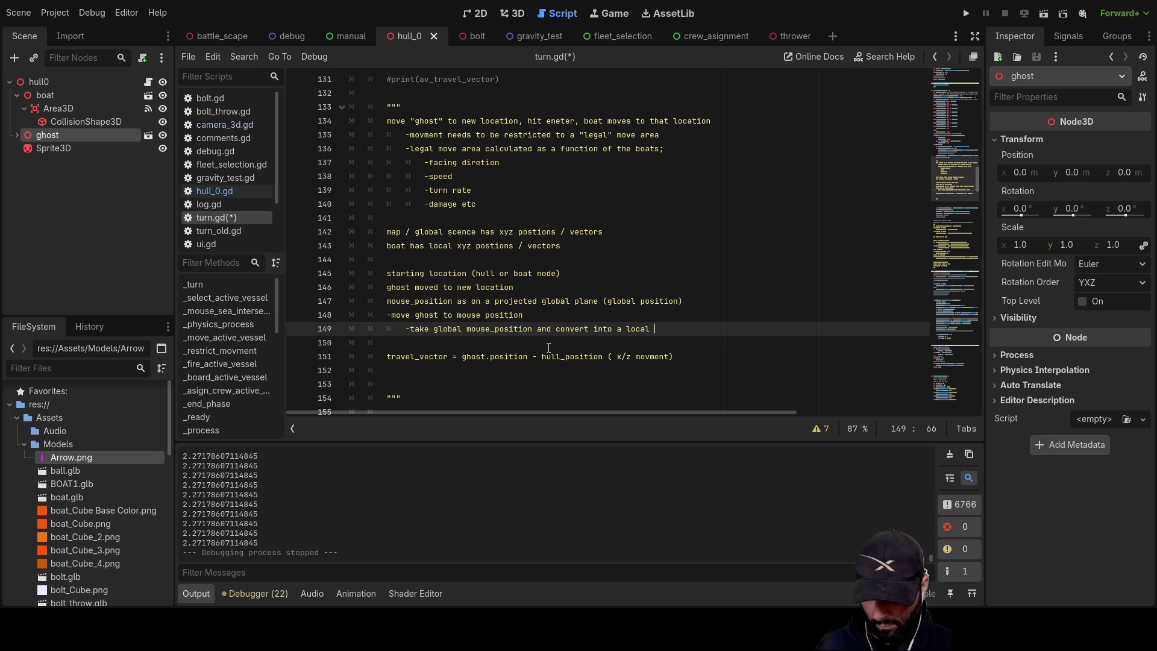
pyautogui.write('host offset')
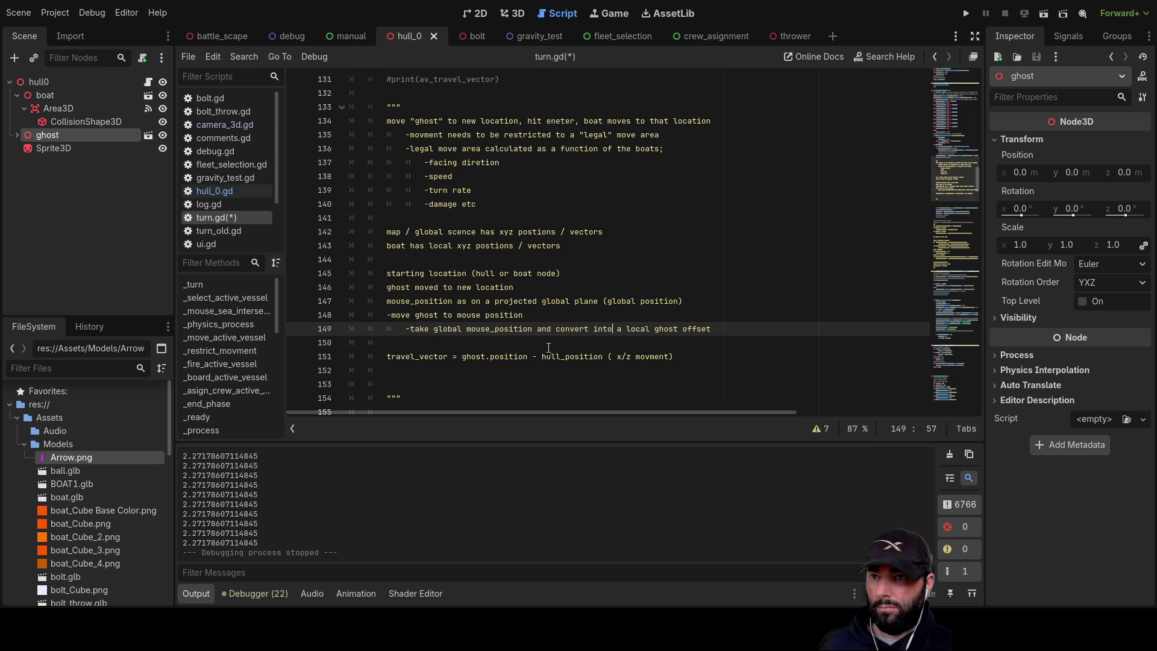
pyautogui.press('BackSpace')
pyautogui.press('BackSpace')
pyautogui.press('BackSpace')
pyautogui.write('pos')
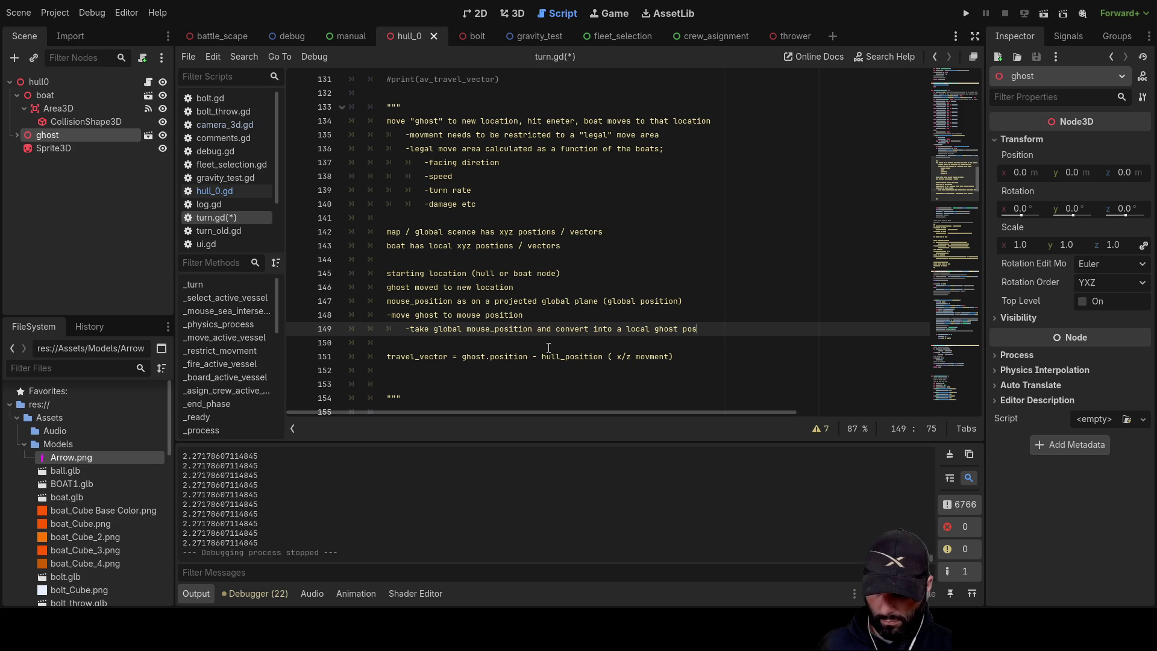
pyautogui.write('ition')
# - Join the note's 'ghost_position' with an underscore and run the game with F5
pyautogui.click(549, 348)
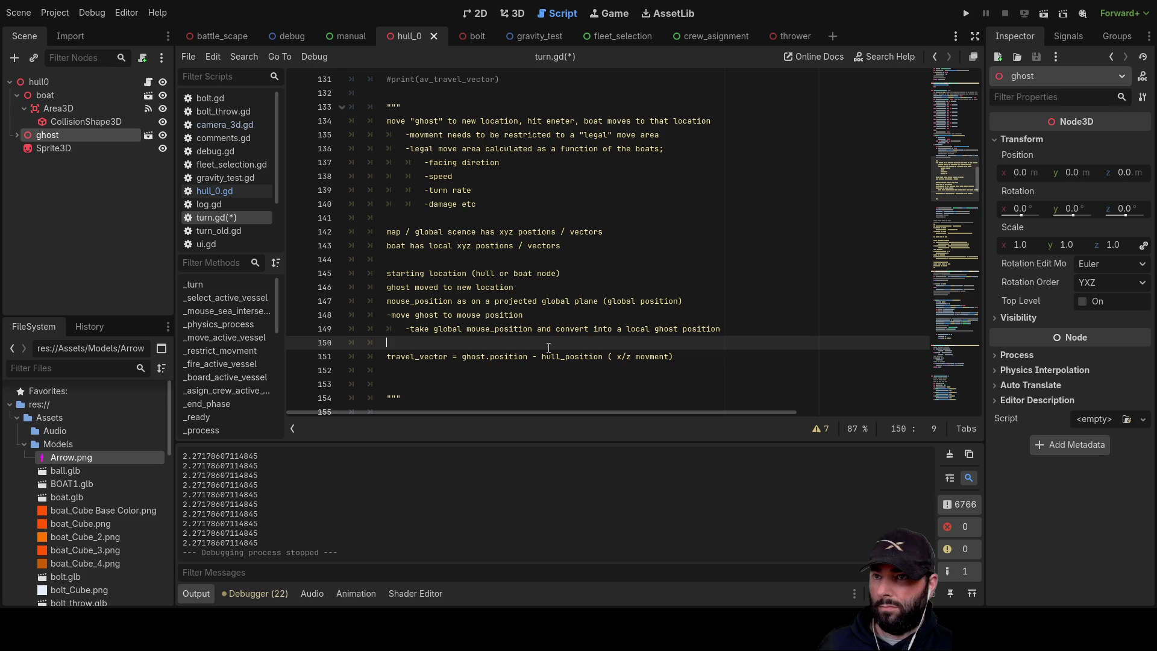
pyautogui.press('Up')
pyautogui.press('End')
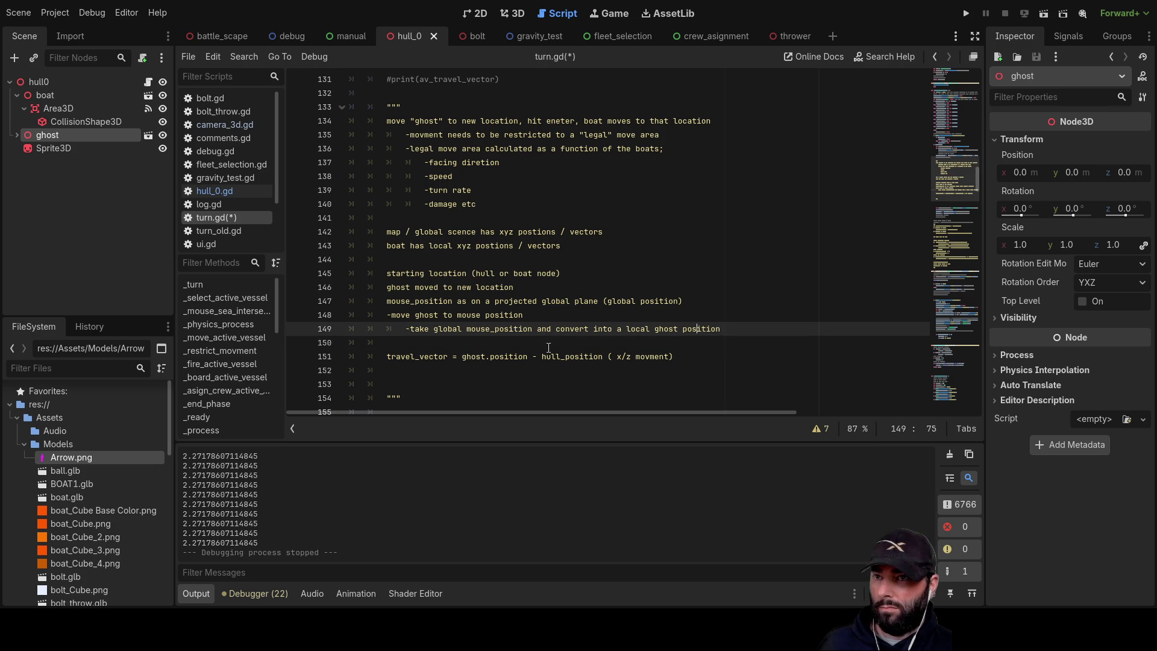
pyautogui.press('BackSpace')
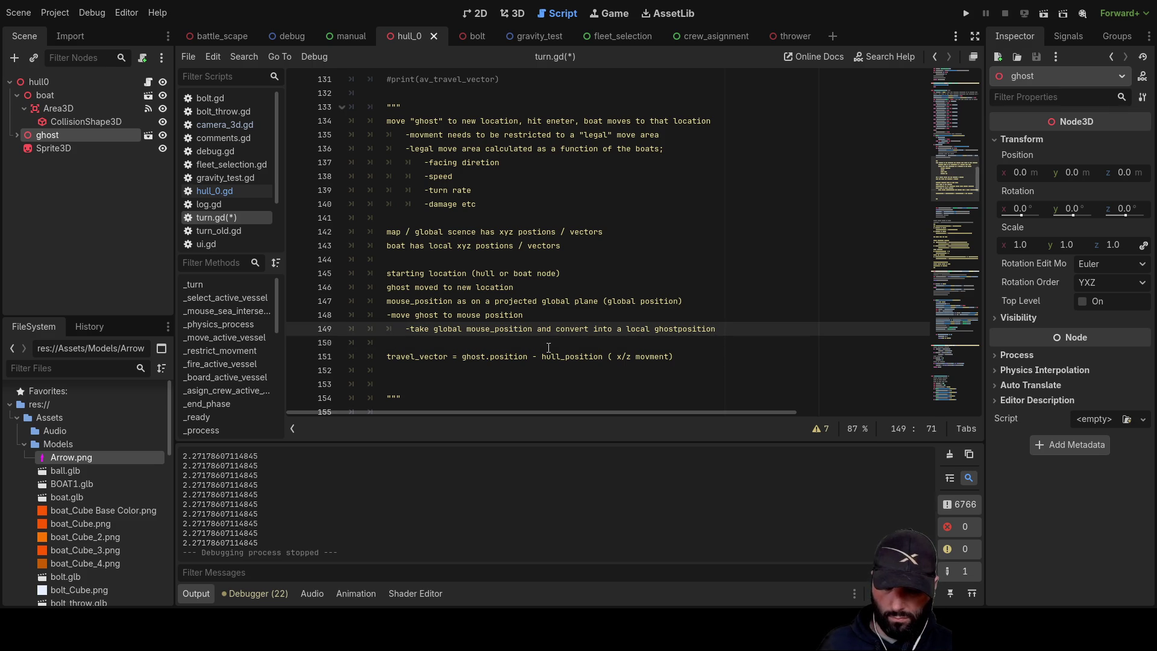
pyautogui.write('_')
pyautogui.click(549, 348)
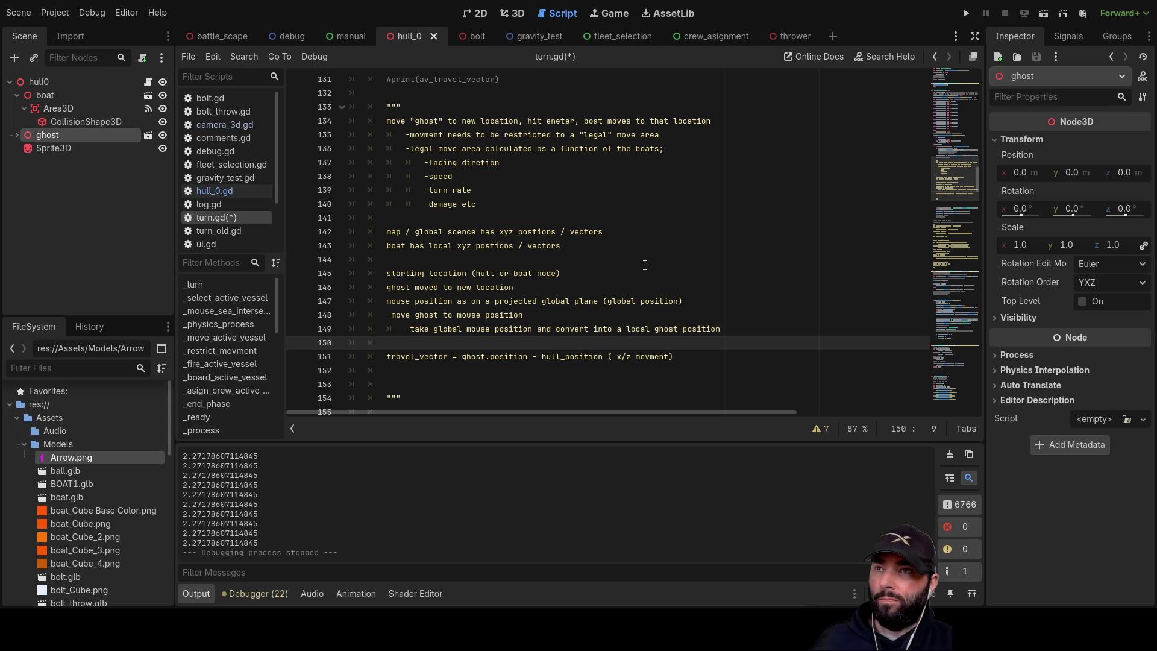
pyautogui.press('F5')
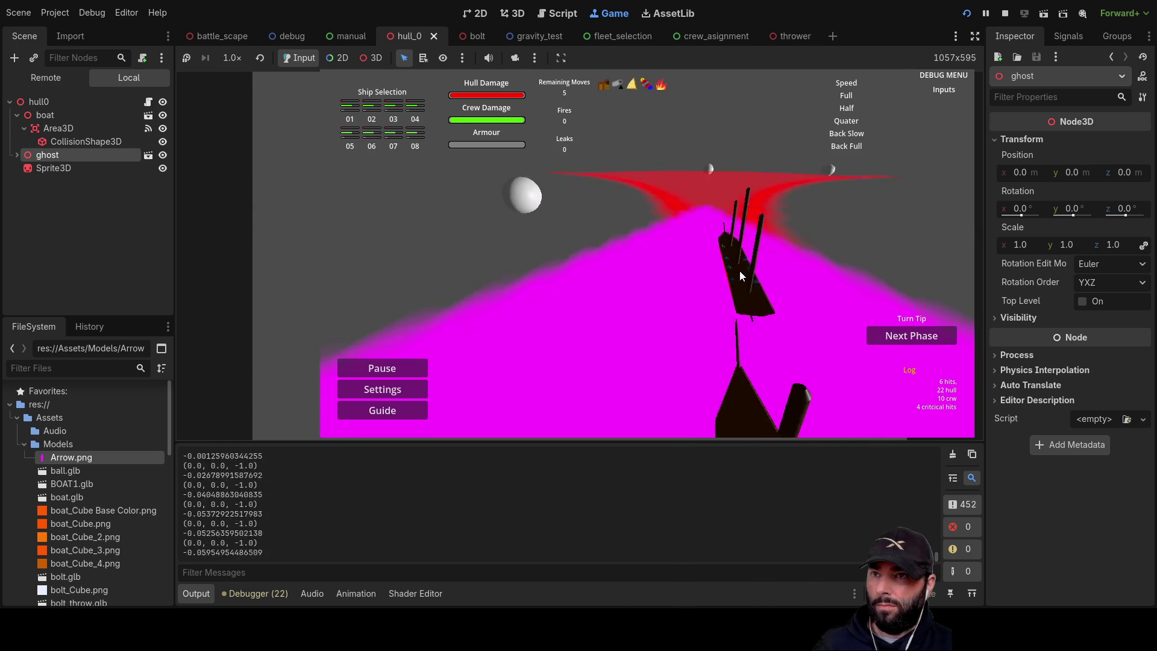
# - Turn the boat with D in the running game, then stop it and view turn.gd
pyautogui.press('d')
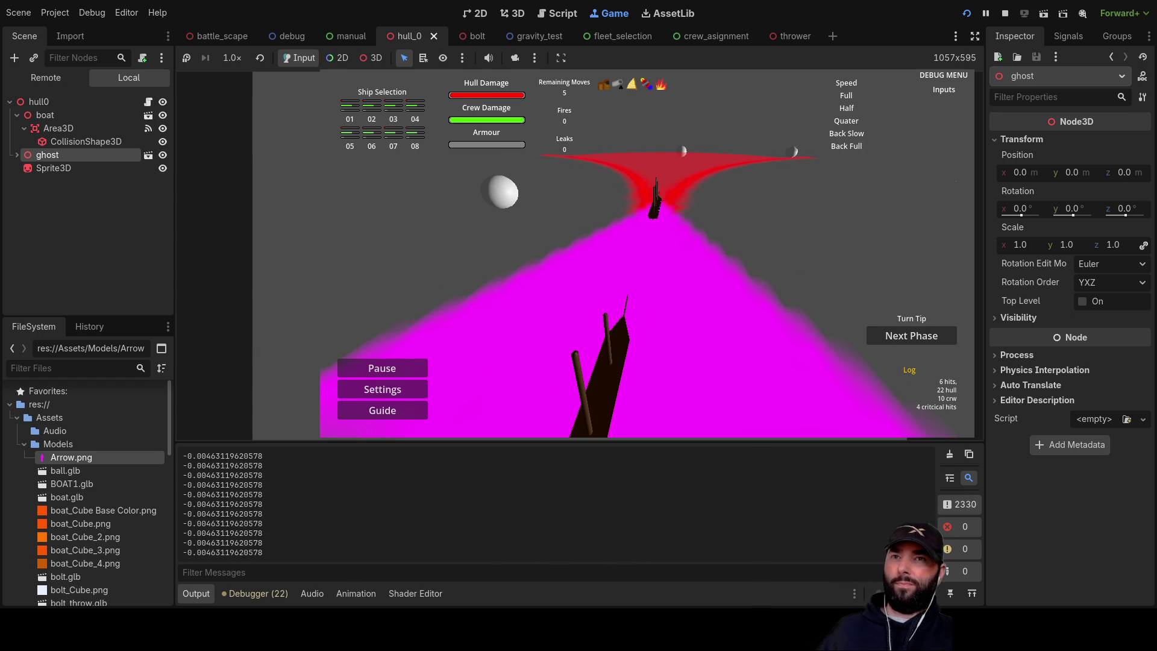
pyautogui.click(1005, 13)
pyautogui.scroll(-3, 513, 298)
pyautogui.scroll(2, 514, 298)
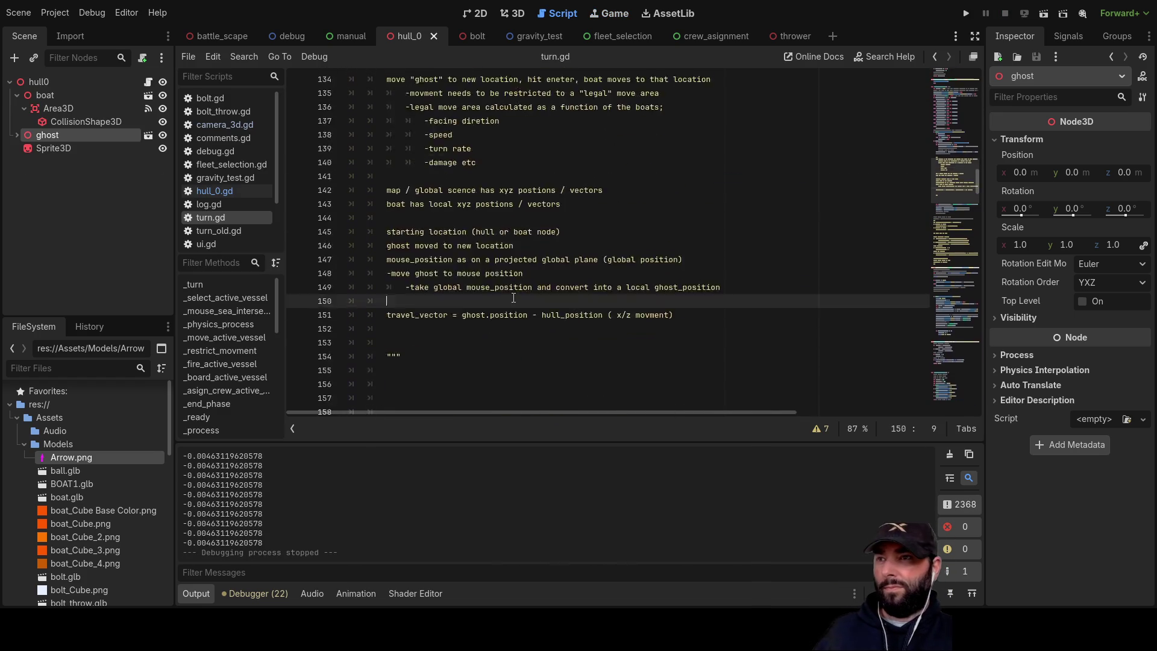
# - Replace find_child("boat") with find_child("ghost") on lines 202 and 204, then run with F5
pyautogui.scroll(8, 513, 298)
pyautogui.scroll(14, 487, 298)
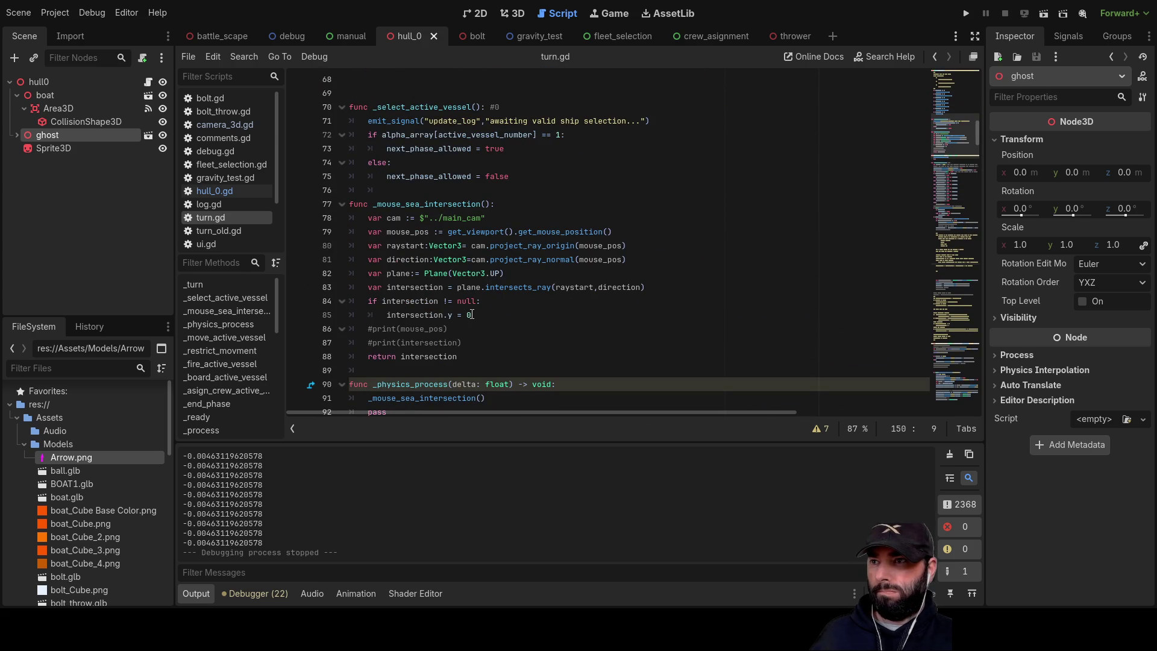
pyautogui.scroll(-20, 476, 313)
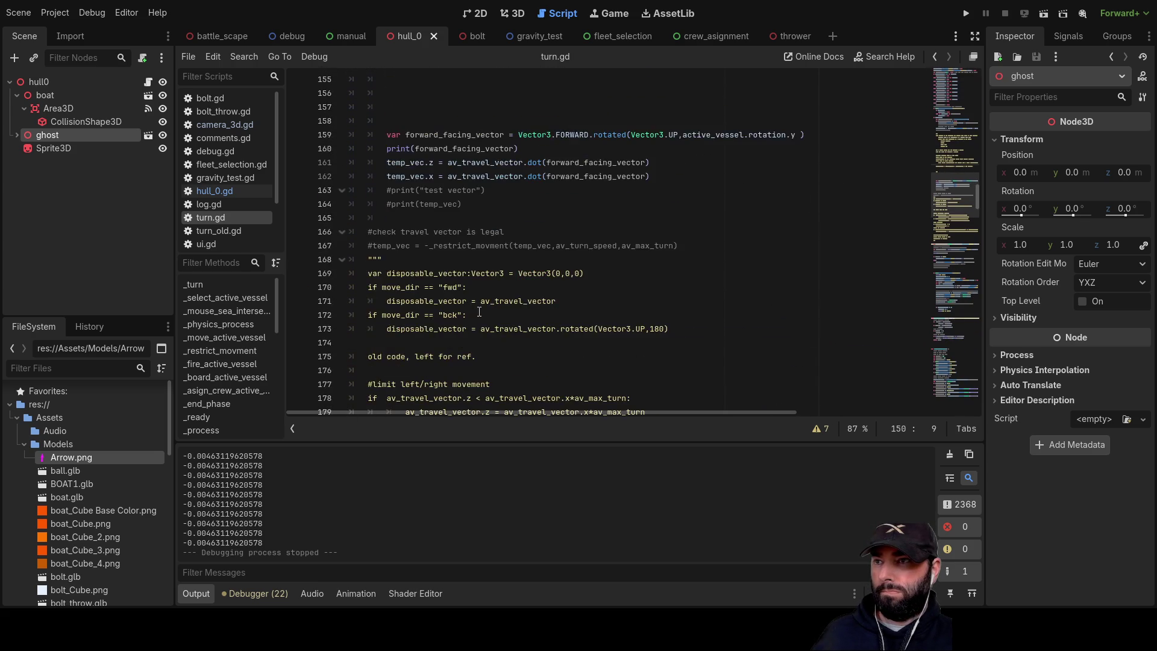
pyautogui.scroll(-3, 479, 312)
pyautogui.scroll(-6, 480, 309)
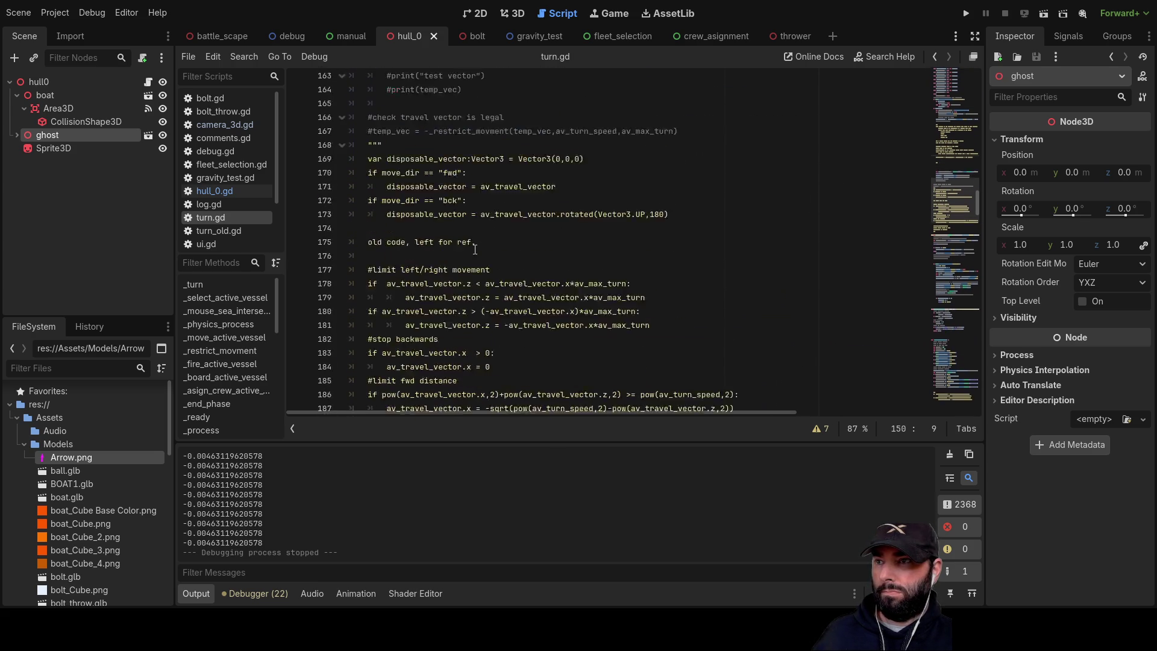
pyautogui.scroll(-2, 476, 266)
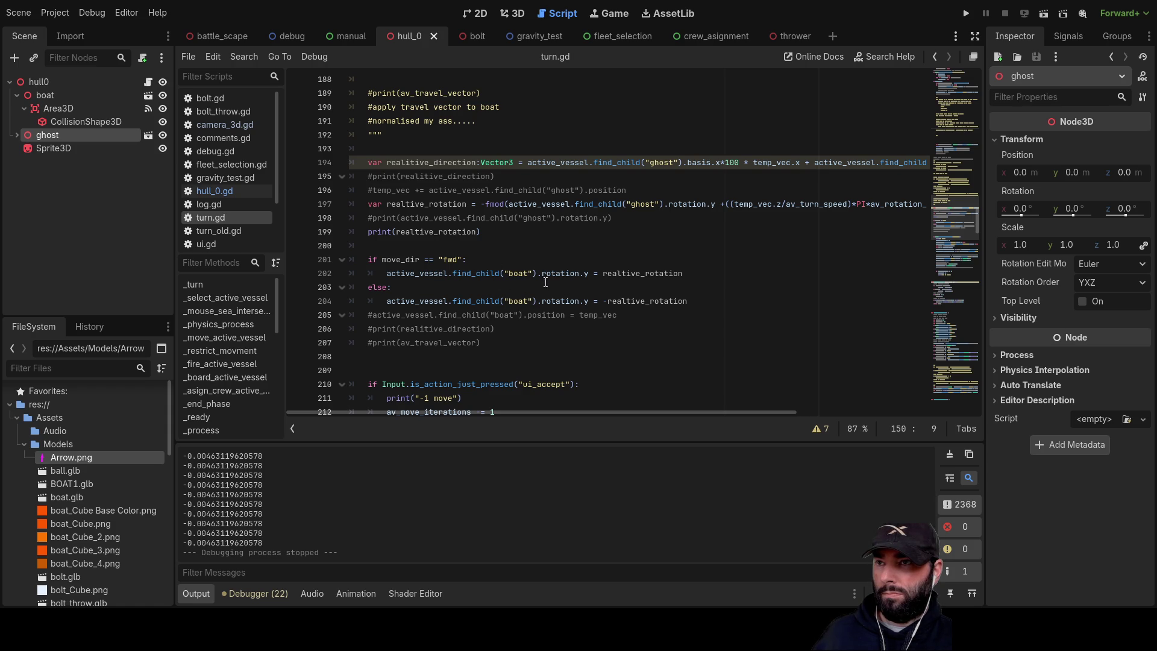
pyautogui.doubleClick(517, 273)
pyautogui.write('ghost')
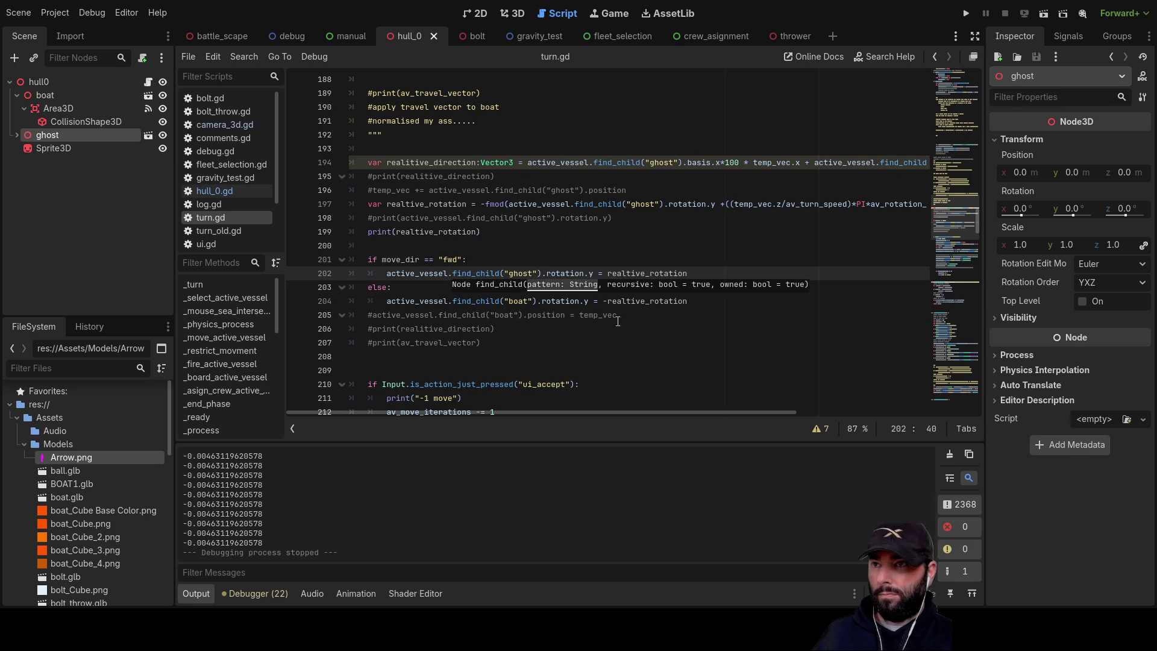
pyautogui.click(577, 325)
pyautogui.doubleClick(518, 301)
pyautogui.write('ghost')
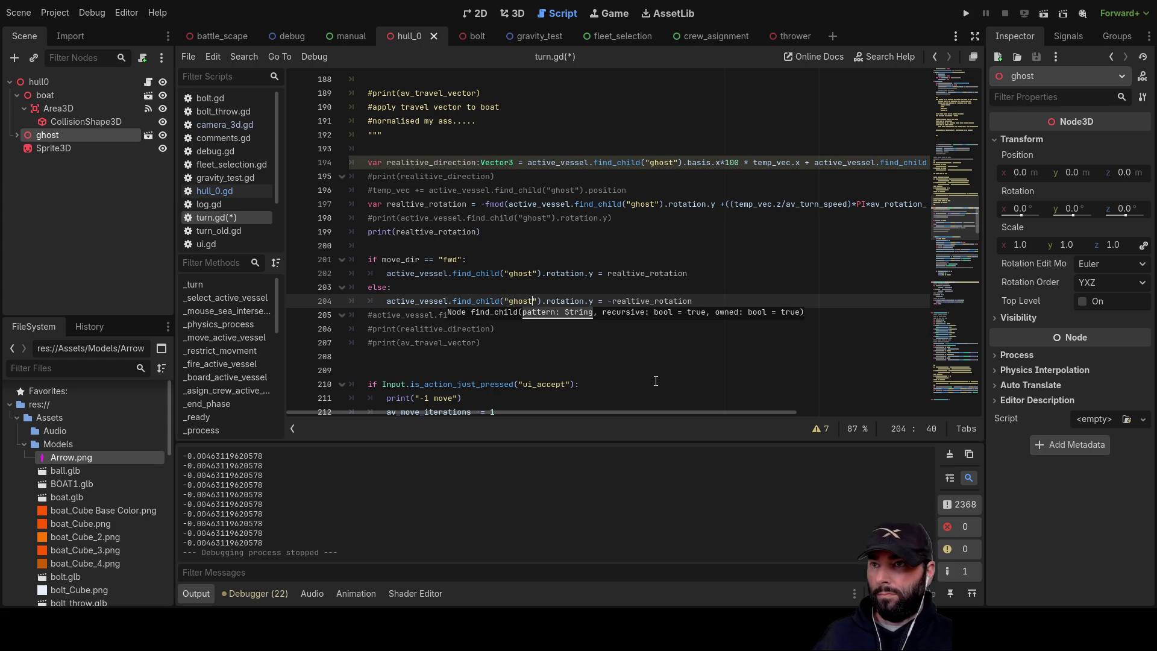
pyautogui.press('F5')
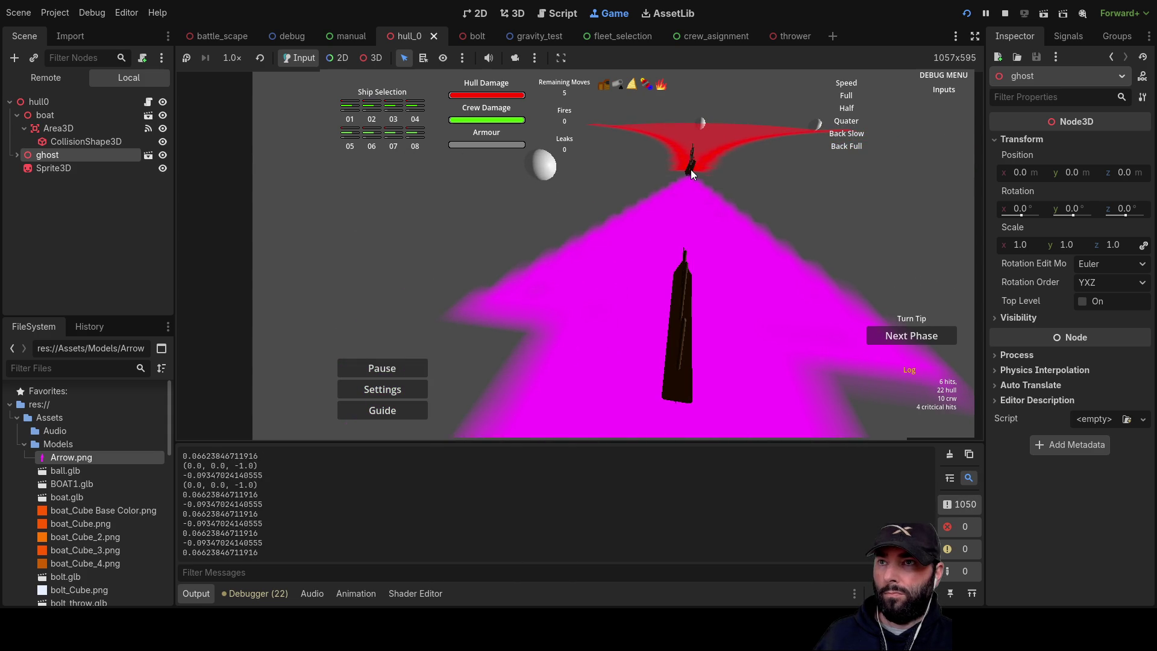
# - Steer the ghost with W, D, Q and S in the running game, then stop with F8
pyautogui.press('w')
pyautogui.press('d')
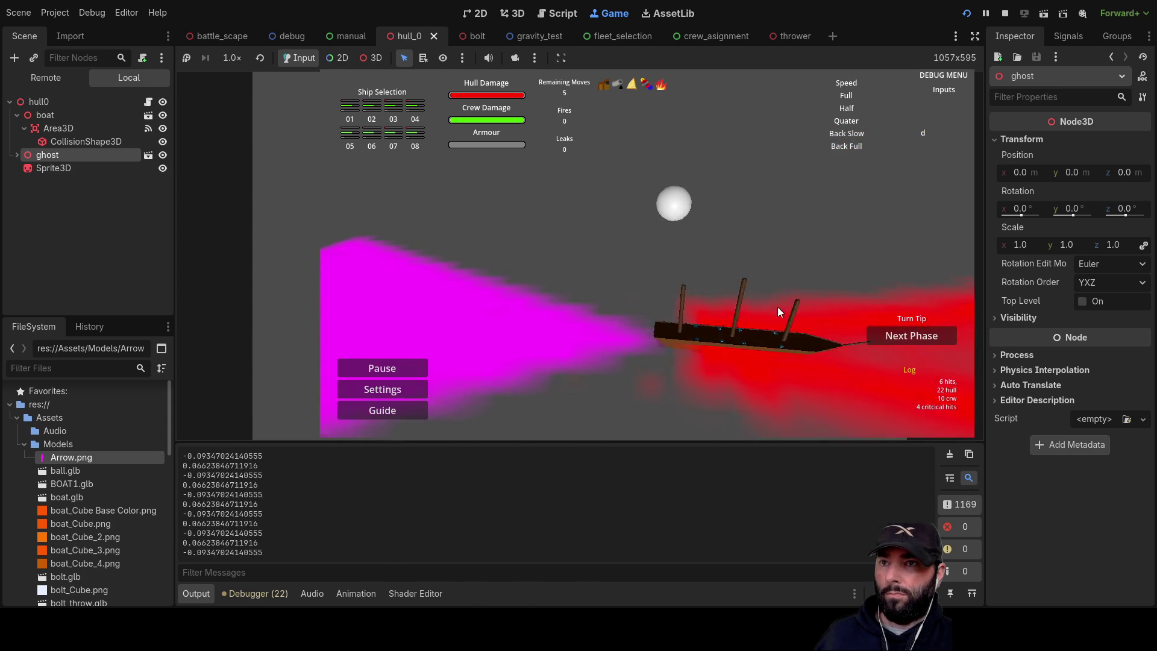
pyautogui.press('s')
pyautogui.press('w')
pyautogui.press('q')
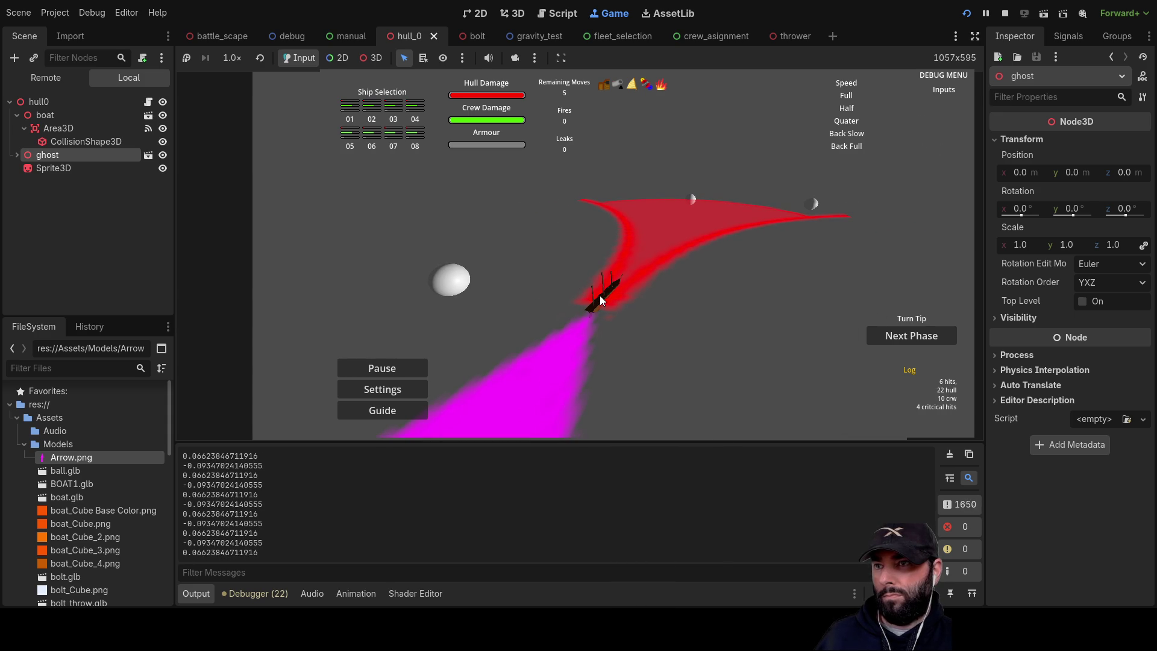
pyautogui.press('s')
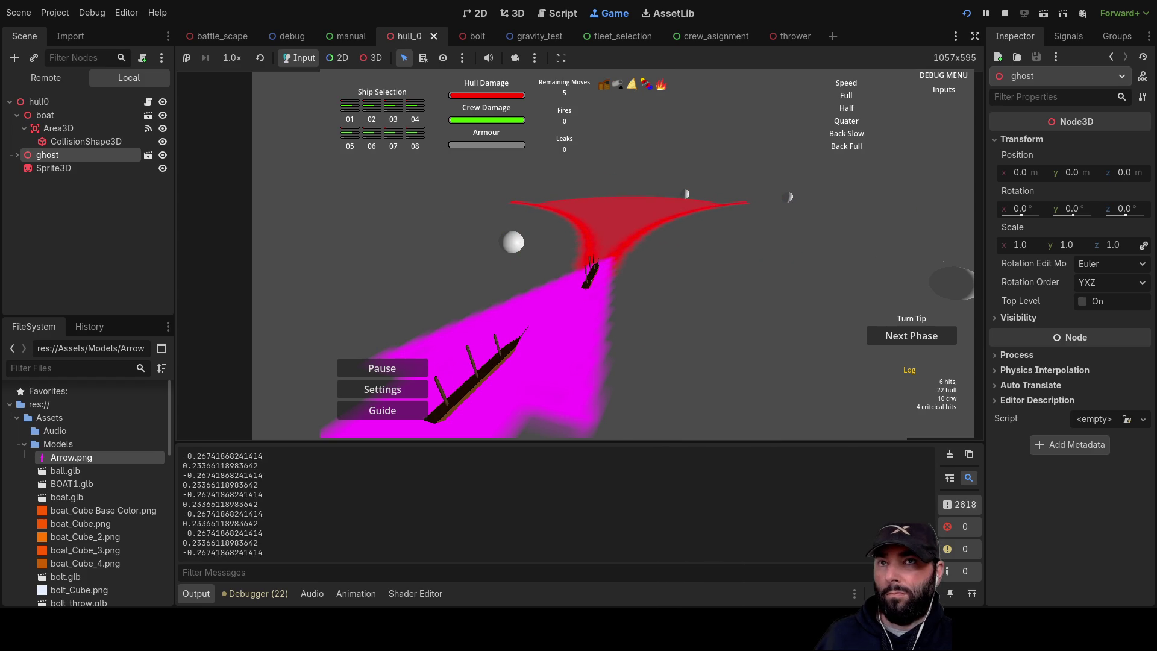
pyautogui.press('F8')
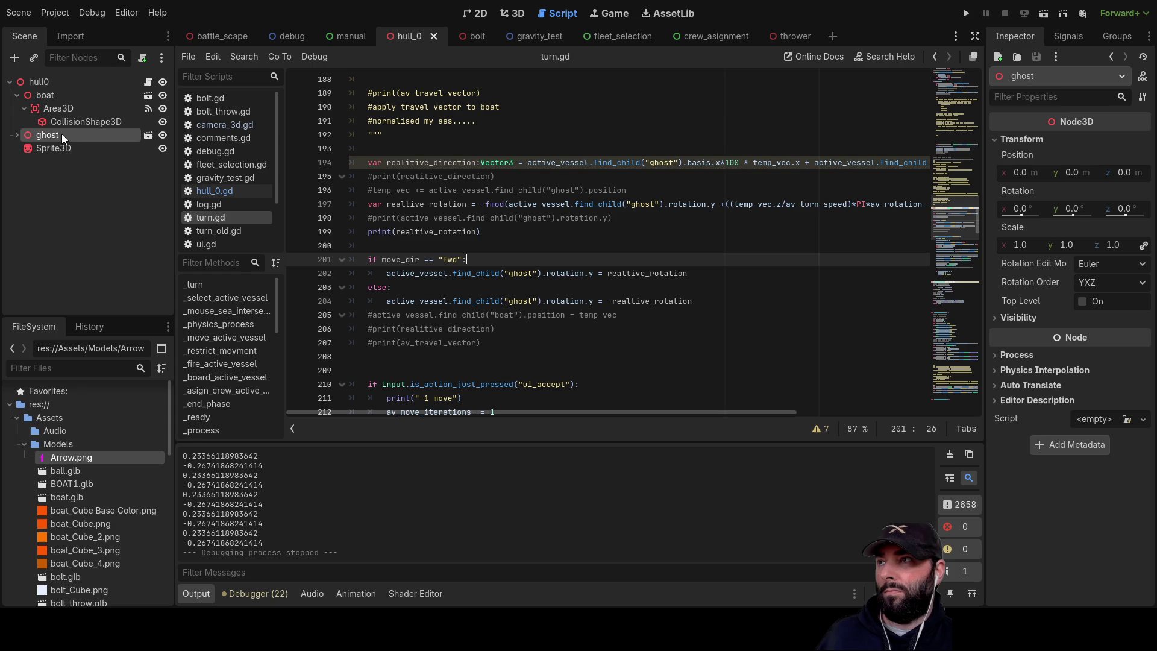
# - Expand ghost and select the seven indicator nodes from move_ind through starboard_fa
pyautogui.click(46, 147)
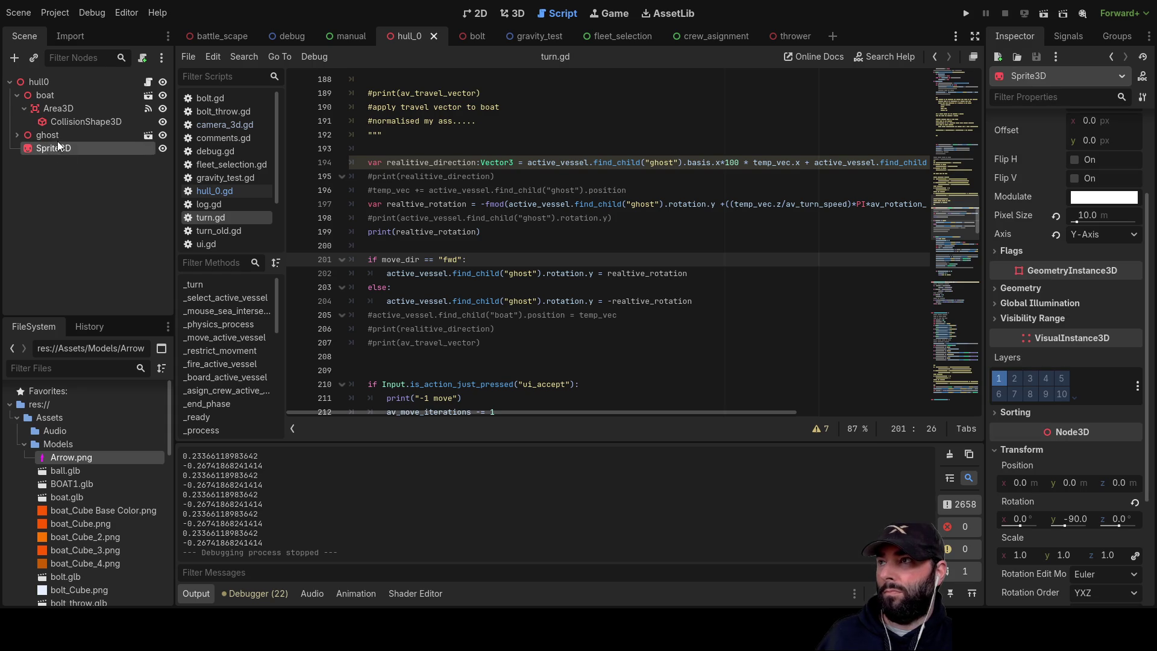
pyautogui.click(17, 135)
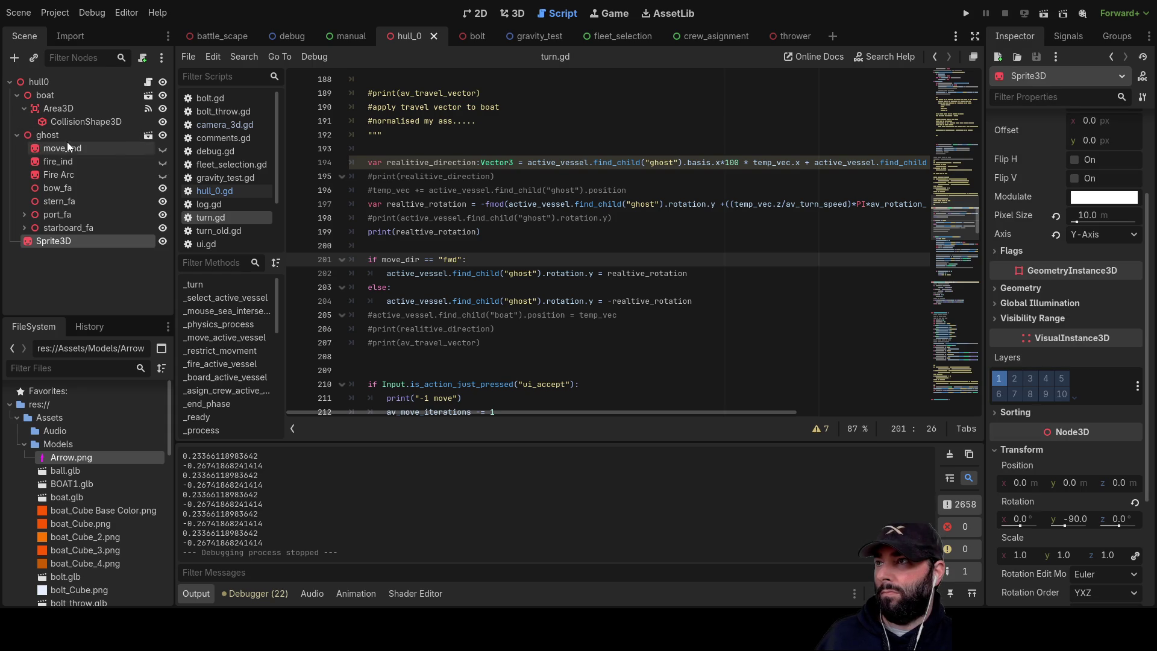
pyautogui.click(42, 145)
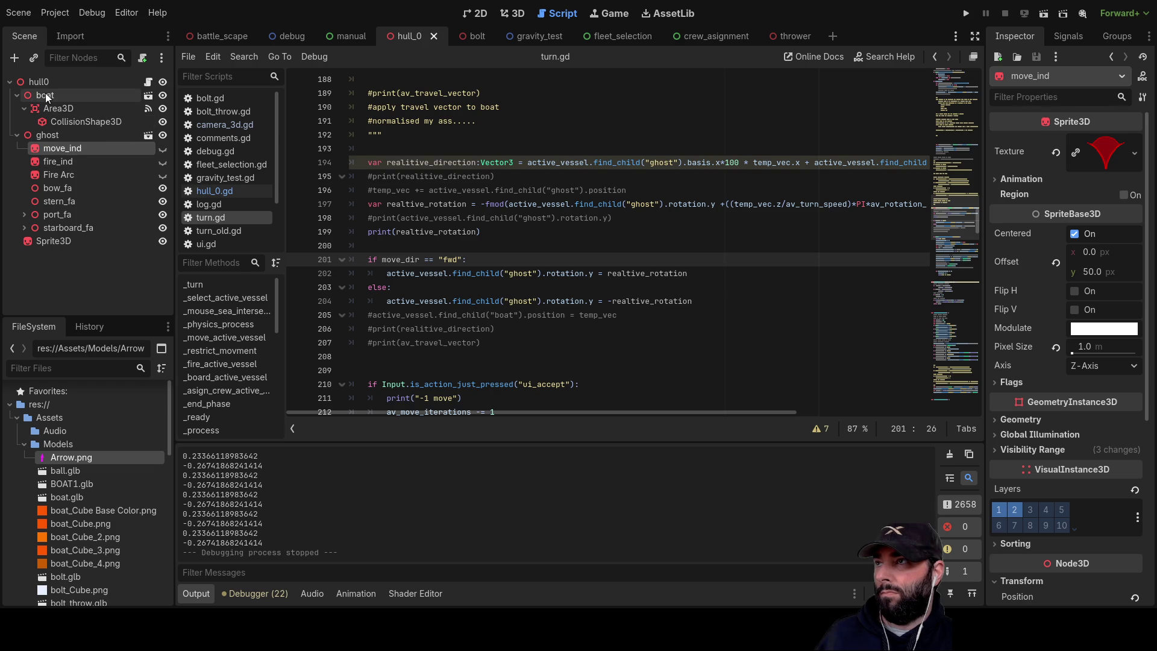
pyautogui.keyDown('shift'); pyautogui.click(64, 173); pyautogui.keyUp('shift')
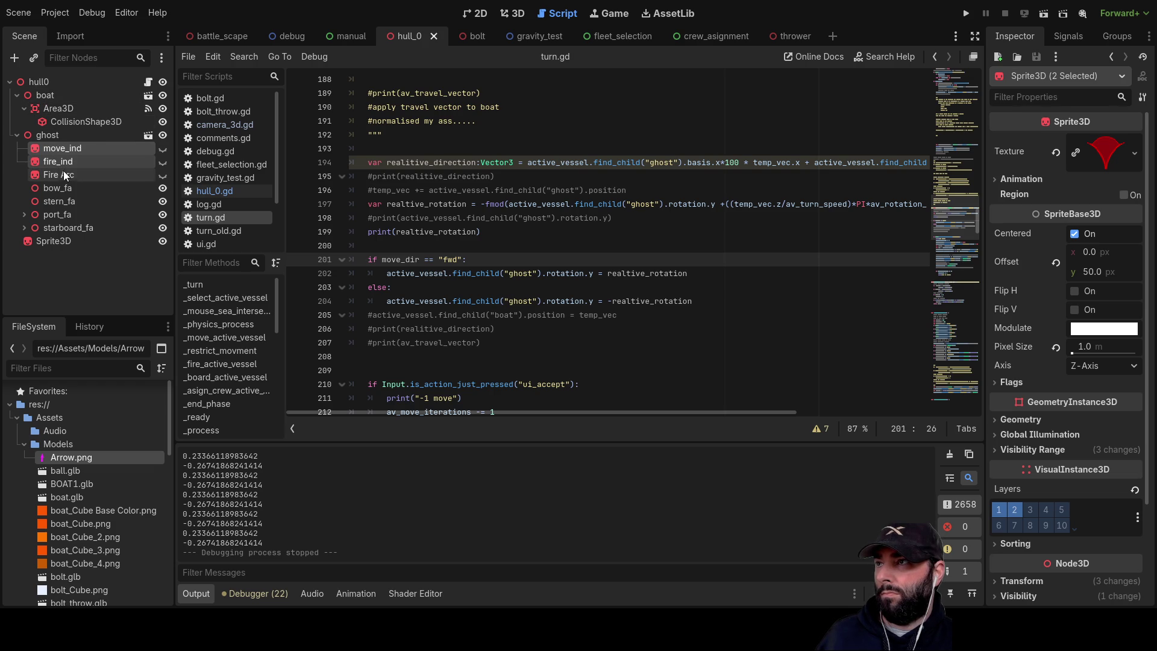
pyautogui.keyDown('shift'); pyautogui.click(70, 188); pyautogui.keyUp('shift')
pyautogui.keyDown('shift'); pyautogui.click(70, 199); pyautogui.keyUp('shift')
pyautogui.keyDown('shift'); pyautogui.click(63, 216); pyautogui.keyUp('shift')
pyautogui.keyDown('shift'); pyautogui.click(30, 225); pyautogui.keyUp('shift')
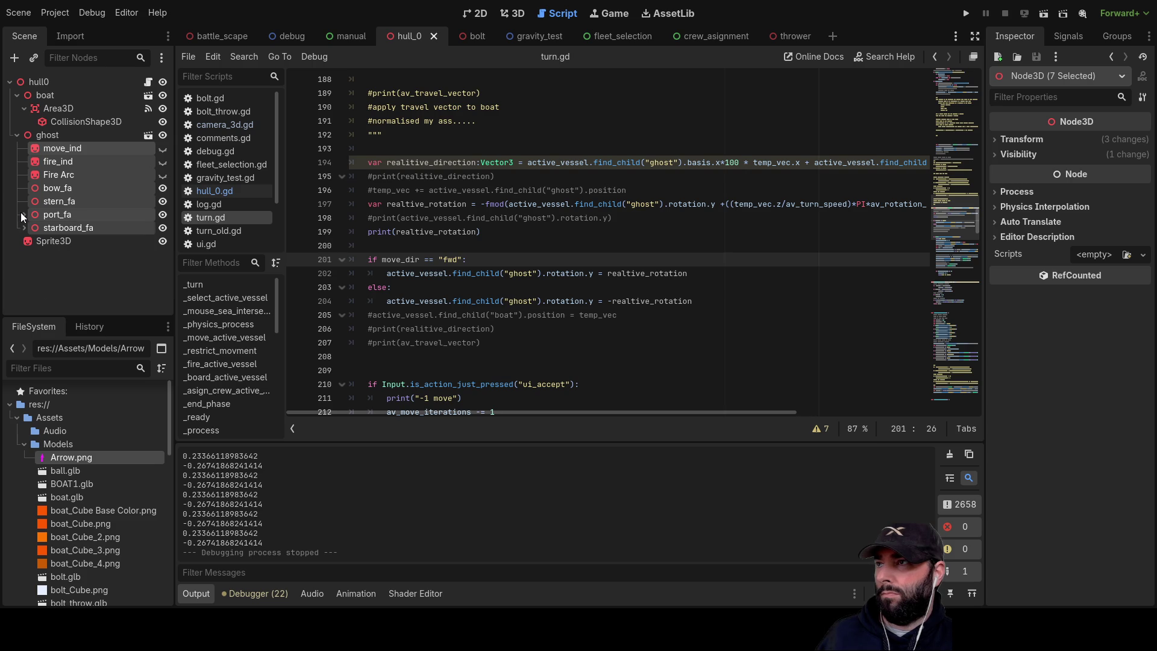
pyautogui.click(24, 216)
pyautogui.click(24, 216)
# - Reparent the selected indicator nodes under boat, select ghost and play the game
pyautogui.moveTo(53, 145); pyautogui.dragTo(60, 95)
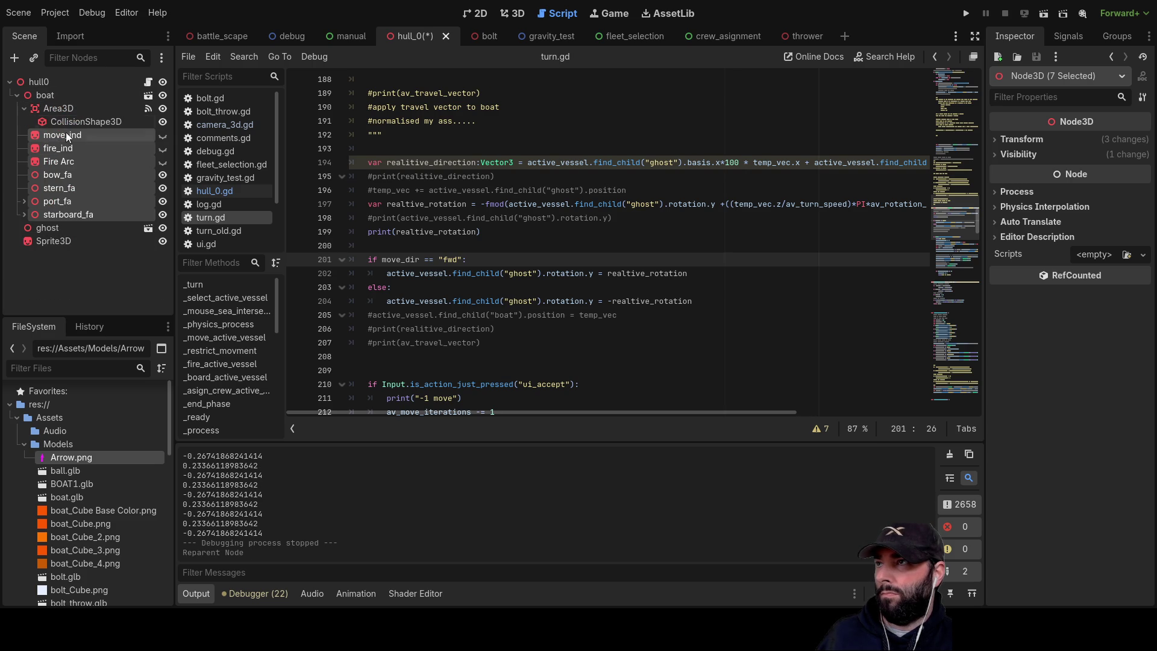
pyautogui.click(23, 108)
pyautogui.click(24, 109)
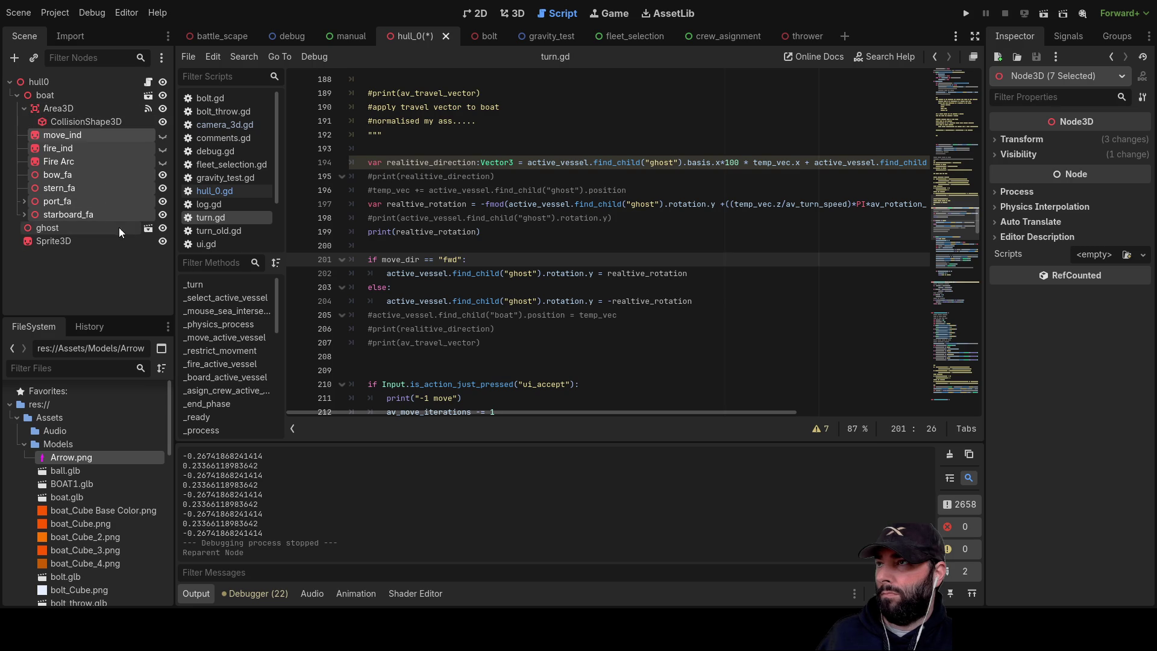
pyautogui.click(43, 228)
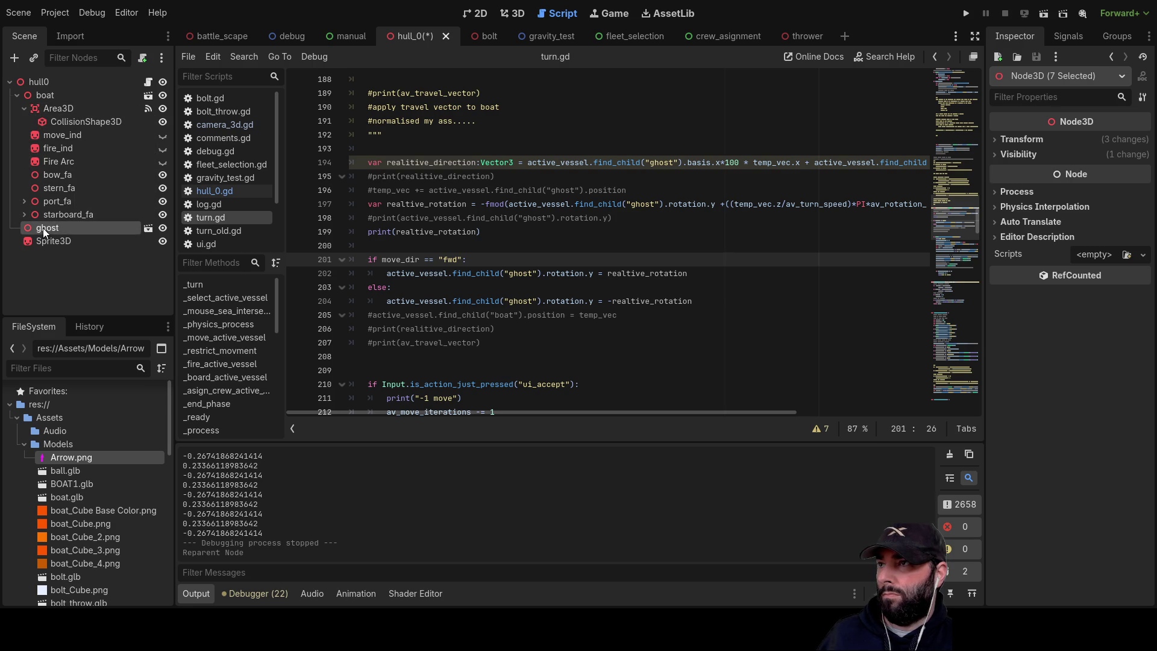
pyautogui.click(967, 15)
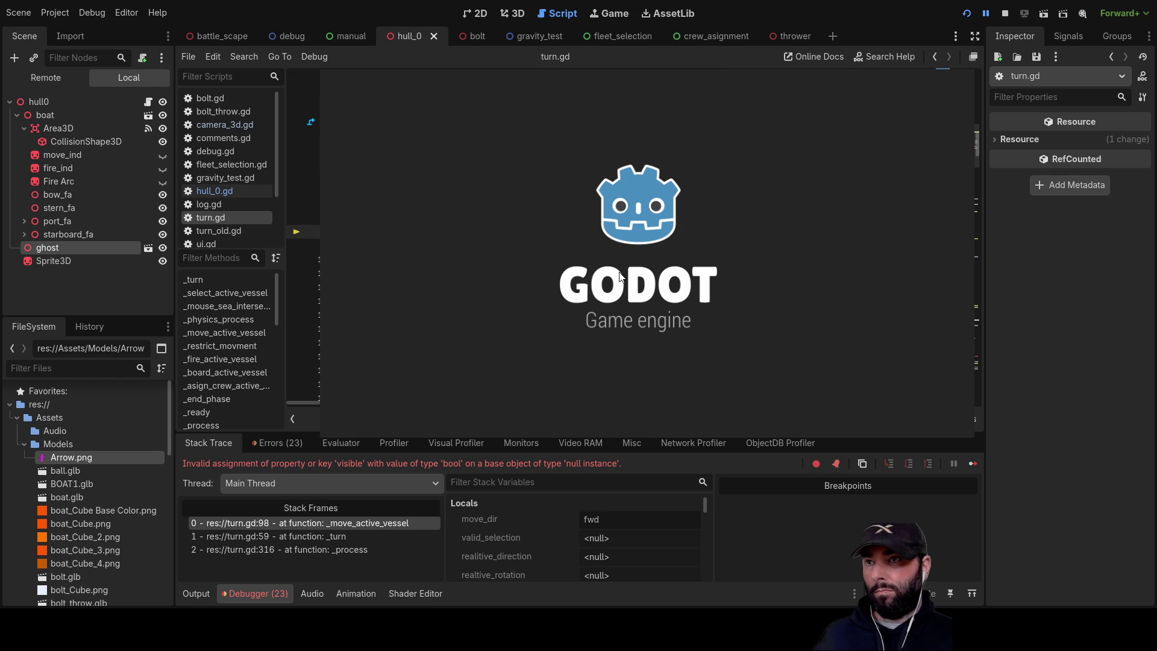
# - Fix the null-instance line in turn.gd and rerun the game with F5
pyautogui.press('BackSpace')
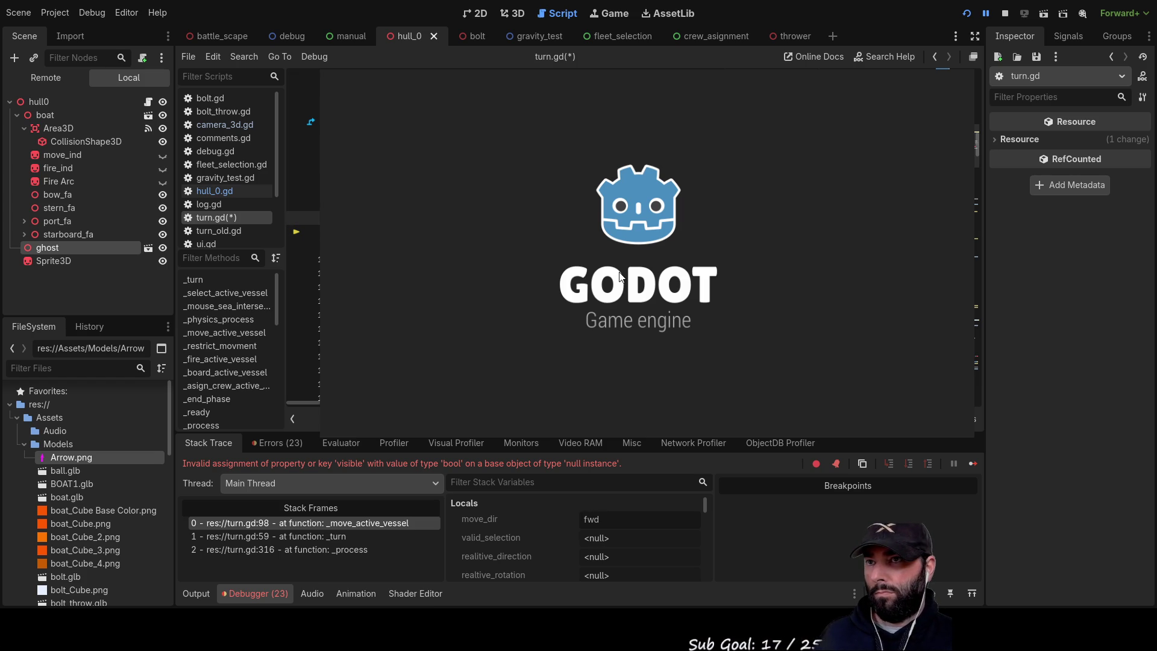
pyautogui.click(620, 277)
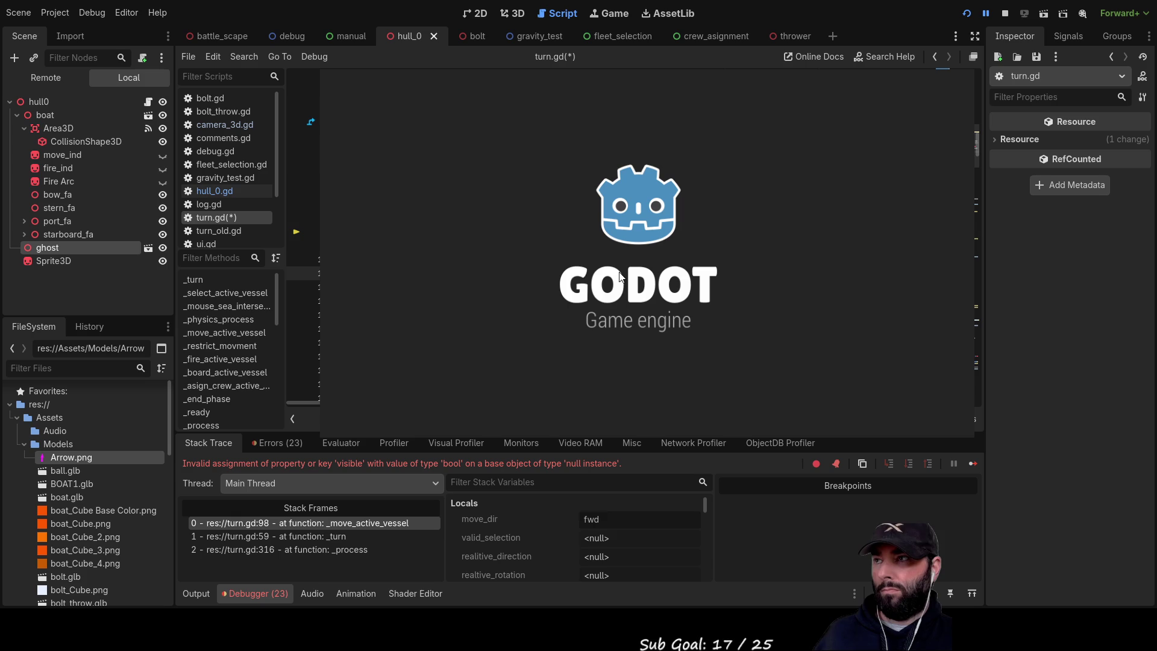
pyautogui.press('F5')
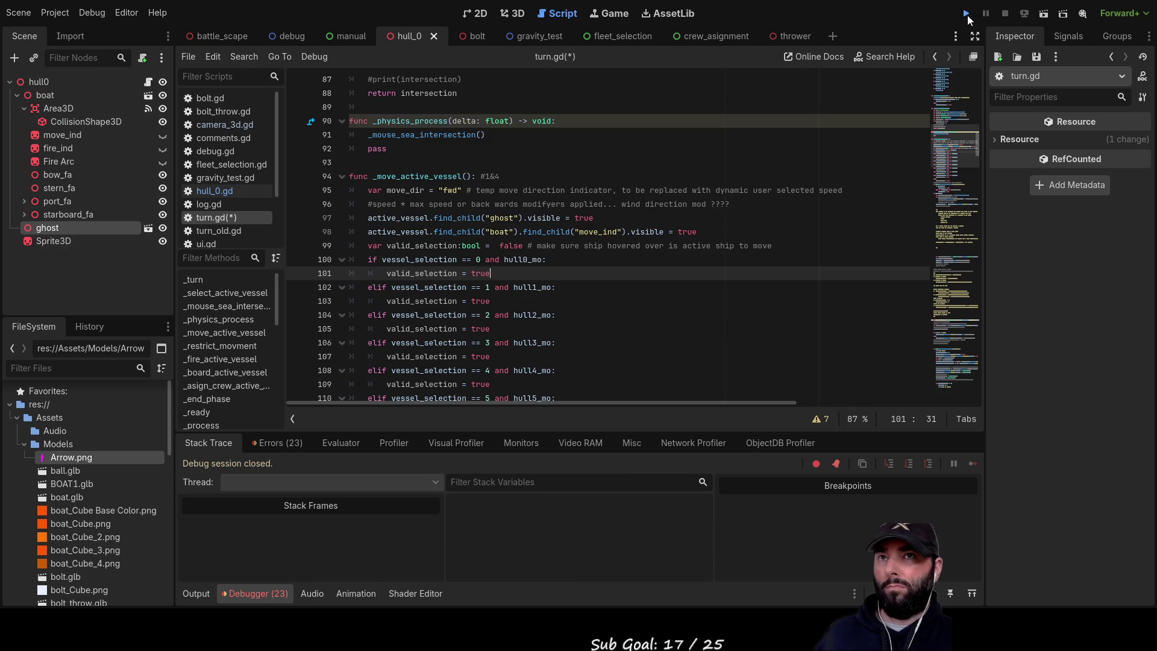
# - Drag the ghost ship along the red path in the game, then stop it with F8
pyautogui.scroll(-3, 646, 279)
pyautogui.press('q')
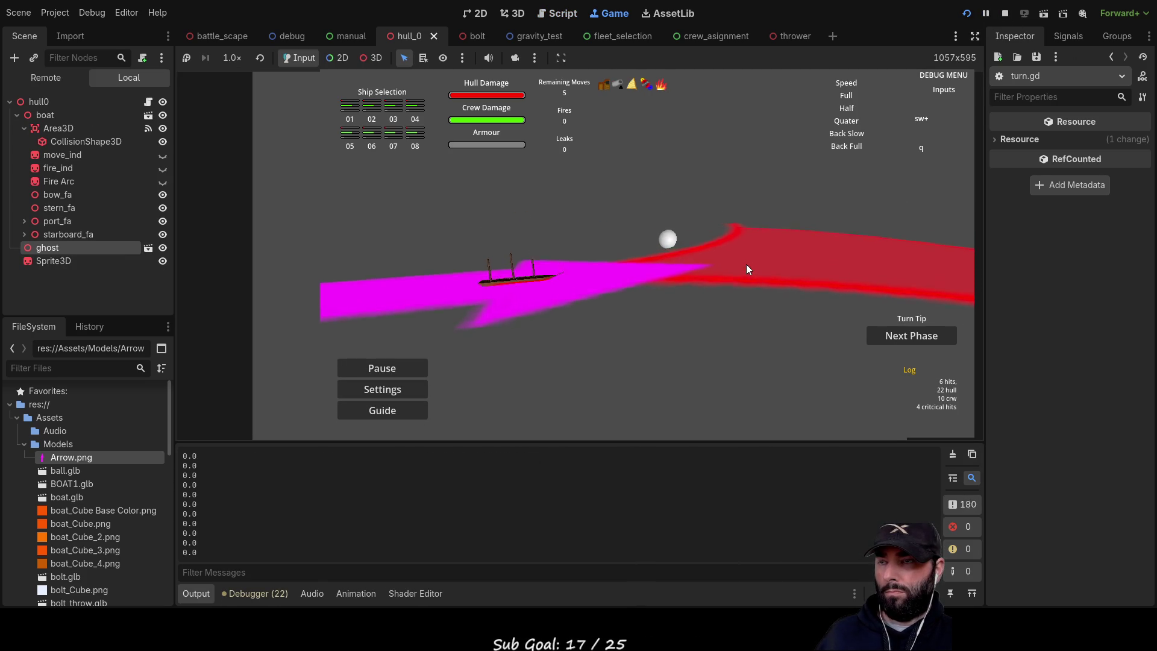
pyautogui.scroll(3, 759, 259)
pyautogui.moveTo(590, 323)
pyautogui.mouseDown()
pyautogui.moveTo(657, 265)
pyautogui.moveTo(739, 223)
pyautogui.moveTo(841, 221)
pyautogui.moveTo(631, 204)
pyautogui.moveTo(667, 258)
pyautogui.moveTo(624, 310)
pyautogui.moveTo(667, 253)
pyautogui.mouseUp()
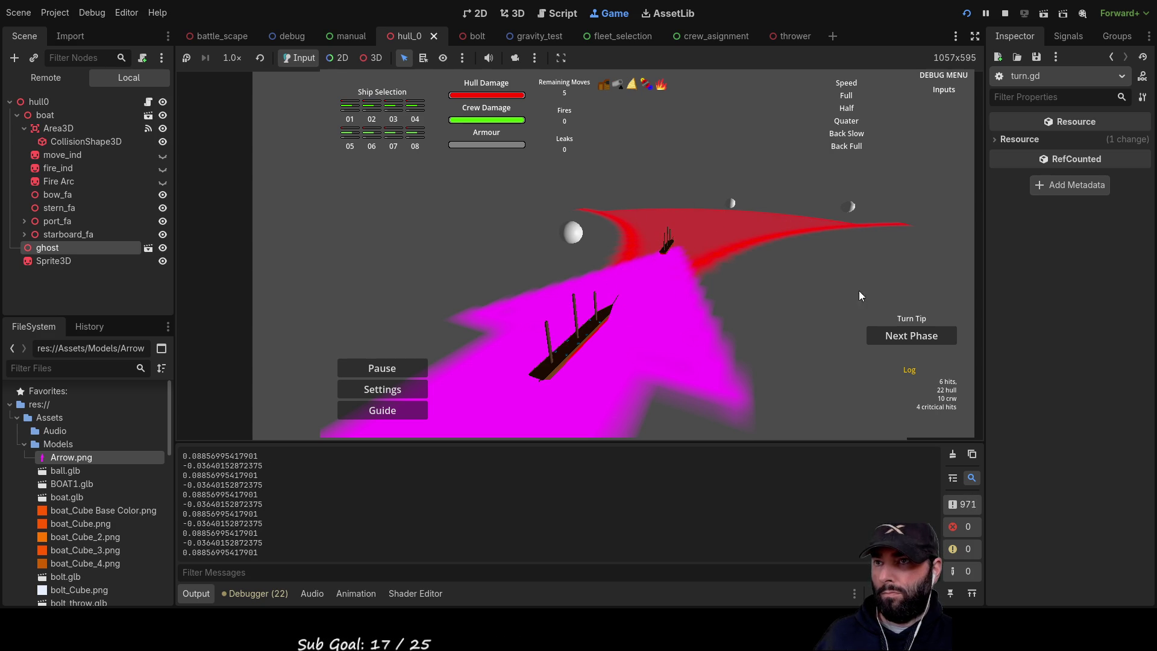
pyautogui.press('F8')
pyautogui.scroll(19, 490, 244)
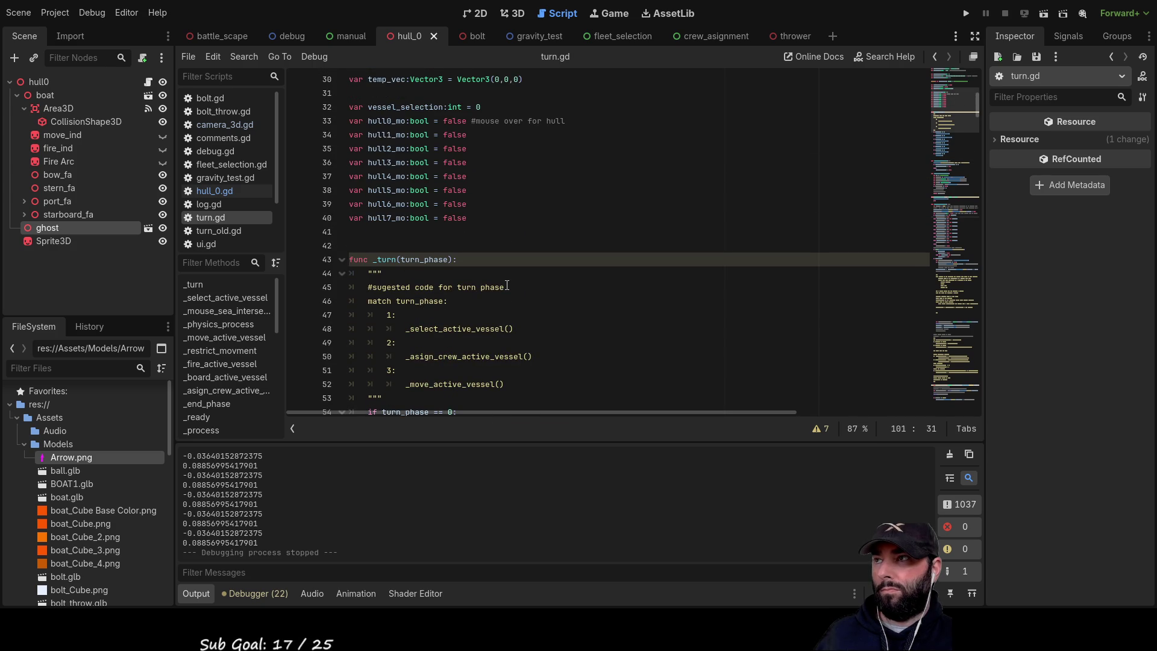
# - Review turn.gd and select the word 'ghost' on line 127, where the ghost is positioned
pyautogui.scroll(3, 507, 286)
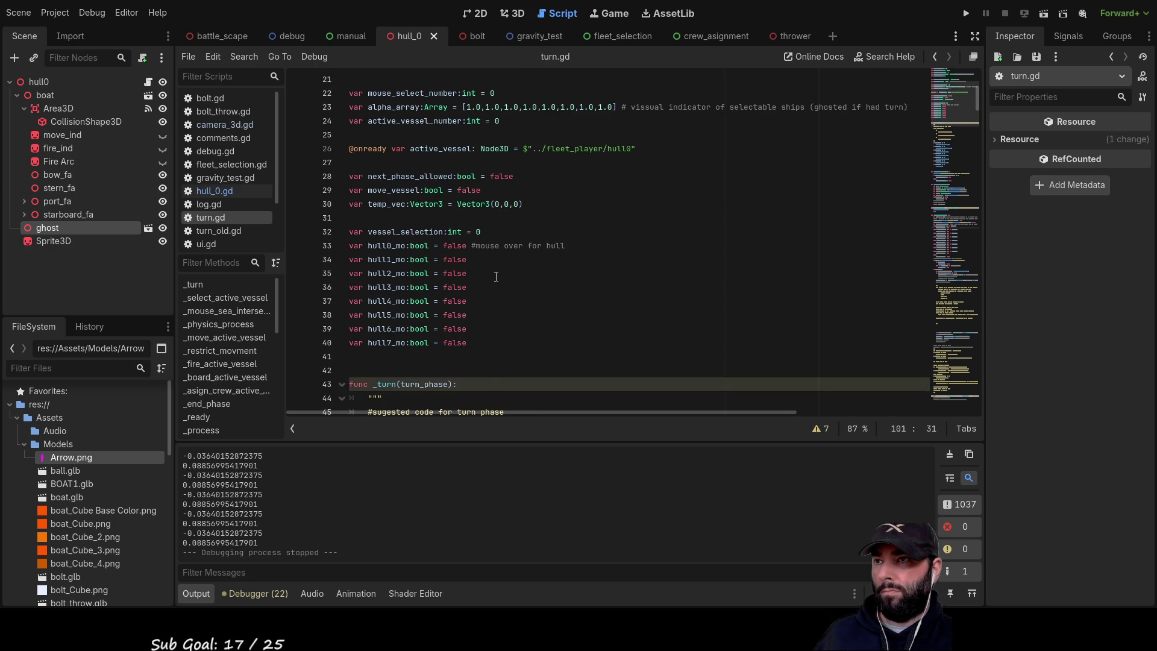
pyautogui.scroll(2, 496, 277)
pyautogui.scroll(5, 487, 272)
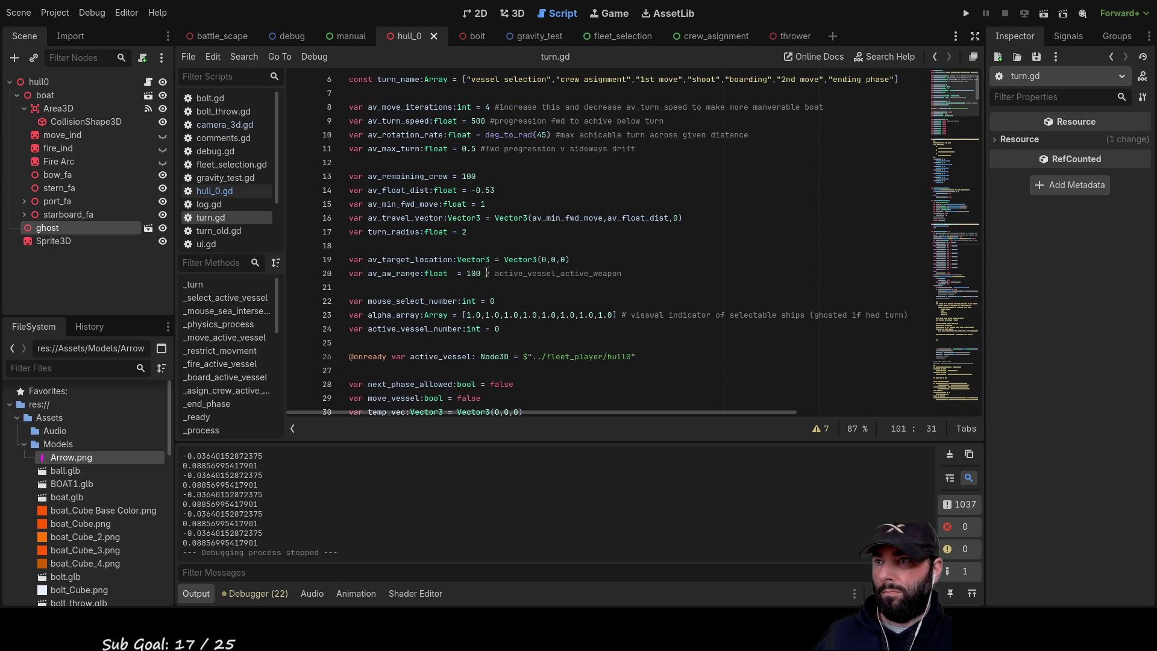
pyautogui.scroll(-15, 501, 271)
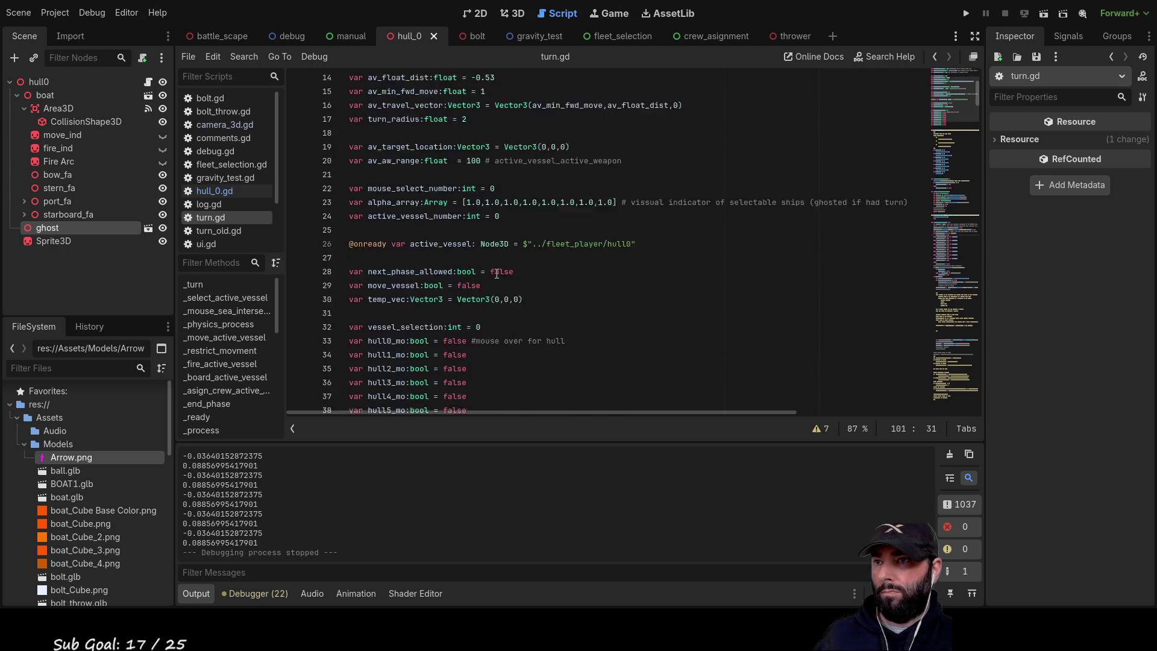
pyautogui.scroll(-5, 507, 269)
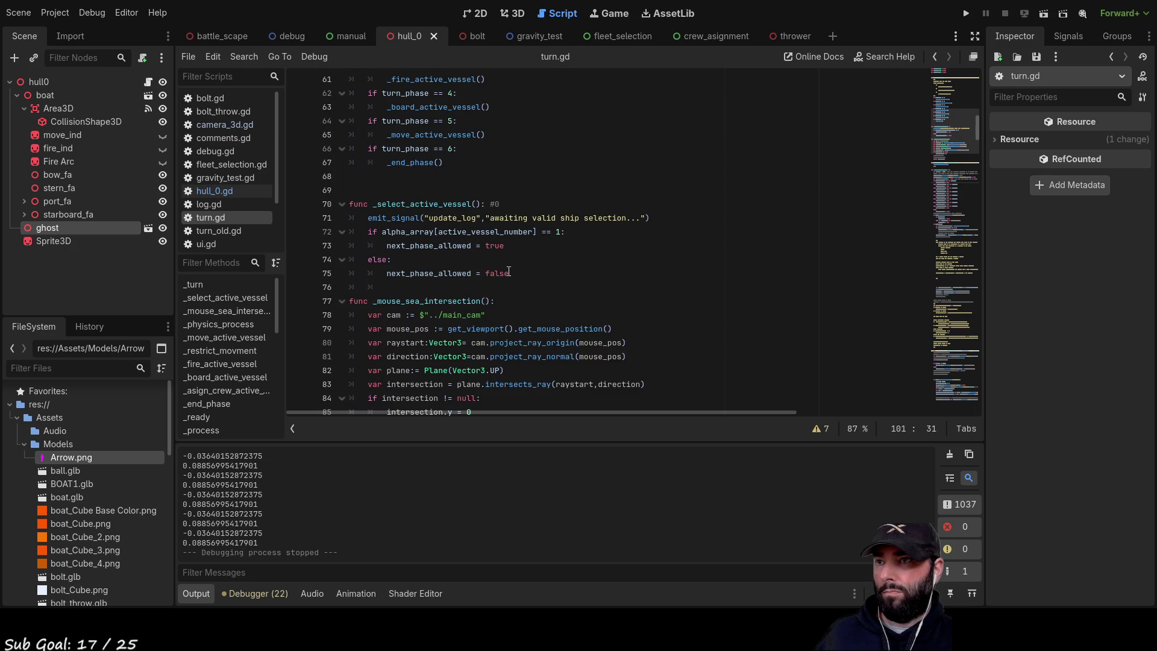
pyautogui.scroll(-4, 510, 275)
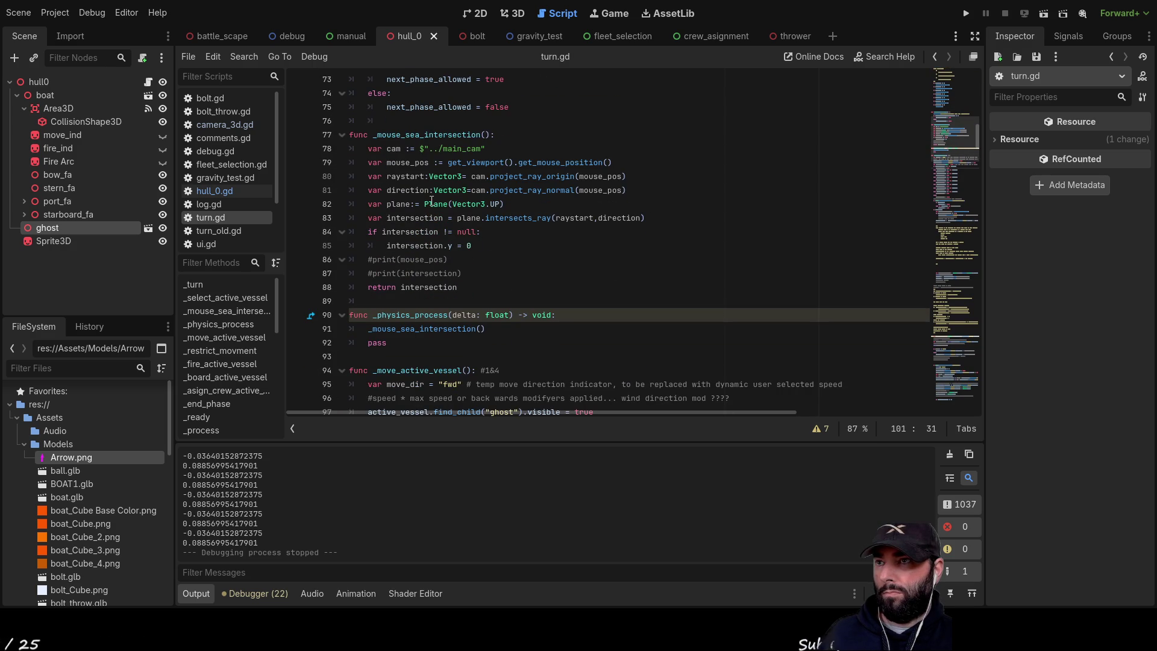
pyautogui.scroll(-4, 583, 260)
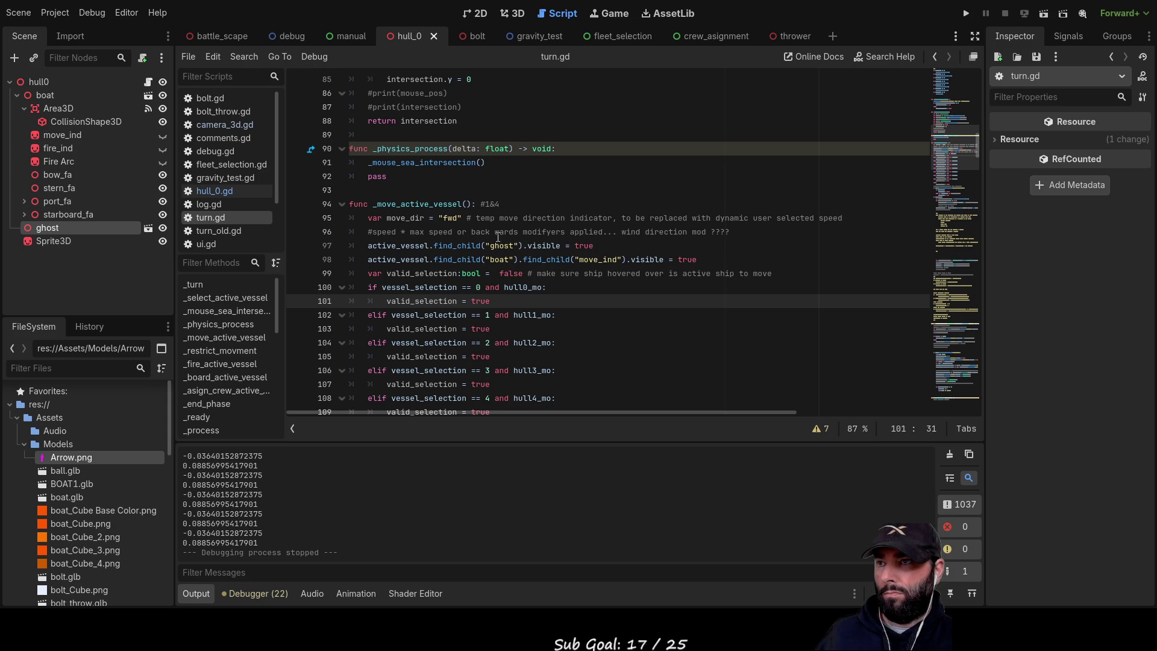
pyautogui.scroll(-1, 514, 247)
pyautogui.scroll(-9, 515, 247)
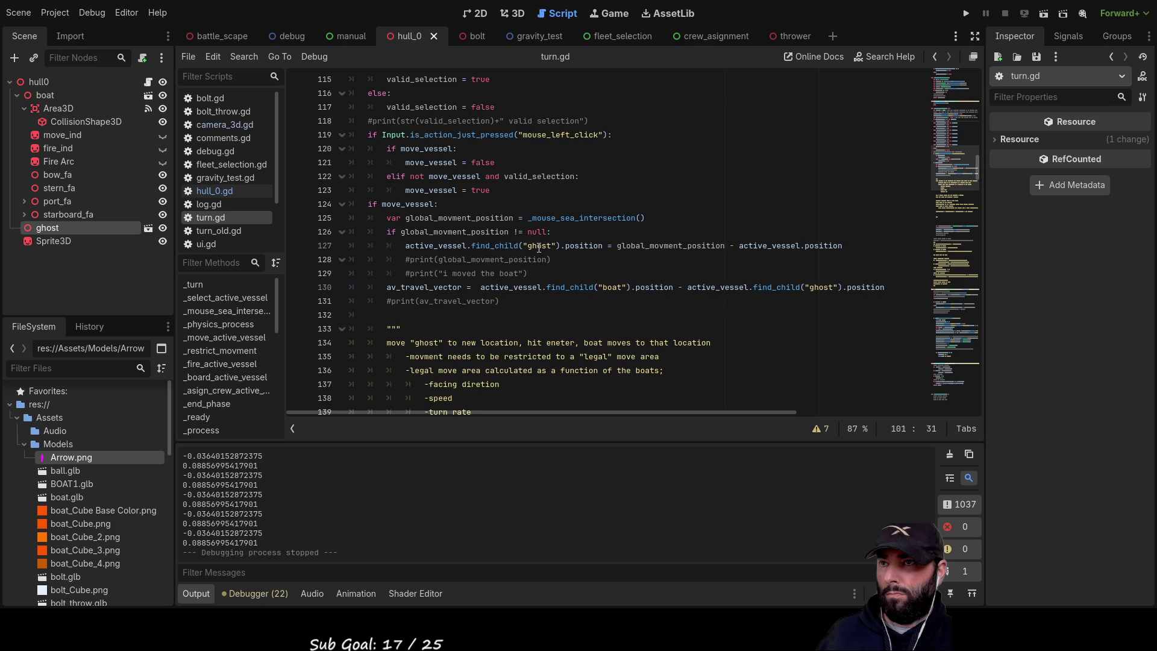
pyautogui.doubleClick(539, 245)
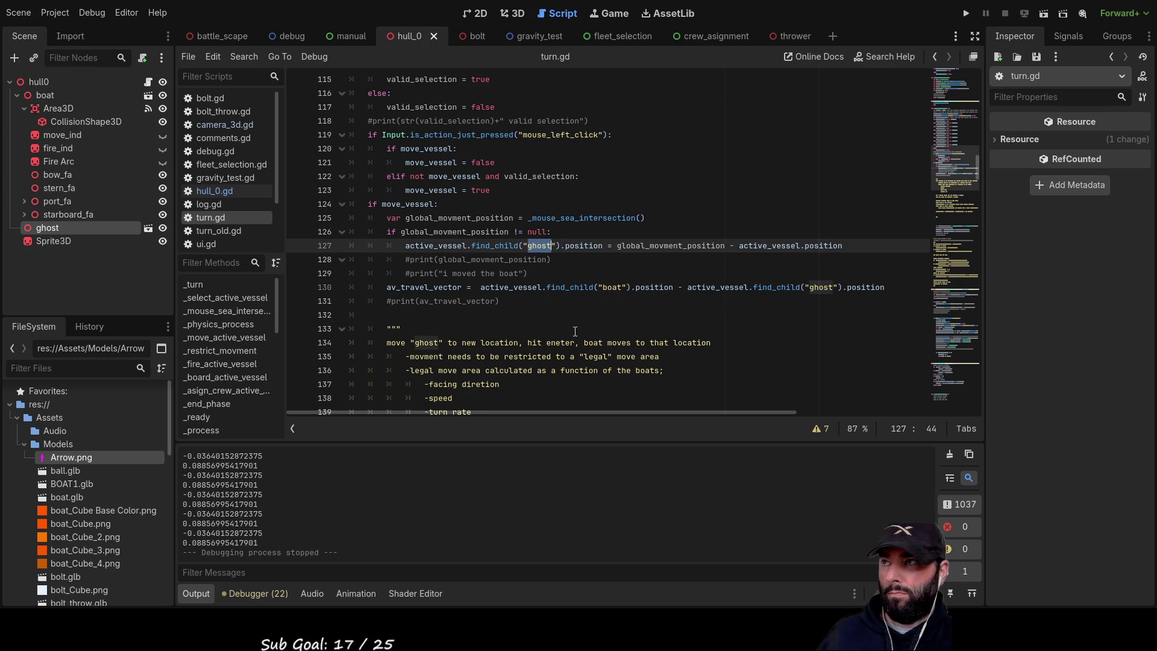
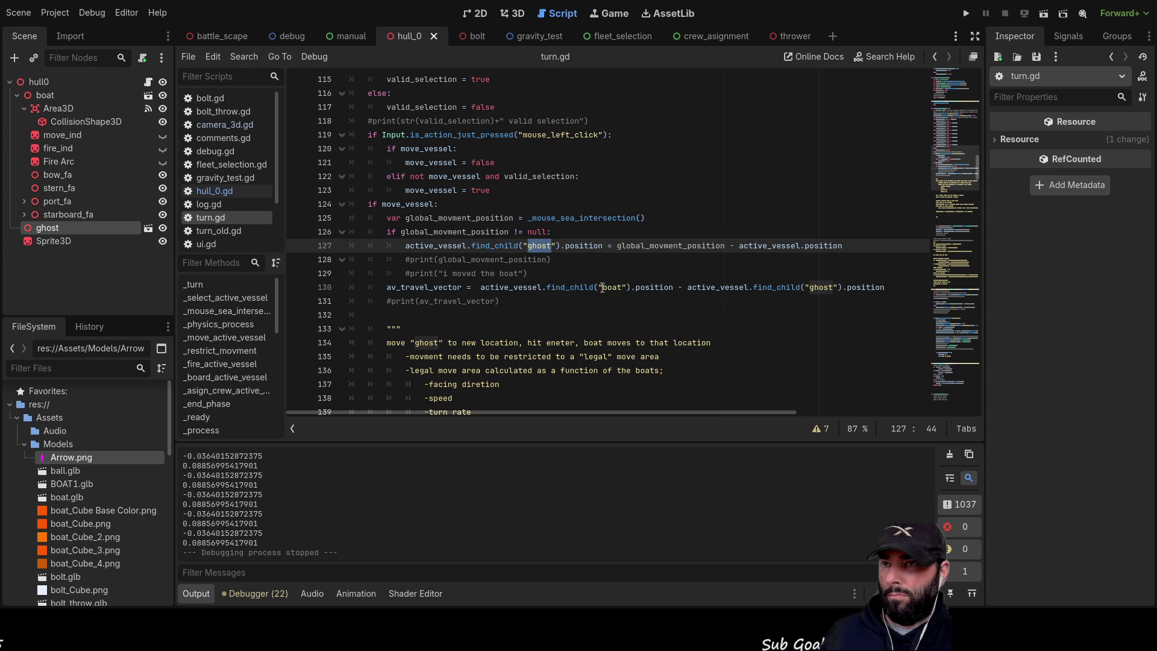
# - Try replacing a ghost name on line 194 with boat, then undo the mistaken edit
pyautogui.scroll(-9, 560, 276)
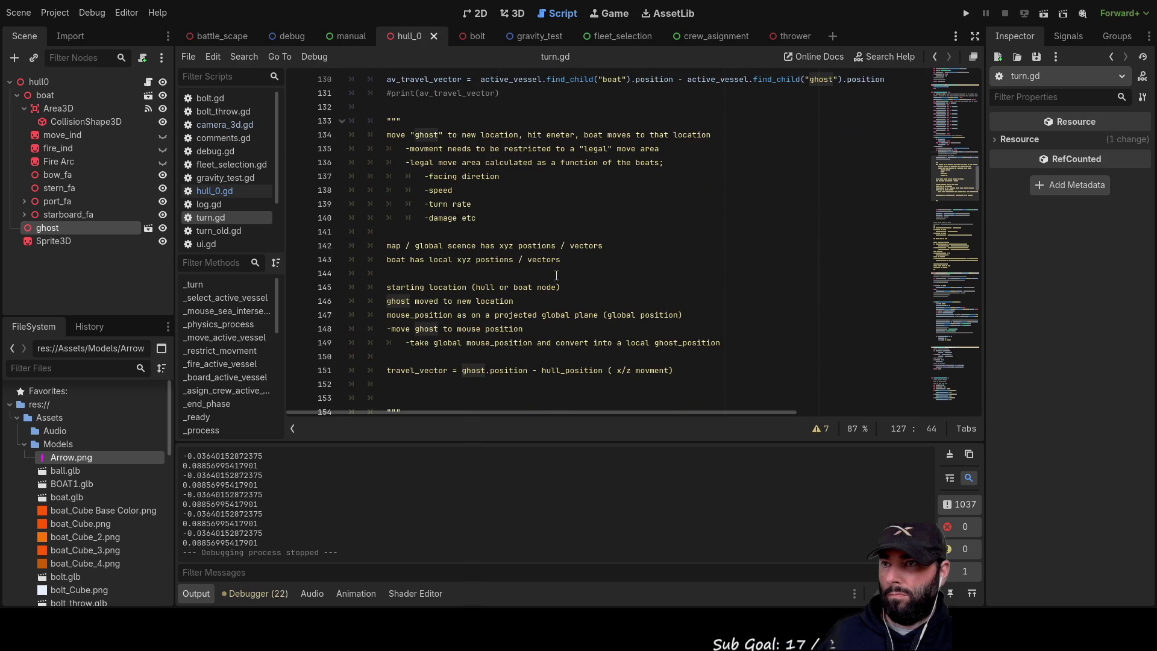
pyautogui.scroll(-3, 556, 276)
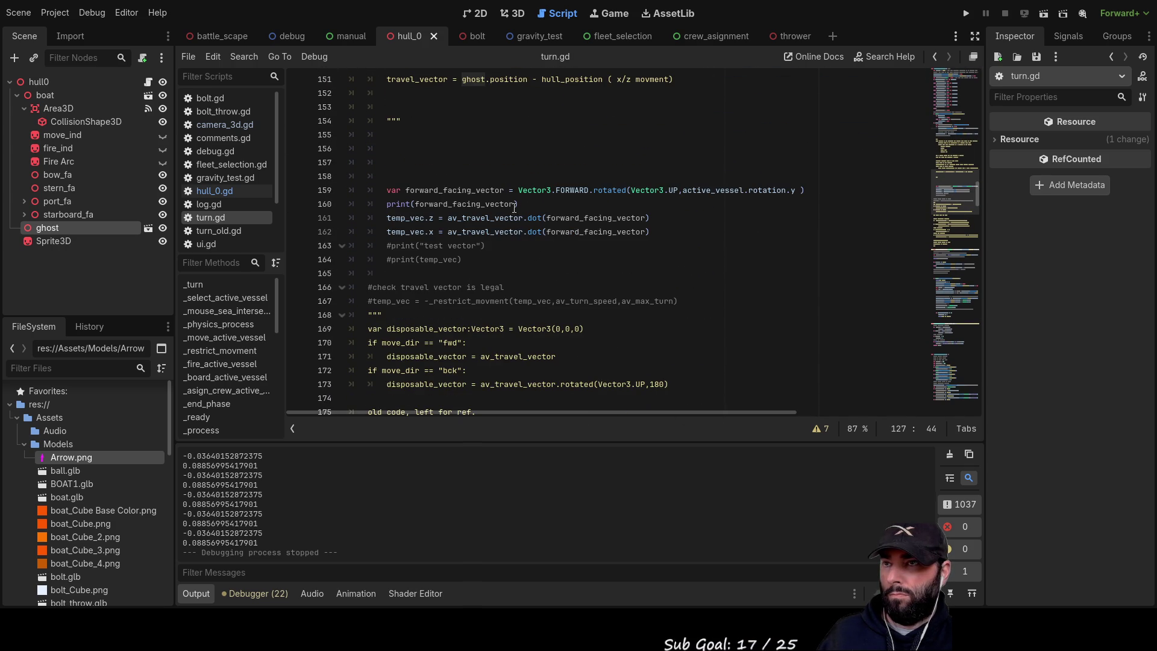
pyautogui.scroll(-10, 476, 241)
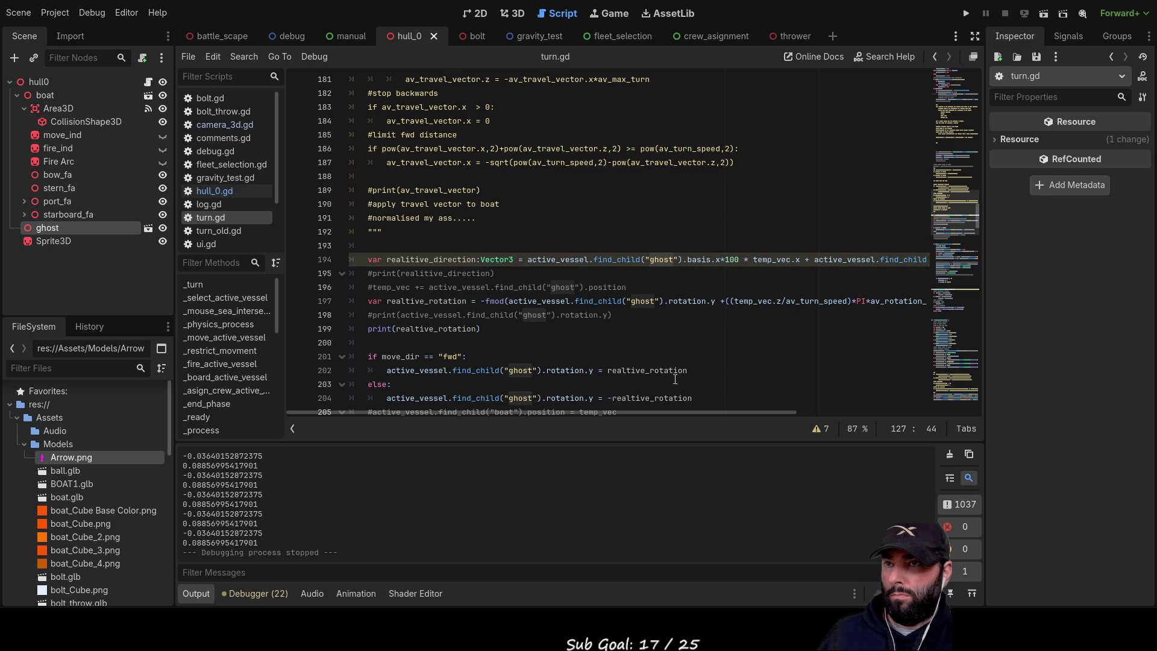
pyautogui.click(675, 288)
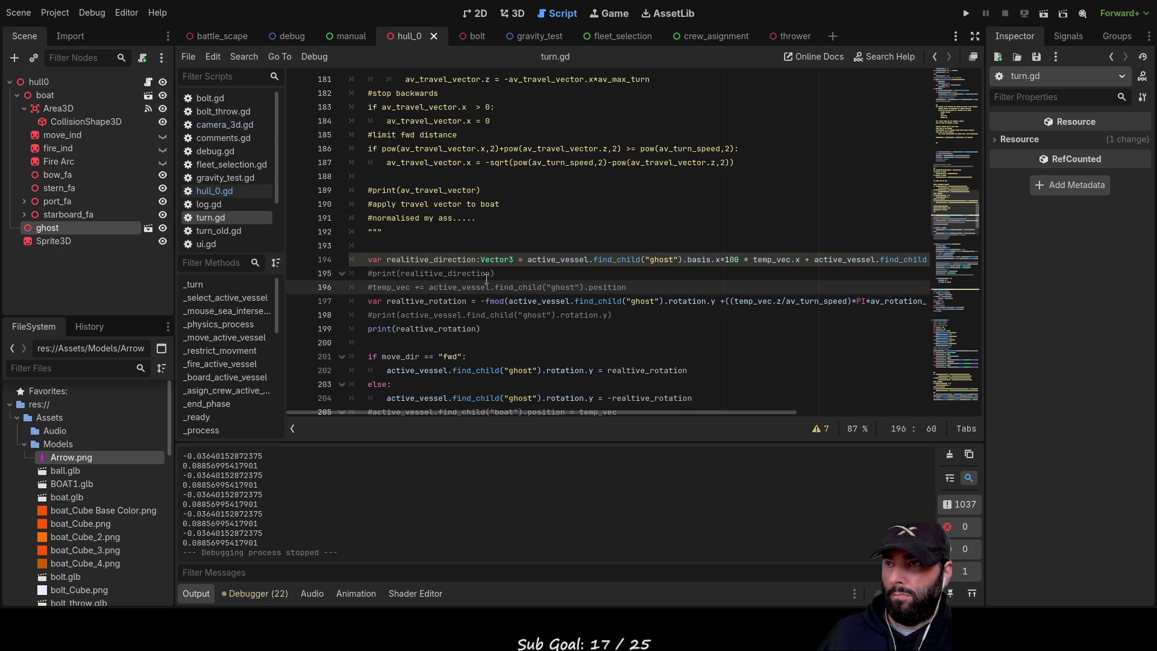
pyautogui.doubleClick(666, 259)
pyautogui.moveTo(732, 408)
pyautogui.mouseDown()
pyautogui.moveTo(891, 422)
pyautogui.moveTo(838, 422)
pyautogui.mouseUp()
pyautogui.write('boat')
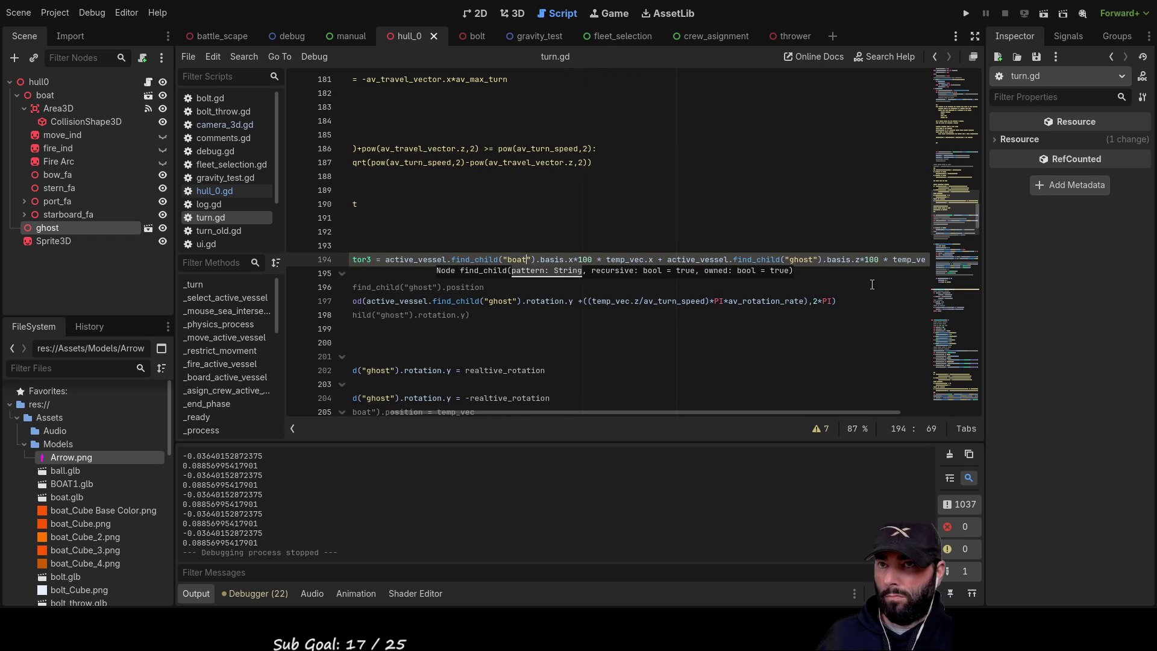
pyautogui.hotkey('ctrl', 'z')
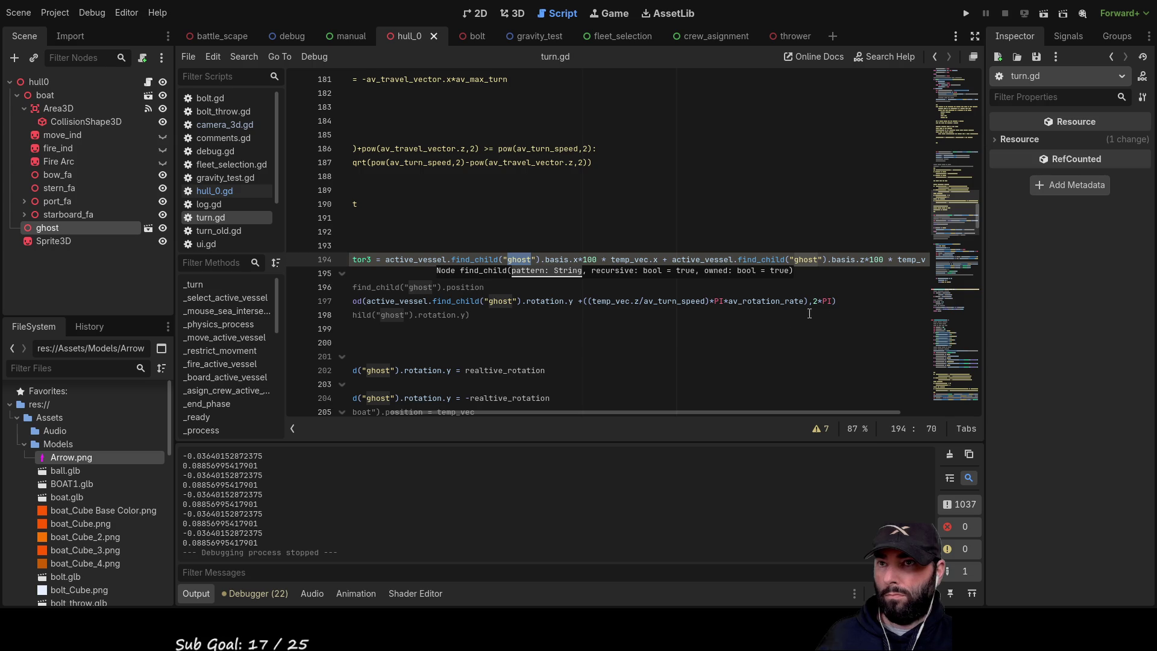
pyautogui.click(809, 287)
# - Change both find_child("ghost") calls on line 194 to find_child("boat") for the relative direction
pyautogui.moveTo(764, 412)
pyautogui.mouseDown()
pyautogui.moveTo(869, 400)
pyautogui.moveTo(703, 392)
pyautogui.mouseUp()
pyautogui.doubleClick(606, 259)
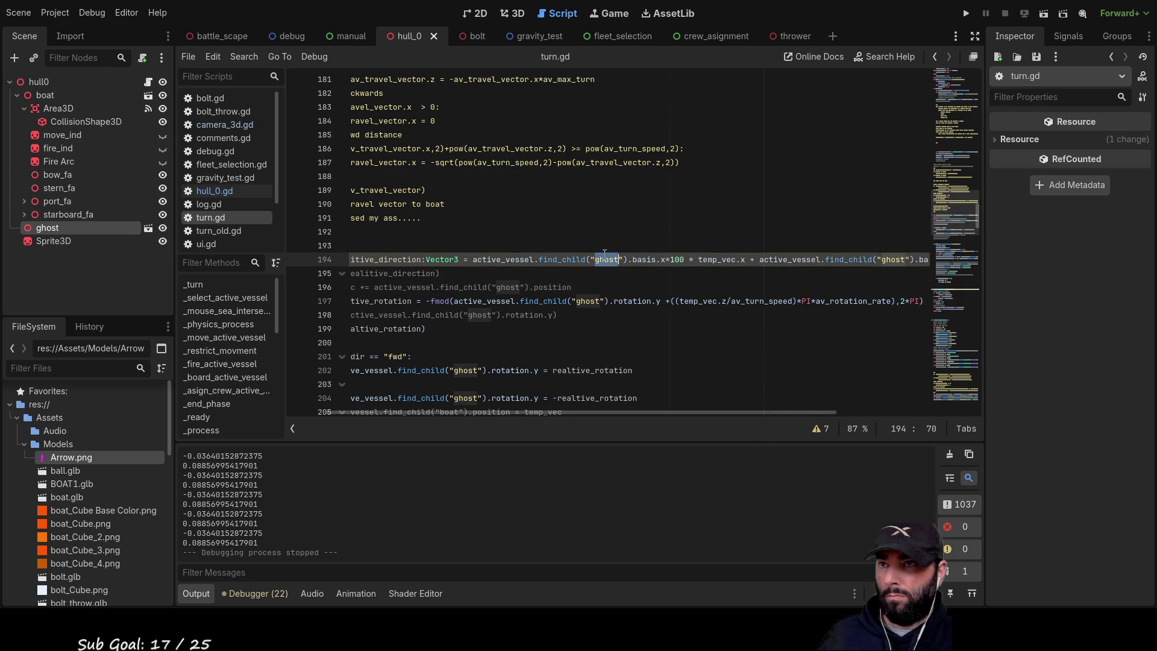
pyautogui.write('boat')
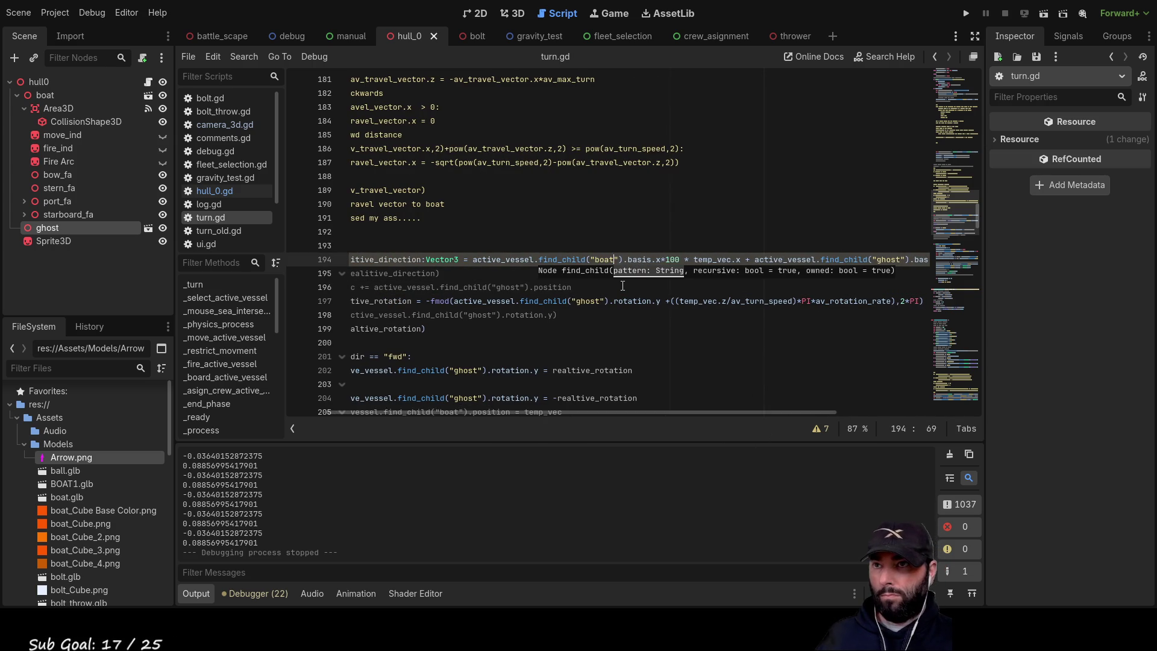
pyautogui.doubleClick(889, 259)
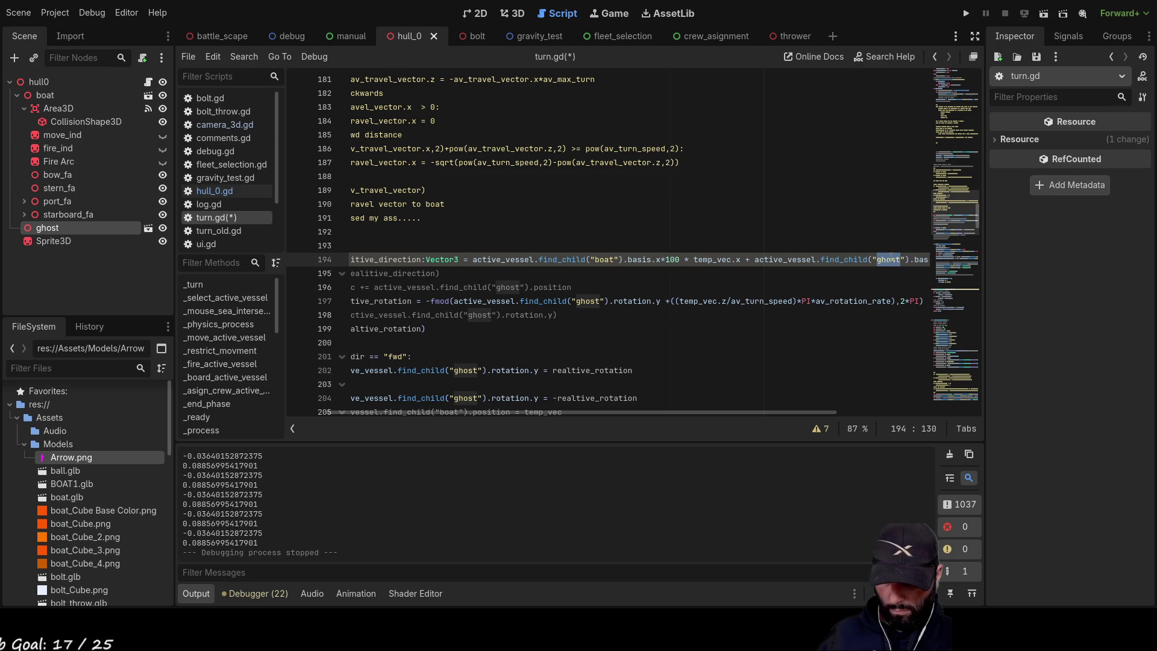
pyautogui.write('boat')
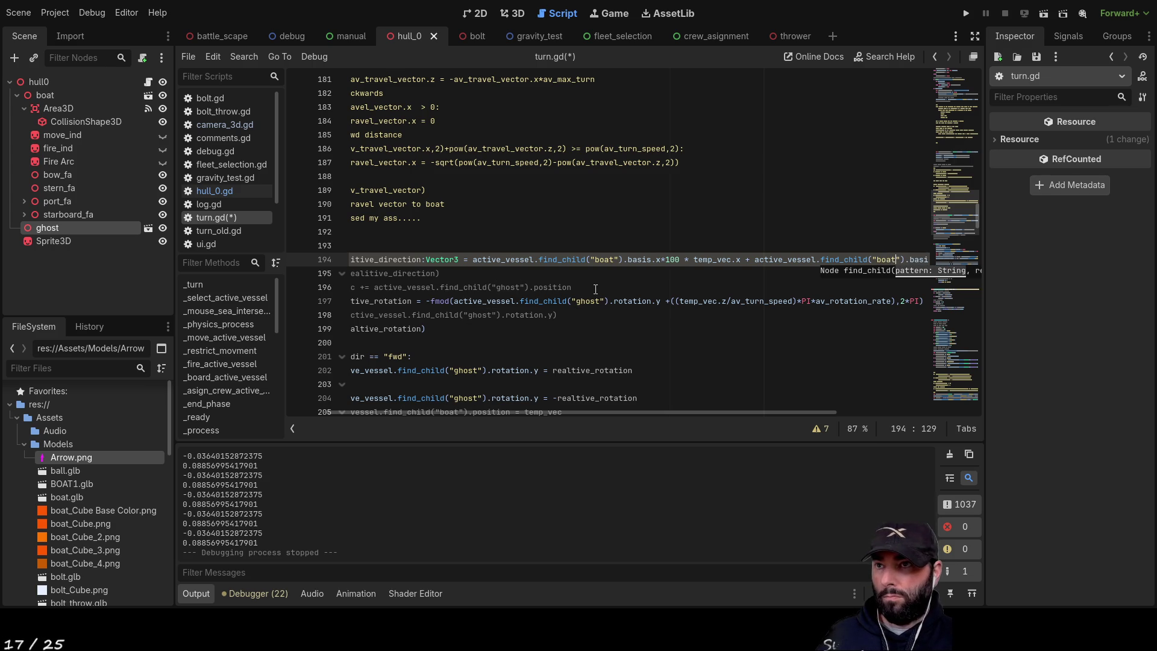
# - Switch the relative rotation on line 197 from the ghost node to the boat node
pyautogui.click(584, 299)
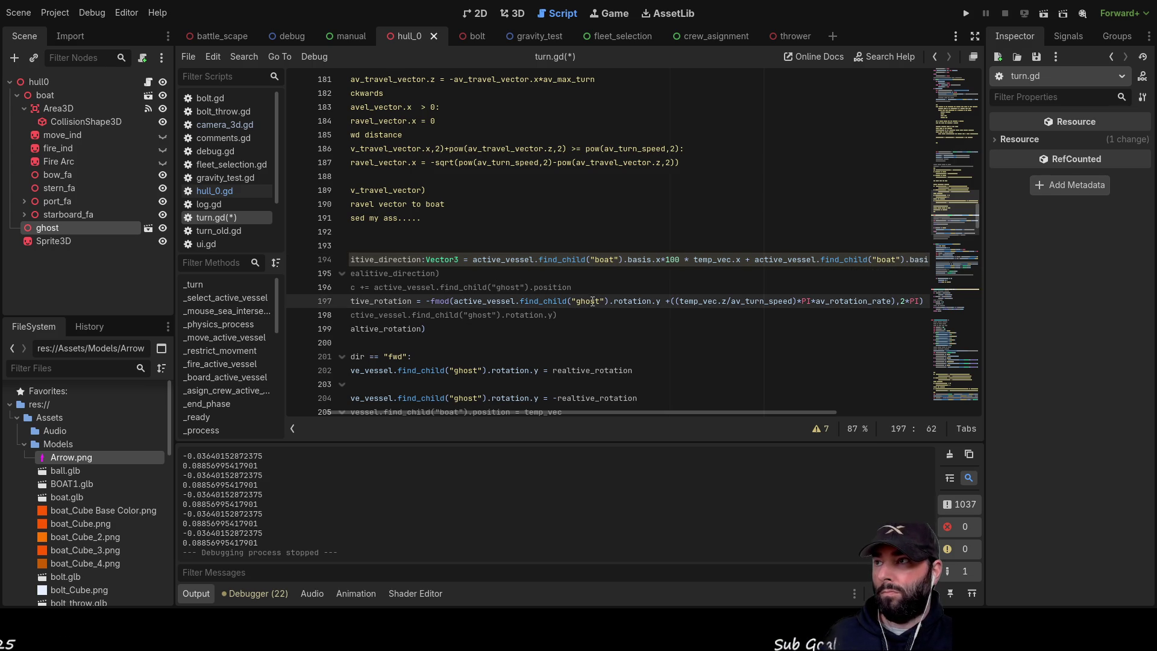
pyautogui.doubleClick(593, 301)
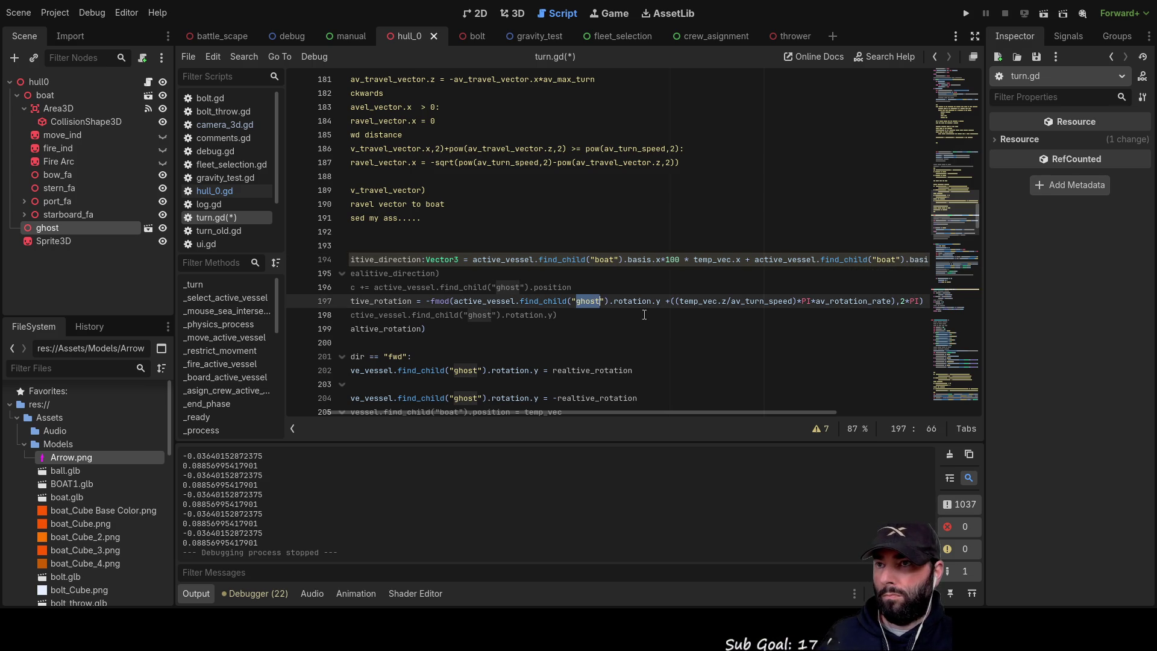
pyautogui.moveTo(739, 412)
pyautogui.mouseDown()
pyautogui.moveTo(701, 413)
pyautogui.moveTo(840, 411)
pyautogui.moveTo(765, 414)
pyautogui.mouseUp()
pyautogui.doubleClick(547, 301)
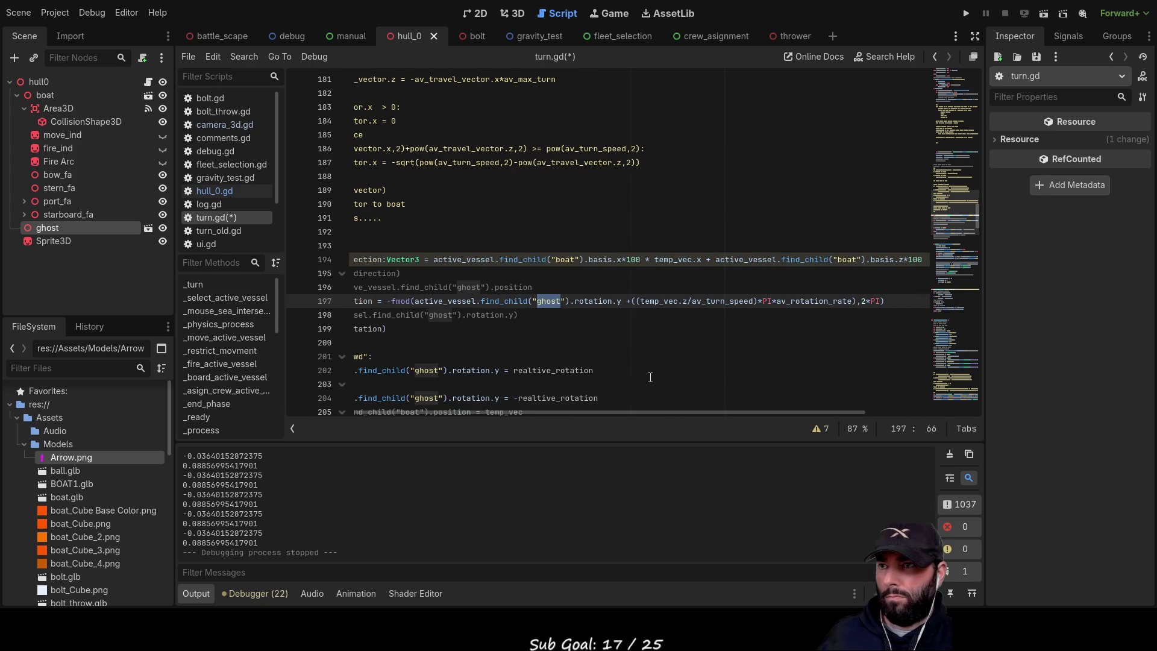
pyautogui.write('boat')
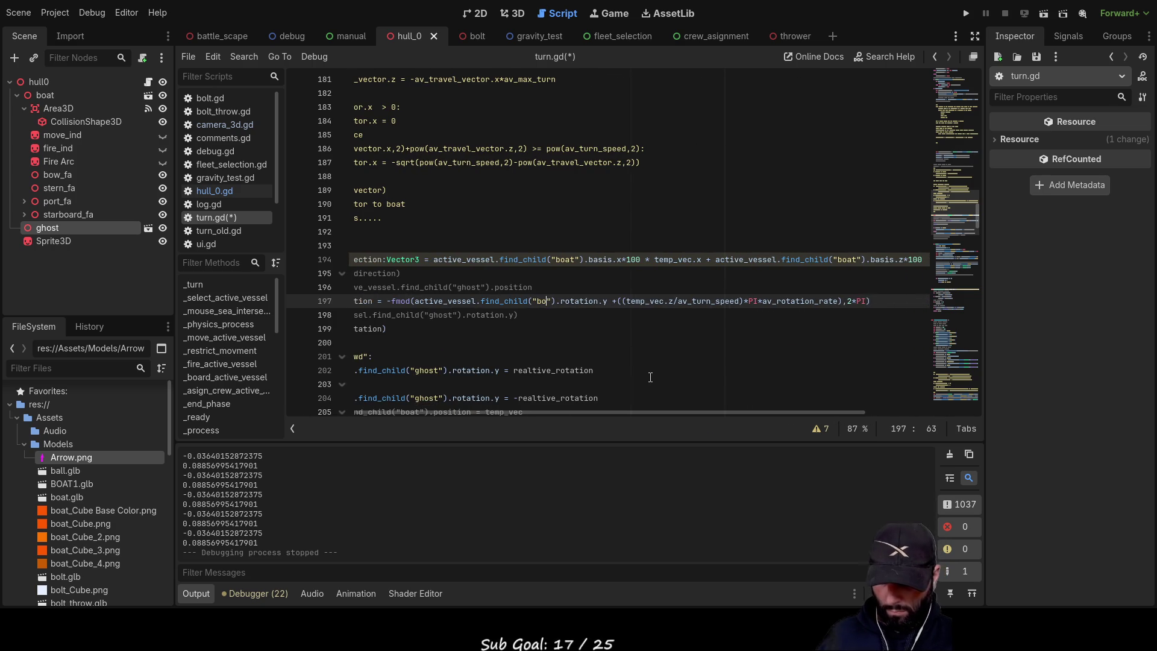
pyautogui.moveTo(670, 412); pyautogui.dragTo(588, 414)
pyautogui.click(732, 361)
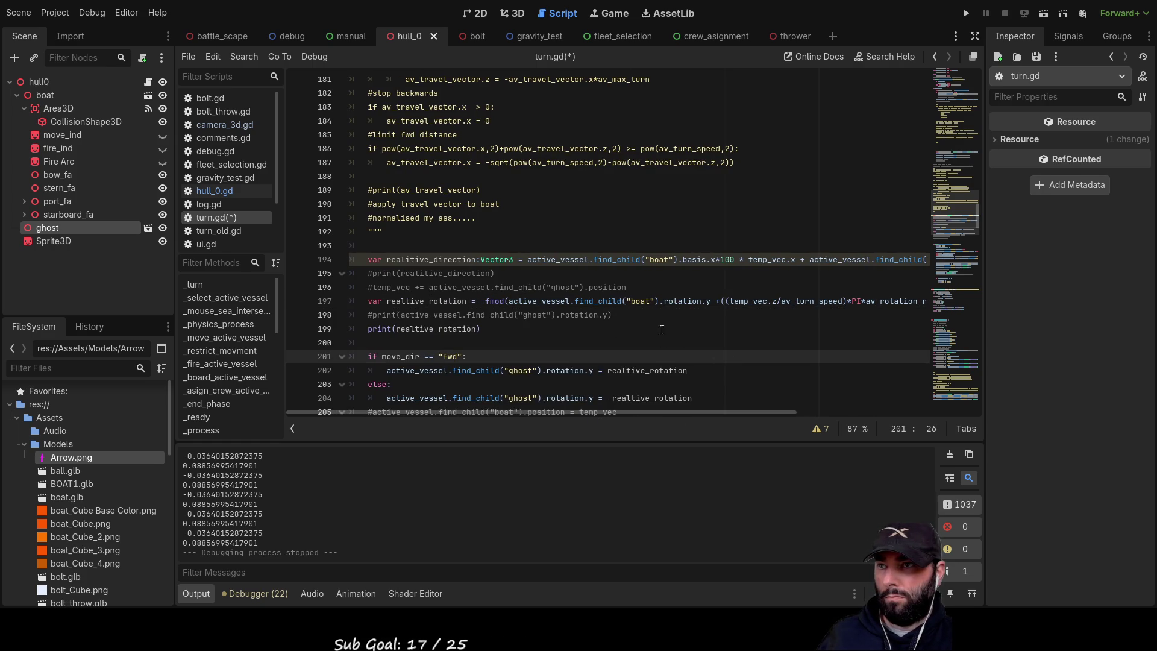
pyautogui.moveTo(750, 412)
pyautogui.mouseDown()
pyautogui.moveTo(863, 412)
pyautogui.moveTo(737, 410)
pyautogui.mouseUp()
# - On line 214, change find_child("ghost").find_child("move_ind") to use boat instead of ghost
pyautogui.scroll(-5, 595, 338)
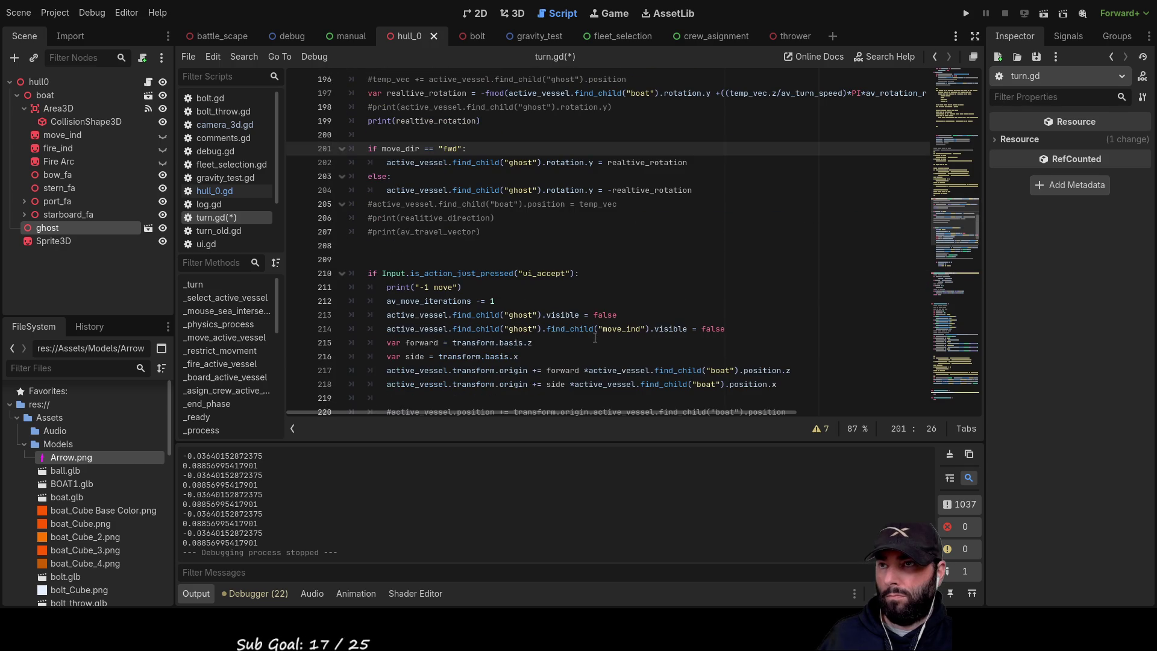
pyautogui.scroll(1, 483, 241)
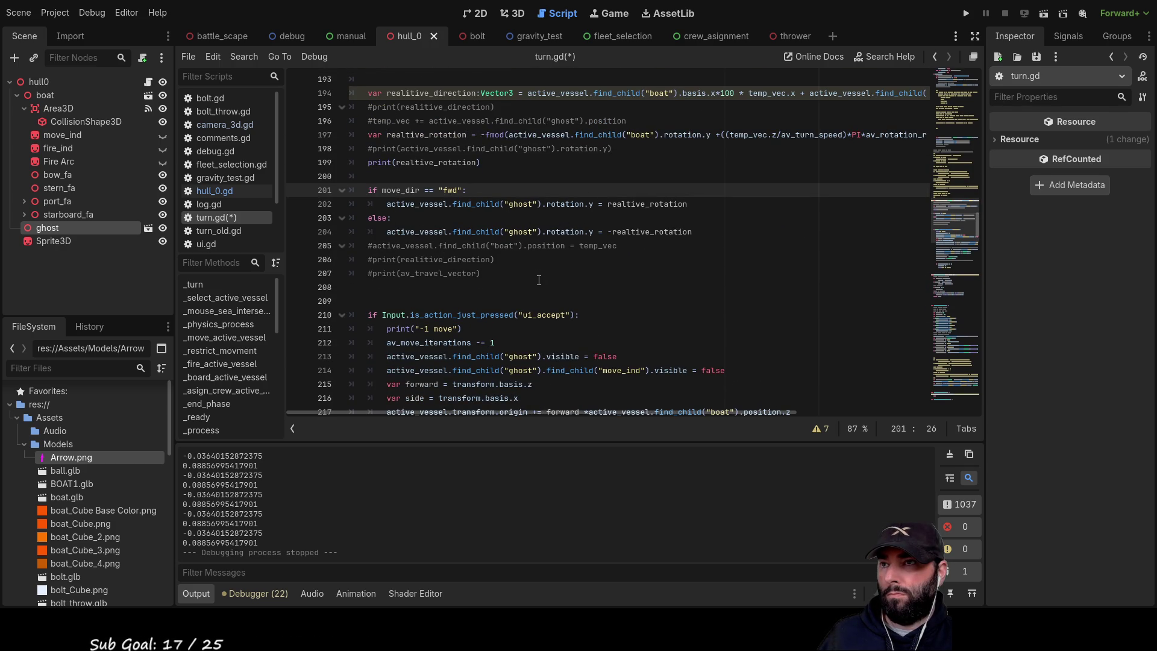
pyautogui.scroll(-1, 607, 290)
pyautogui.scroll(-2, 608, 290)
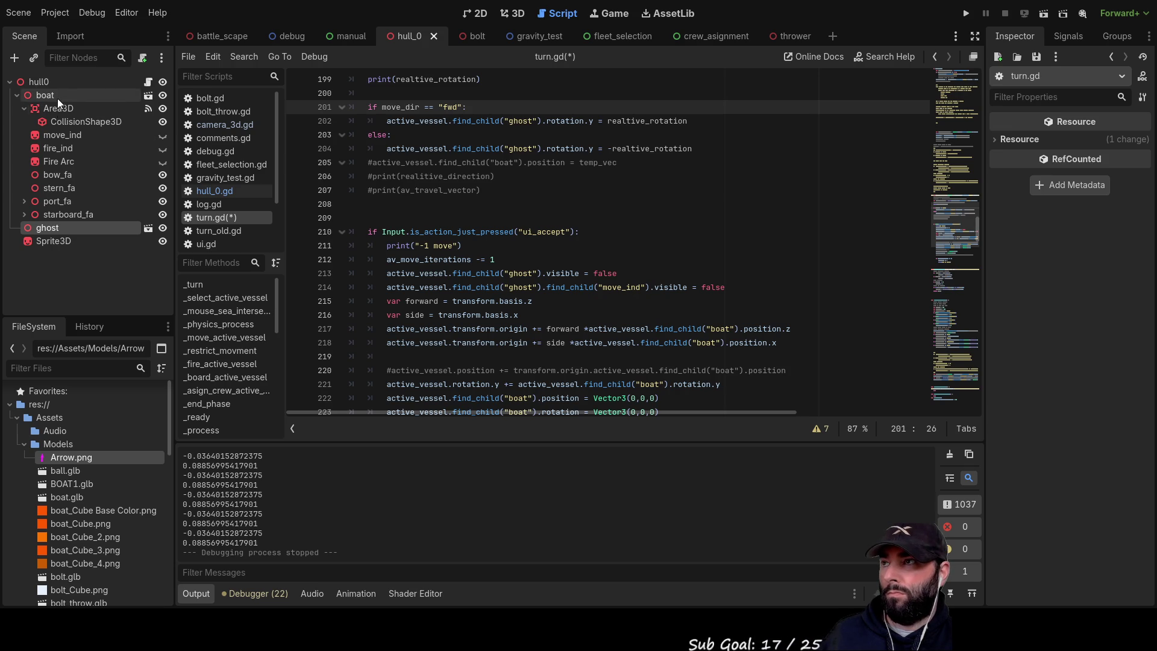
pyautogui.doubleClick(515, 288)
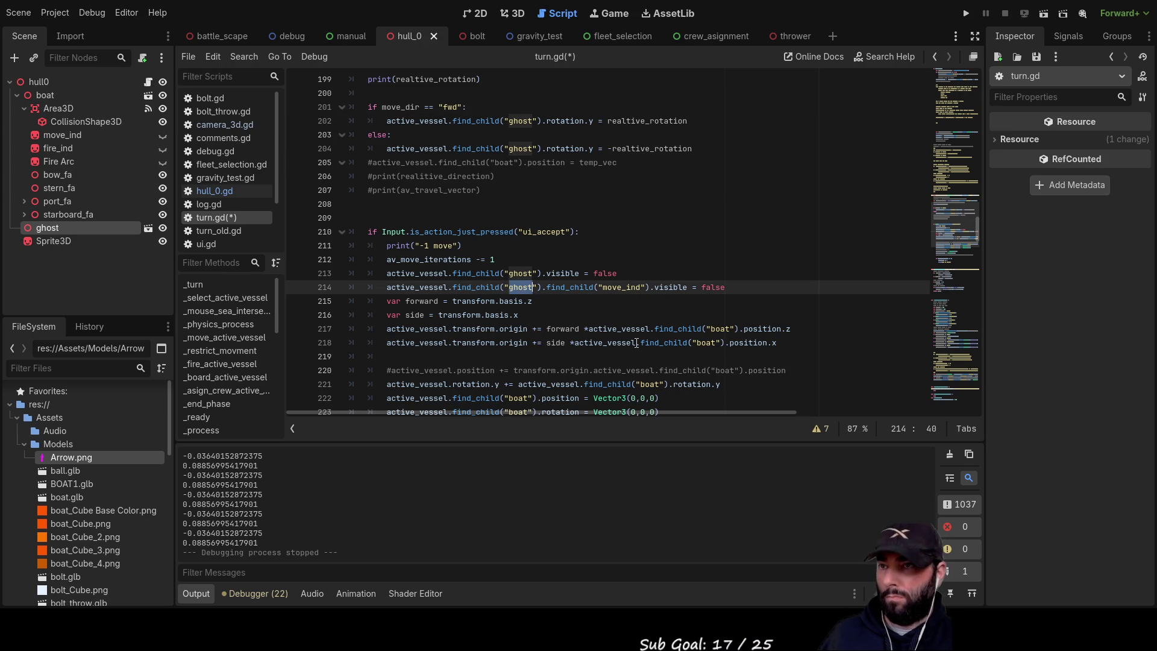
pyautogui.write('boat')
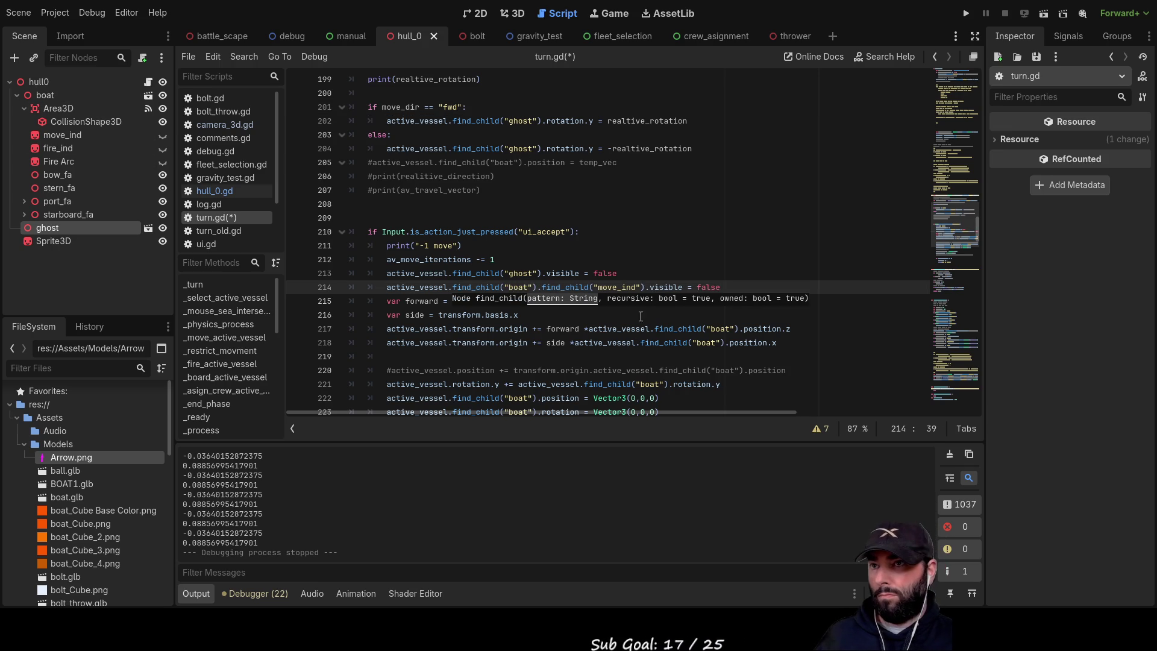
pyautogui.click(570, 321)
pyautogui.scroll(-2, 571, 326)
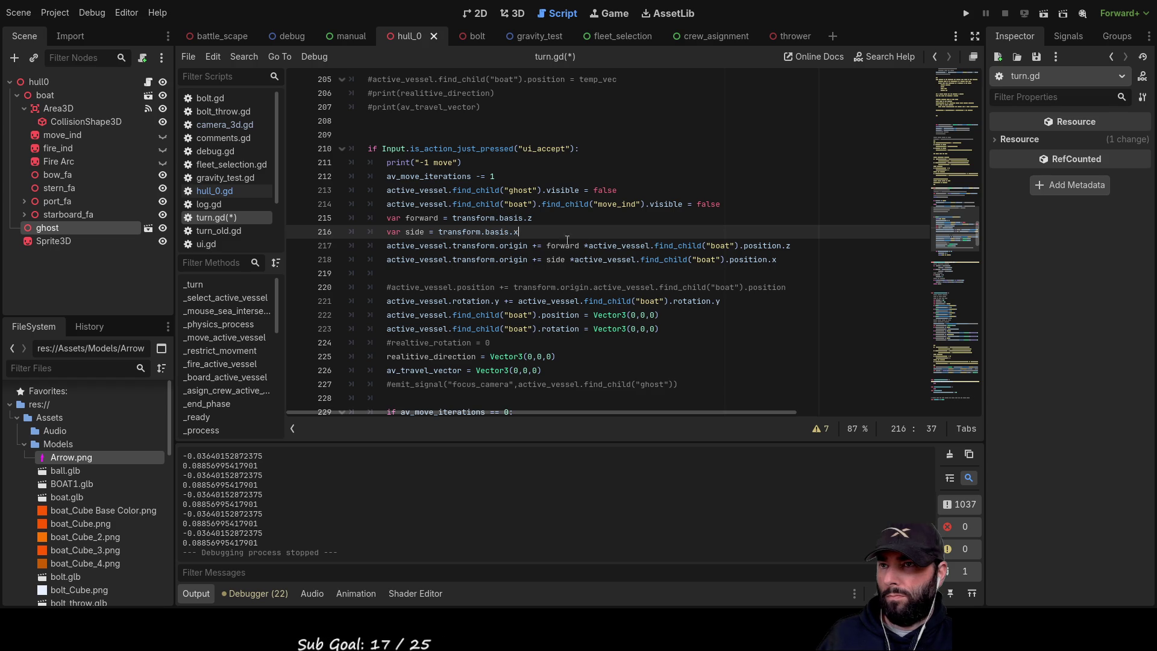
# - Make the forward and side movement lines 217–218 use ghost instead of boat
pyautogui.doubleClick(725, 247)
pyautogui.write('ghost')
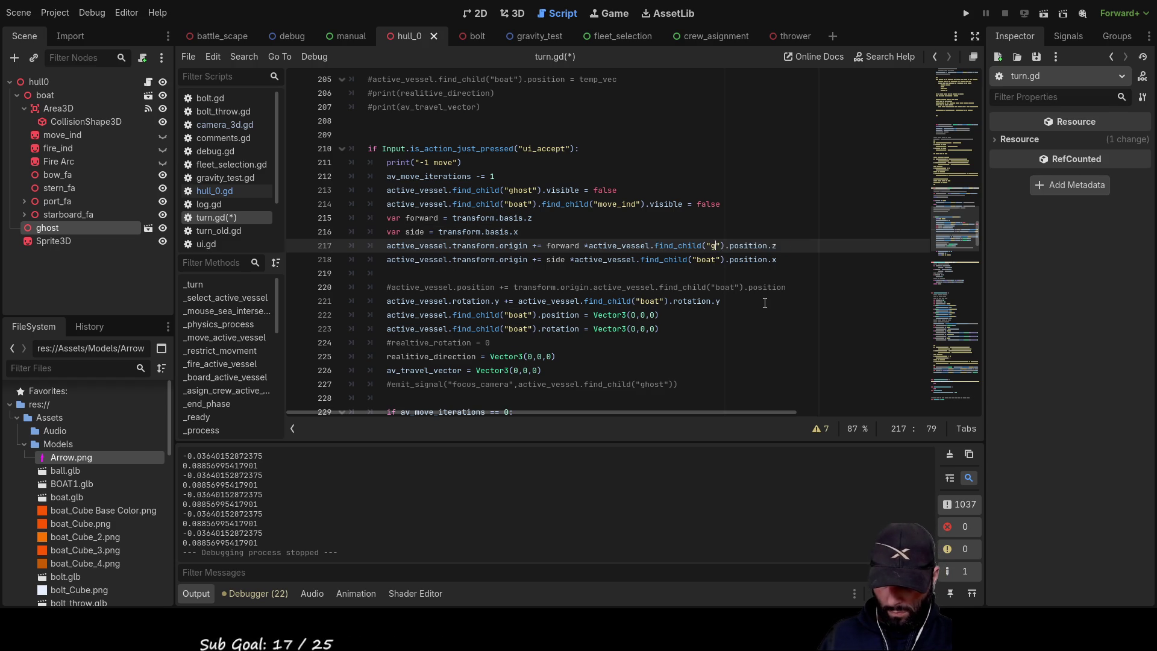
pyautogui.click(804, 303)
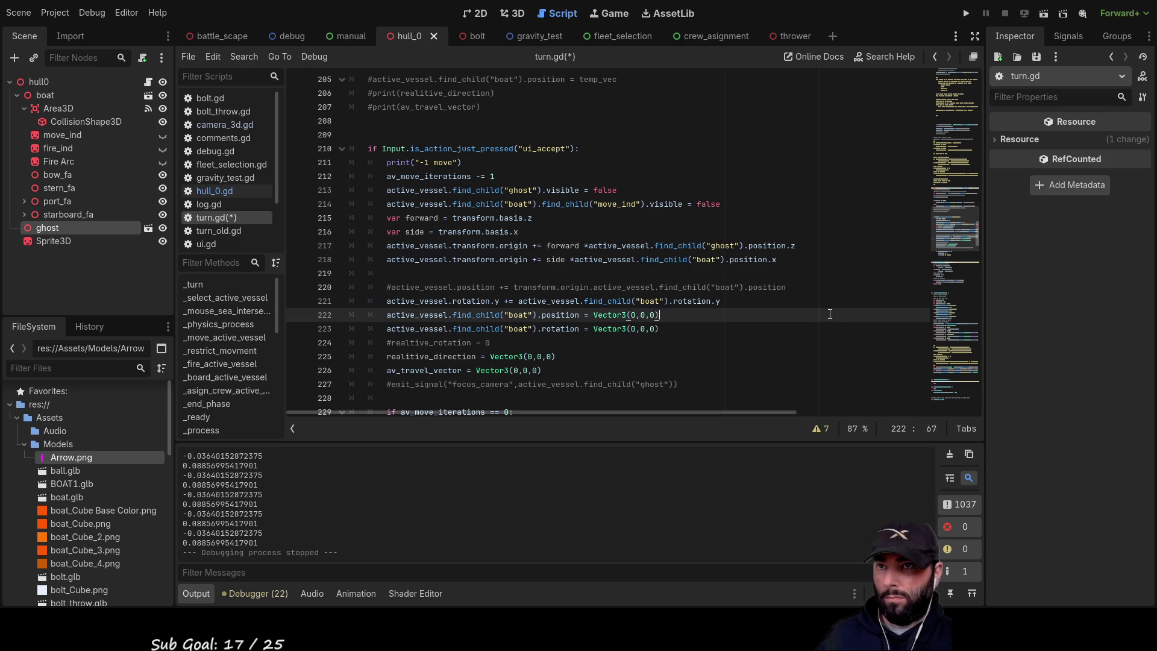
pyautogui.doubleClick(707, 259)
pyautogui.write('ghost')
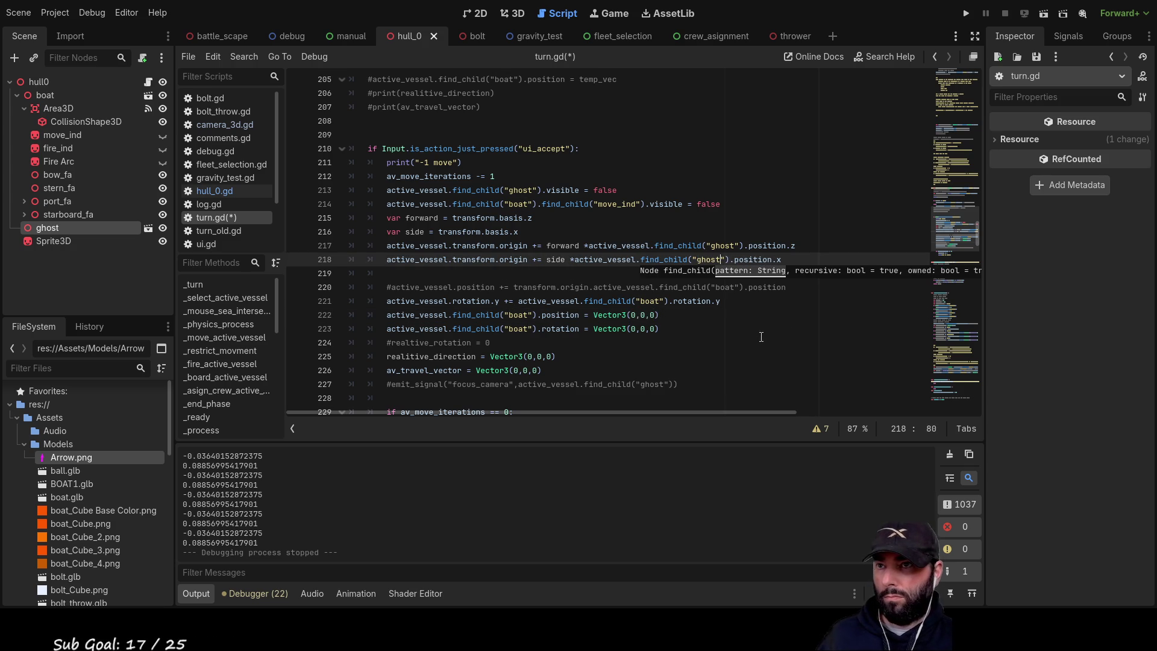
pyautogui.click(793, 341)
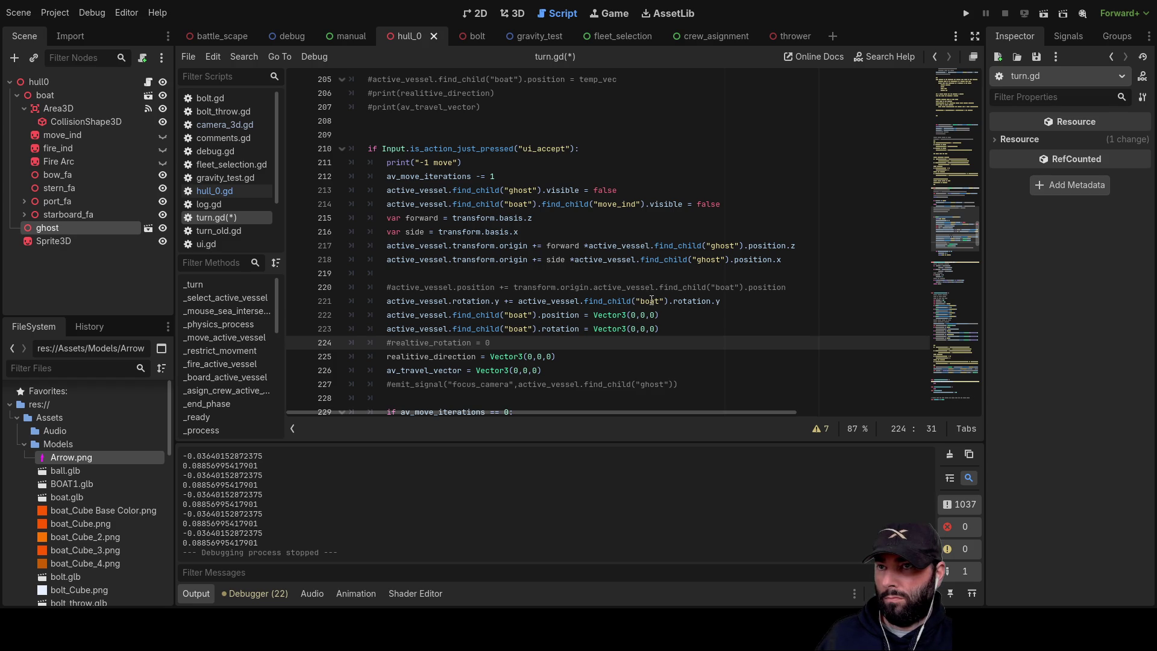
# - Replace boat with ghost on lines 221, 222 and 223, rejoining an accidentally split line
pyautogui.doubleClick(652, 300)
pyautogui.write('ghos')
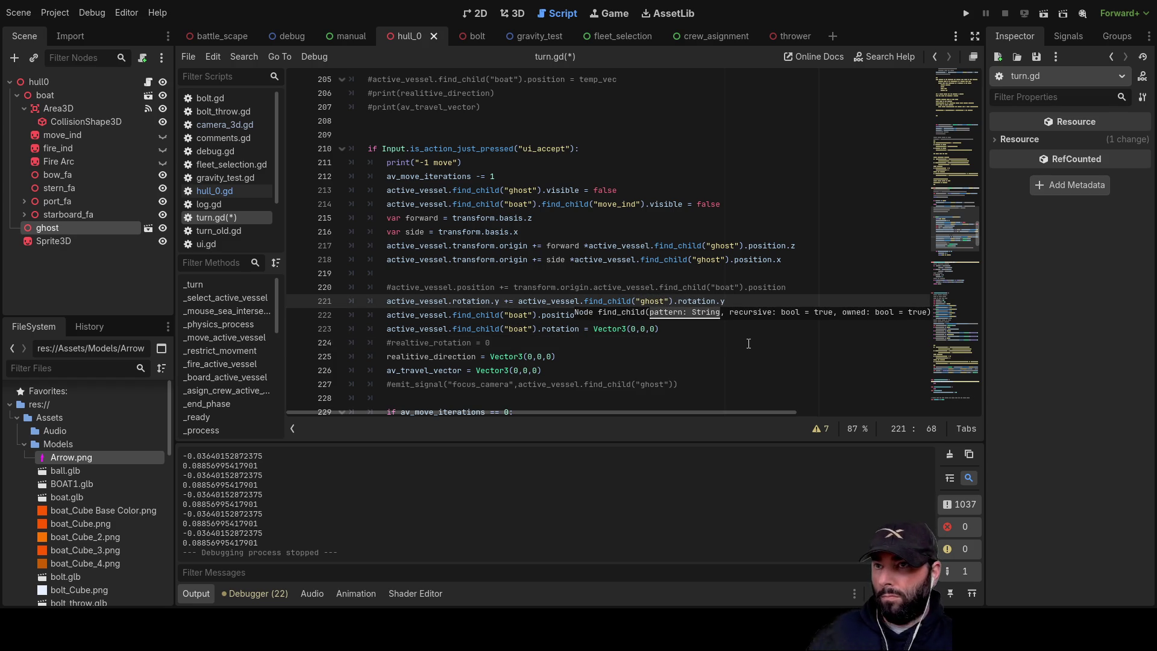
pyautogui.click(711, 332)
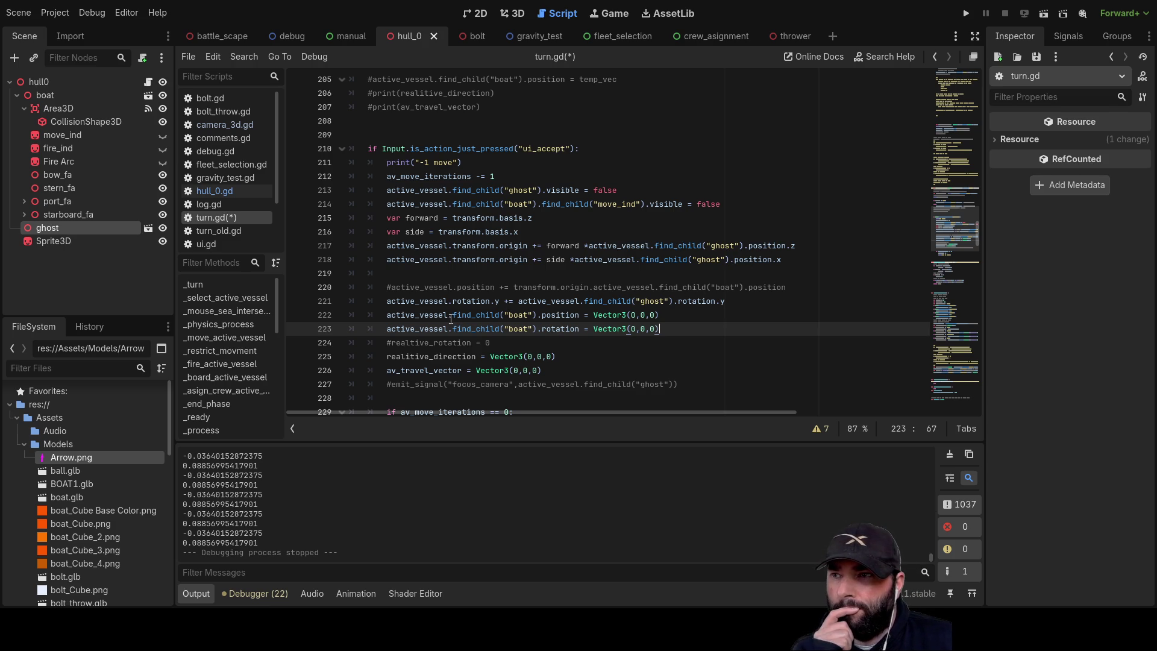
pyautogui.doubleClick(524, 315)
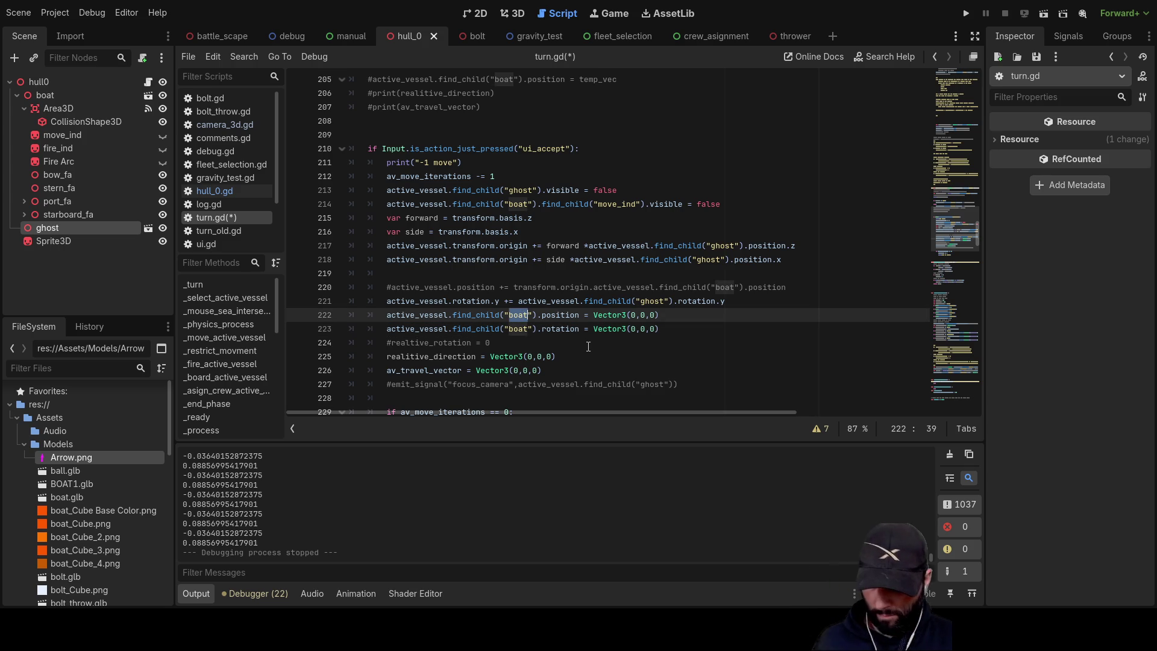
pyautogui.write('ghos')
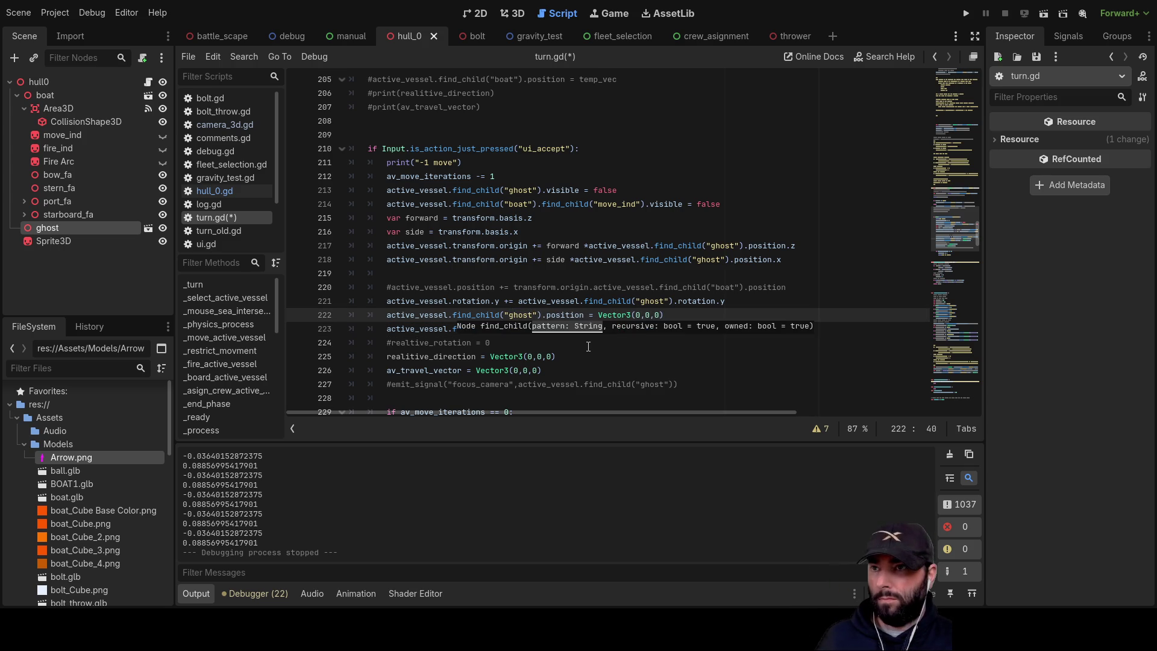
pyautogui.click(673, 369)
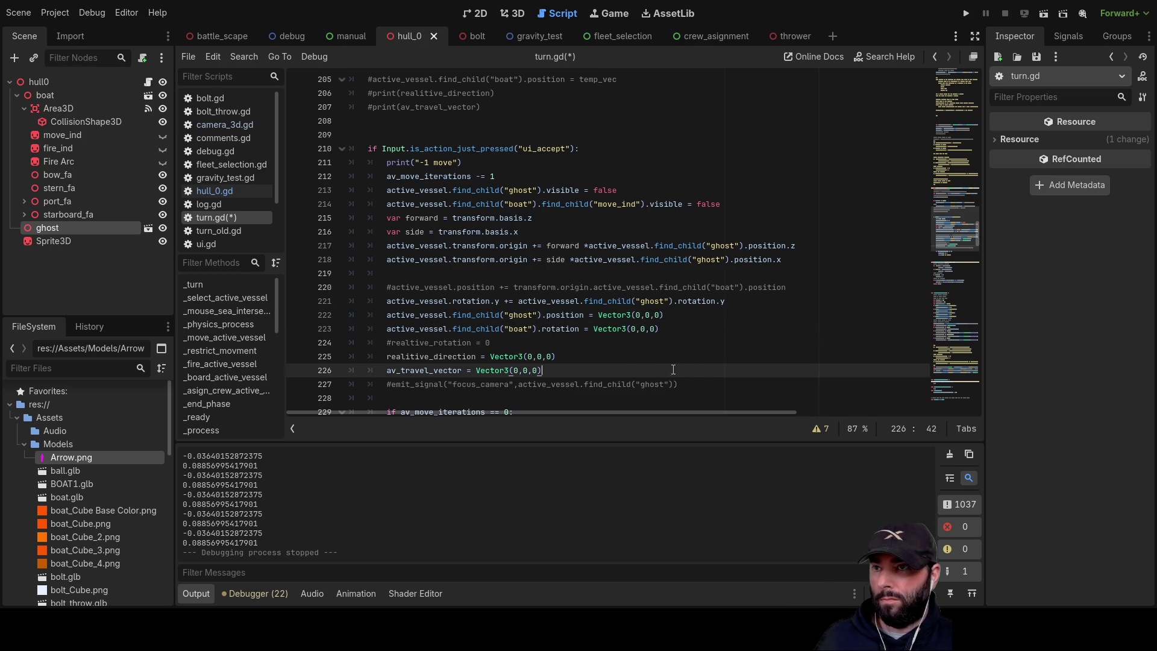
pyautogui.doubleClick(511, 328)
pyautogui.write('gh')
pyautogui.press('Return')
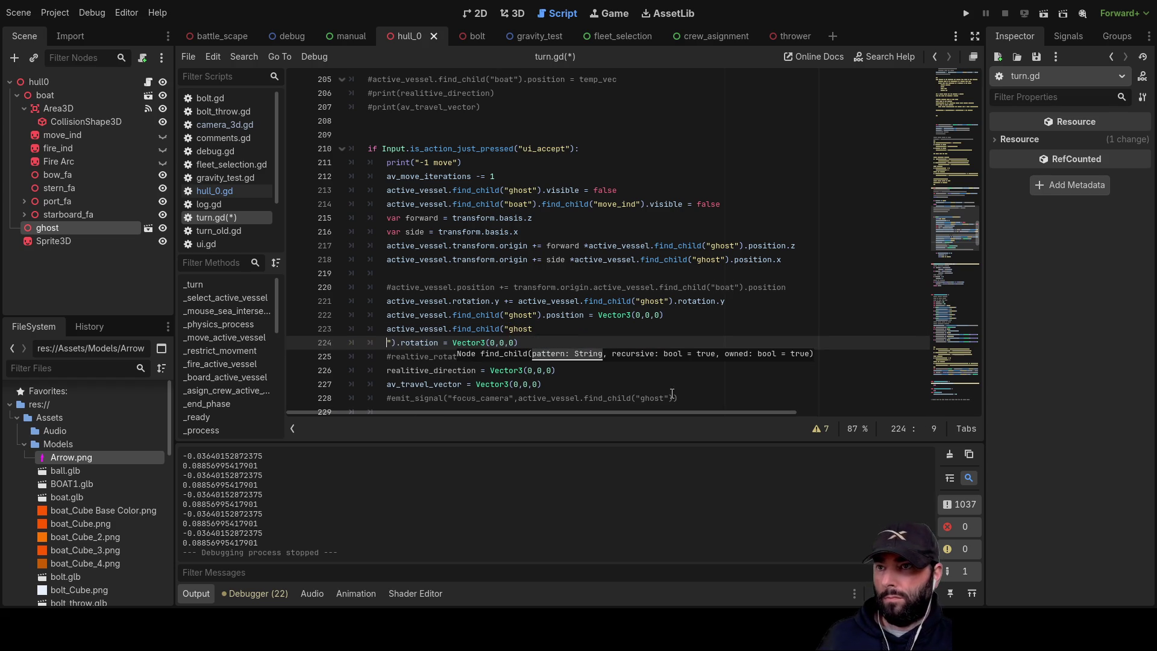
pyautogui.press('BackSpace')
pyautogui.press('BackSpace')
pyautogui.press('BackSpace')
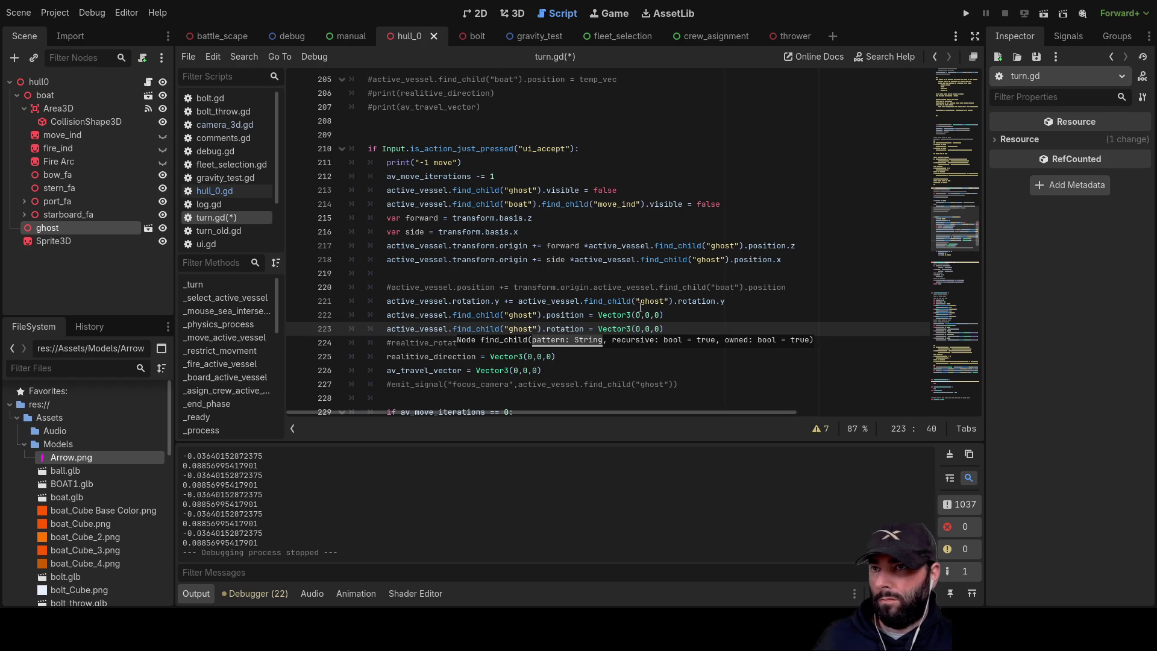
pyautogui.click(615, 328)
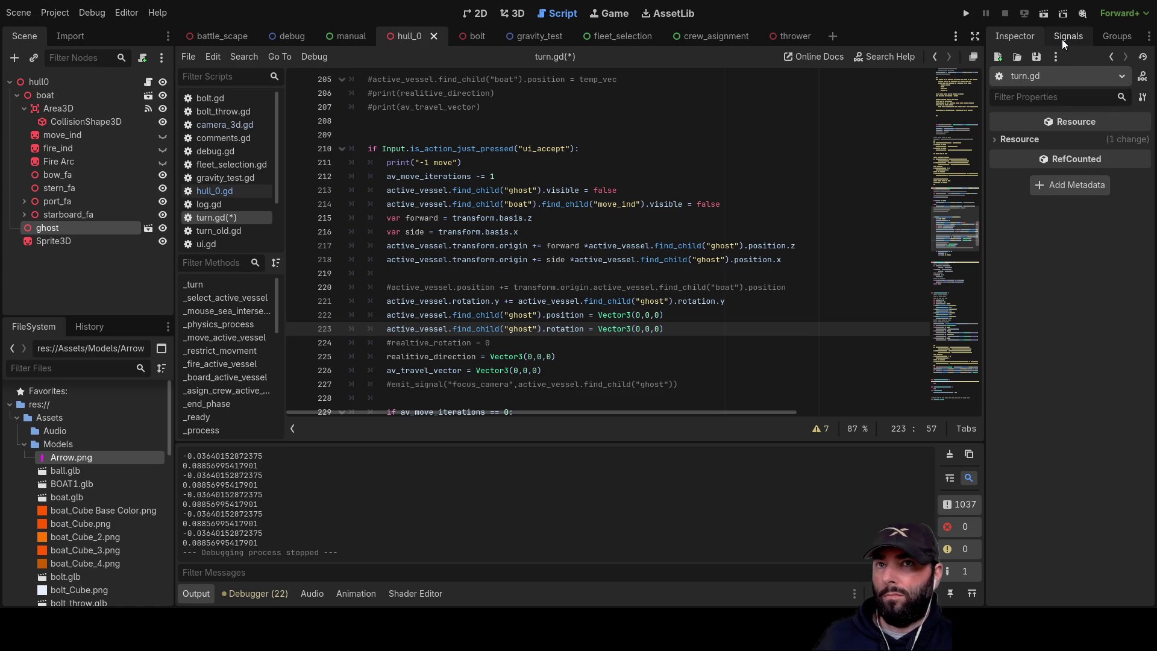
# - Compare the Transform values of the ghost, hull0 and boat nodes in the Inspector
pyautogui.click(53, 228)
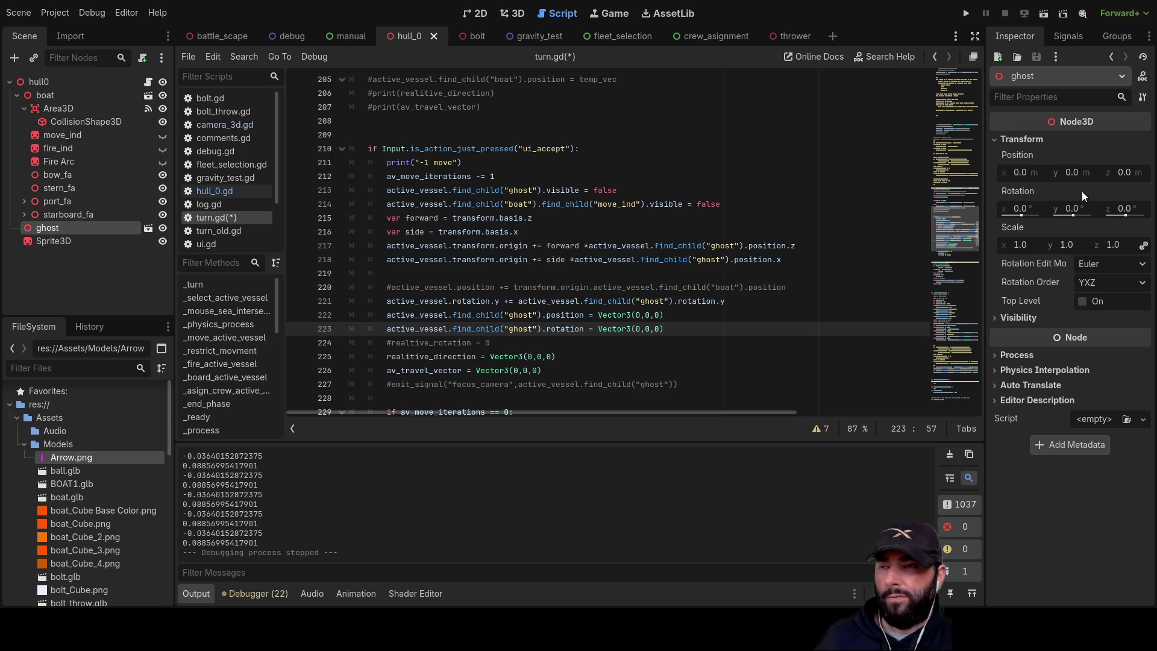
pyautogui.click(49, 81)
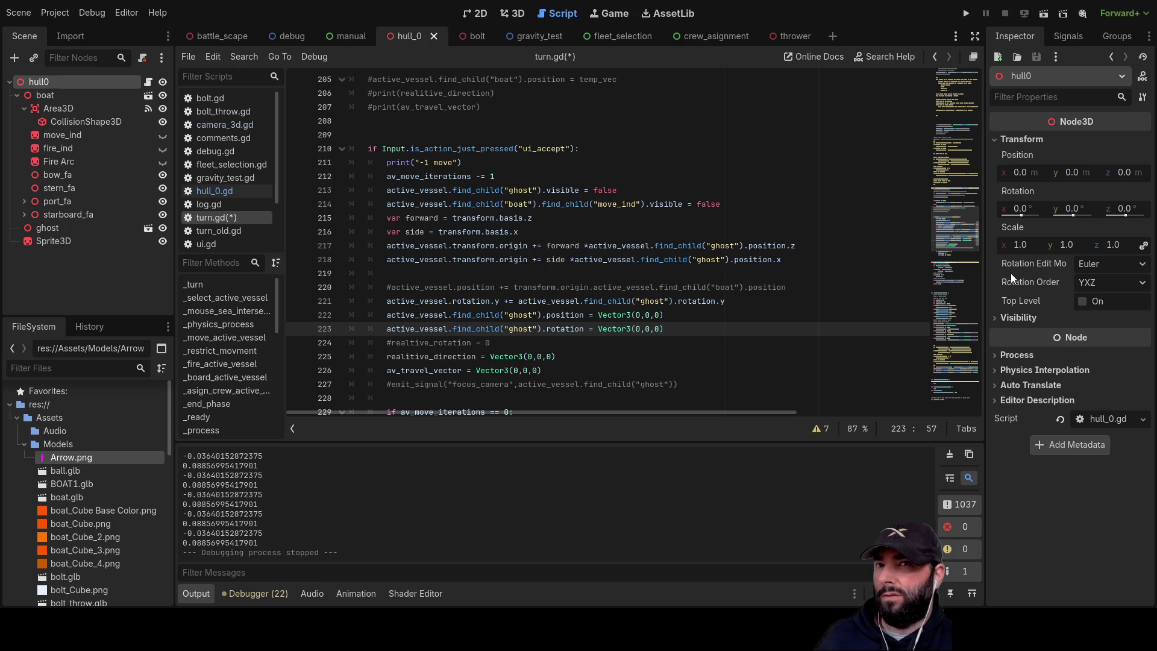
pyautogui.click(45, 96)
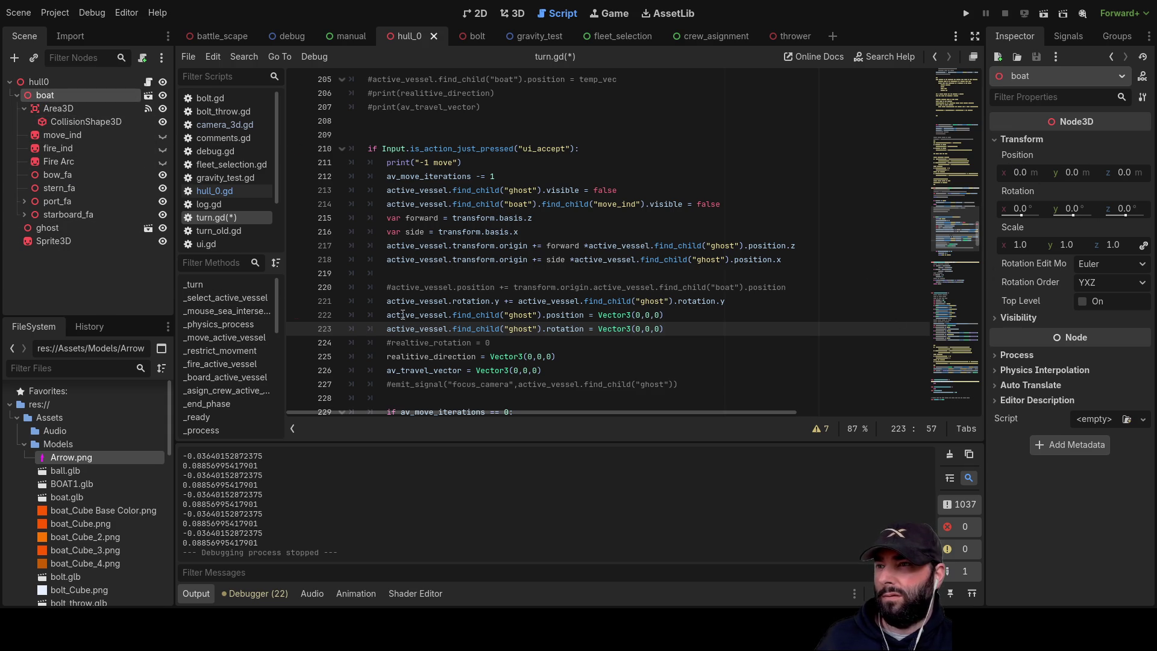
pyautogui.scroll(-2, 573, 335)
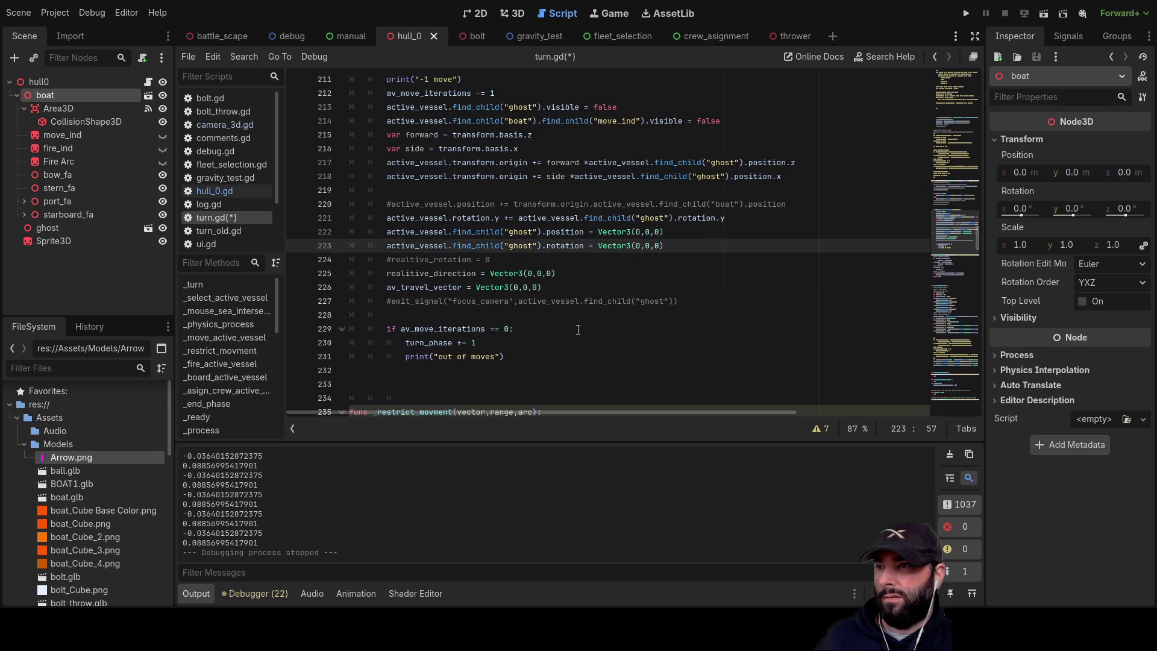
pyautogui.scroll(13, 577, 330)
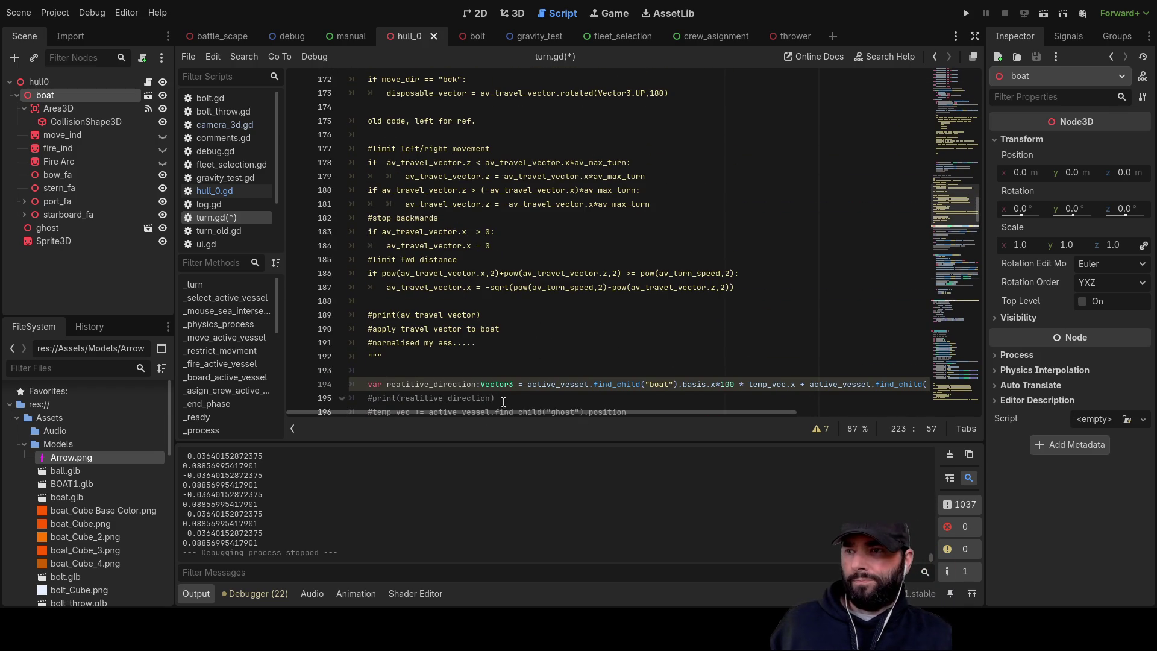
pyautogui.scroll(2, 542, 338)
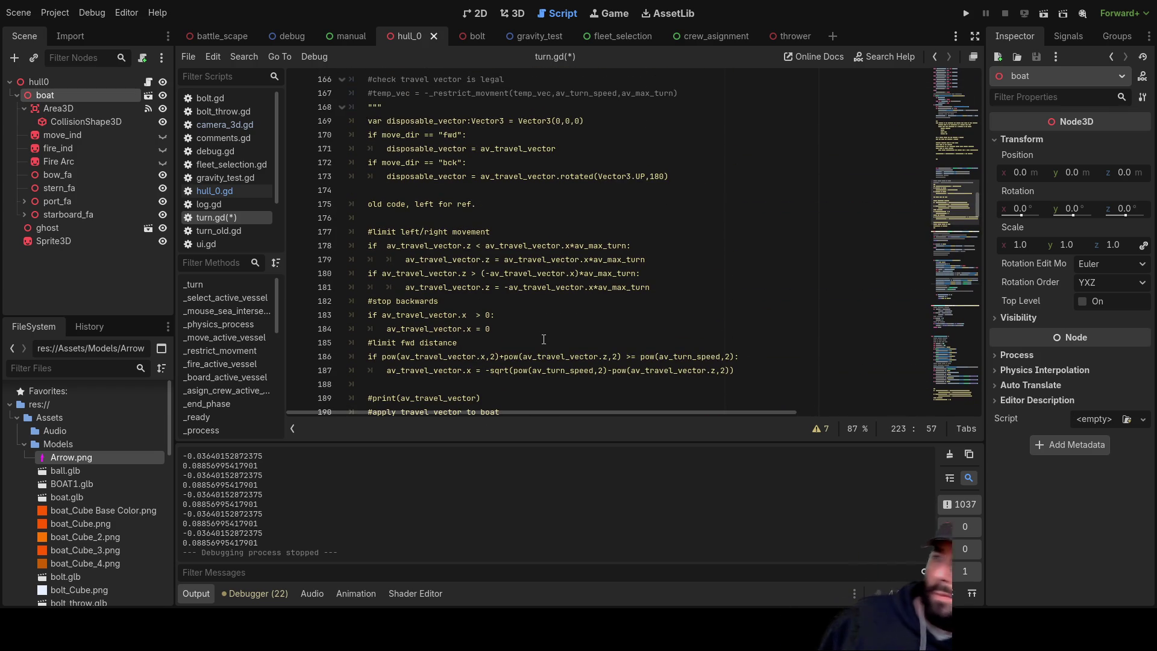
pyautogui.scroll(-15, 572, 302)
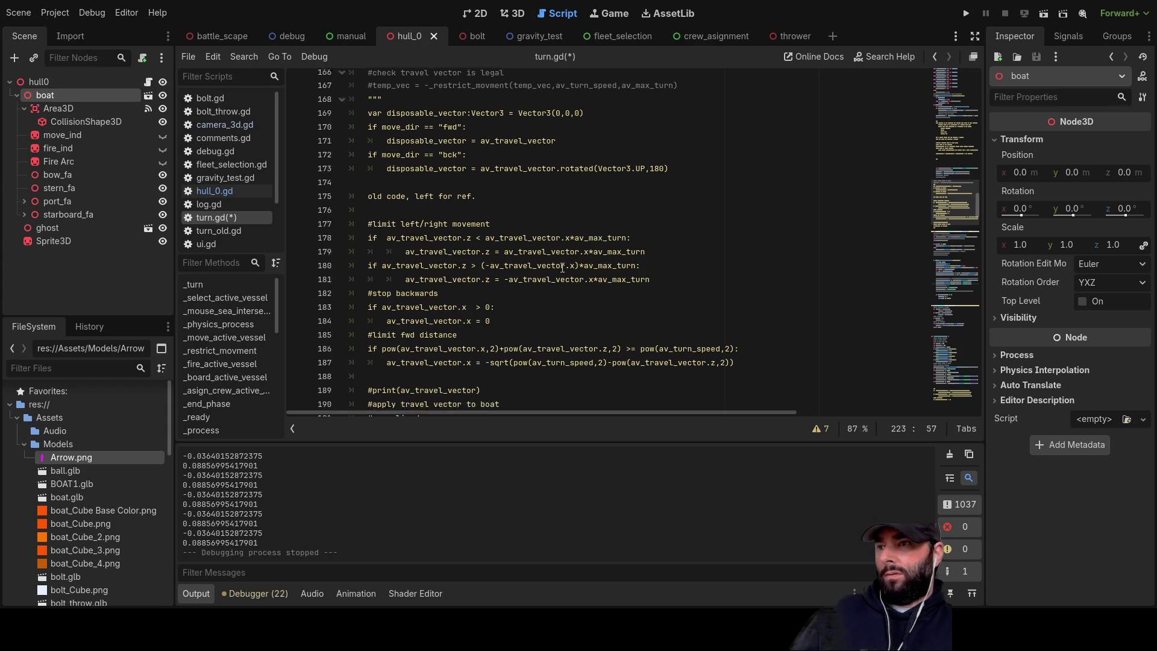
pyautogui.scroll(-8, 562, 270)
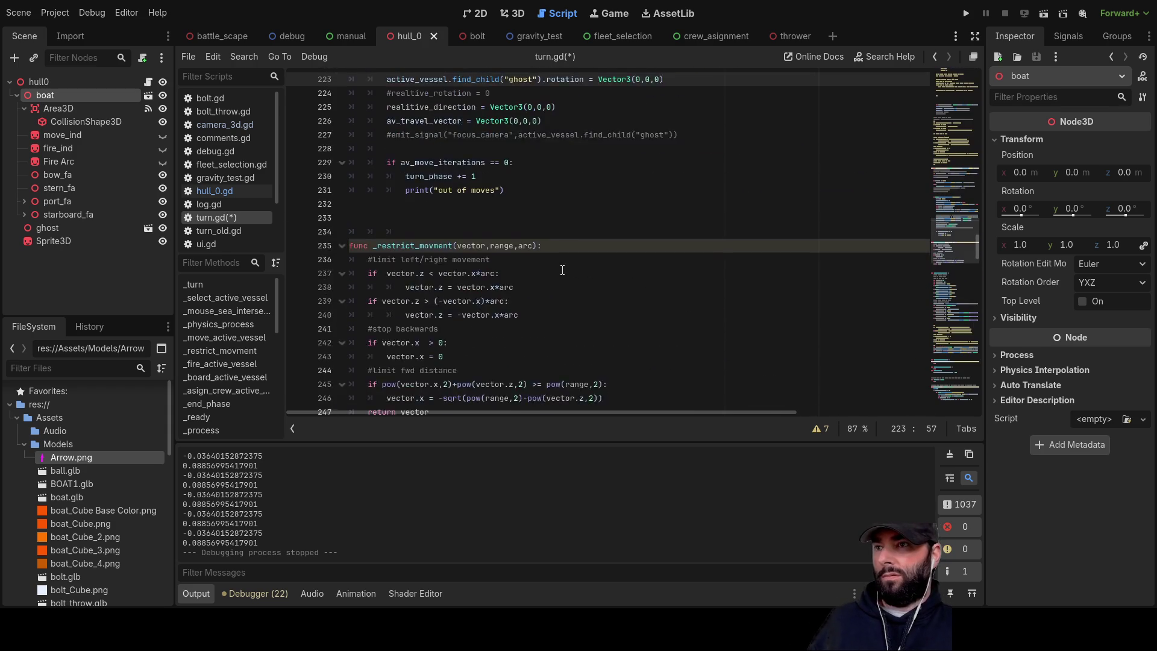
pyautogui.scroll(18, 563, 277)
pyautogui.scroll(17, 562, 284)
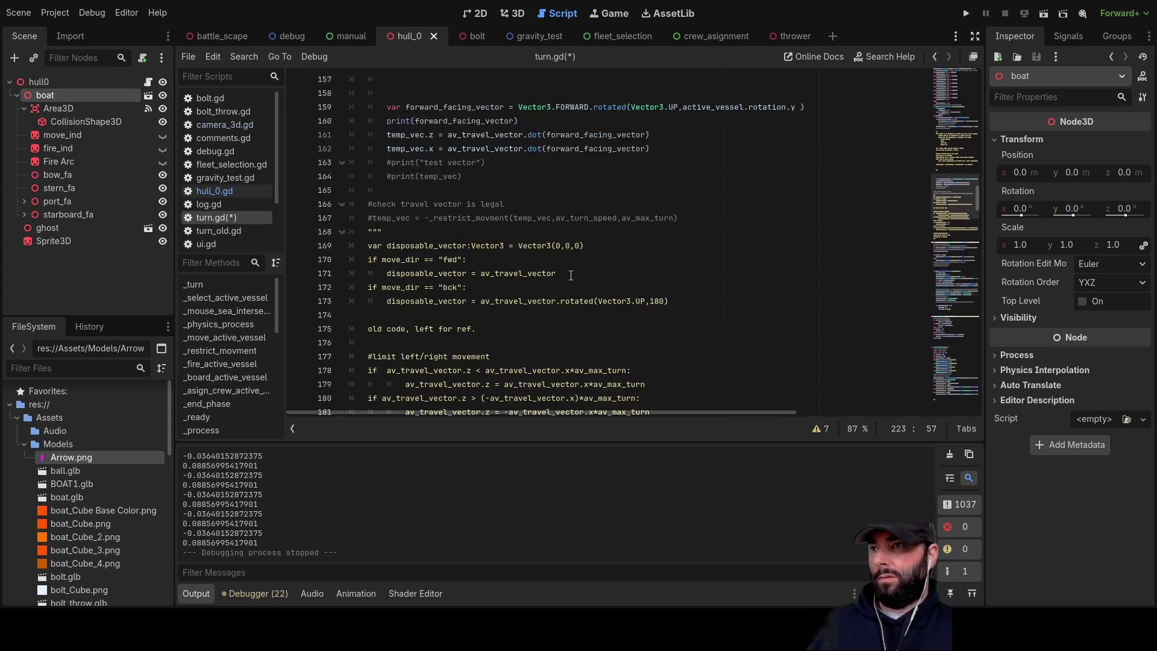
pyautogui.scroll(3, 531, 309)
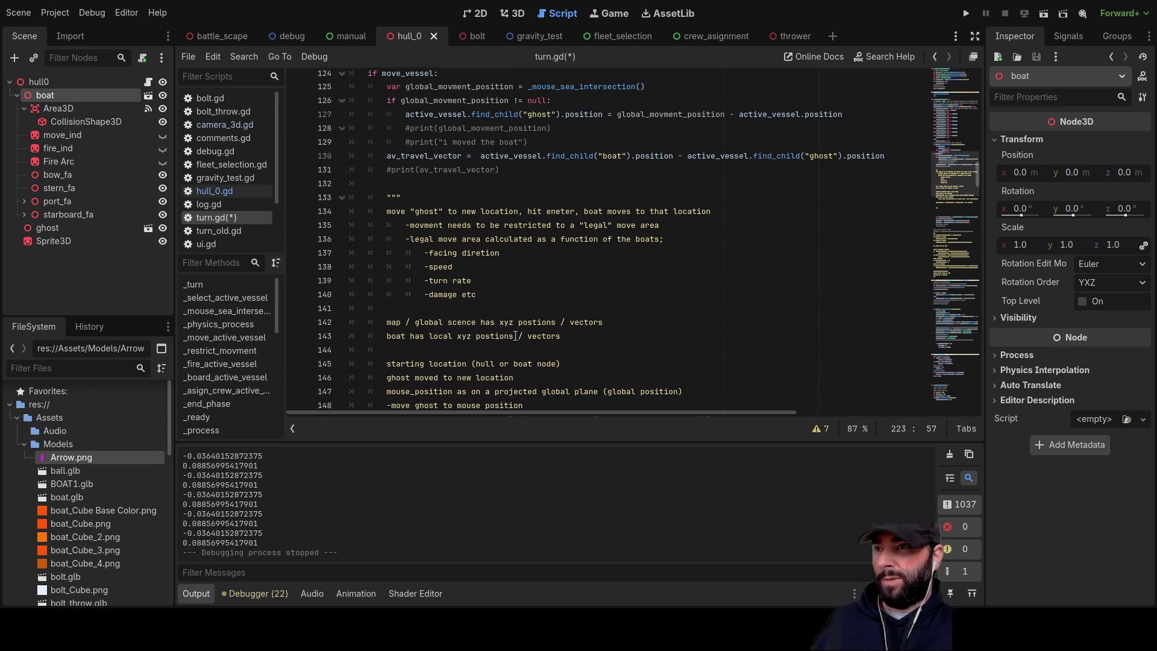
pyautogui.scroll(-3, 467, 309)
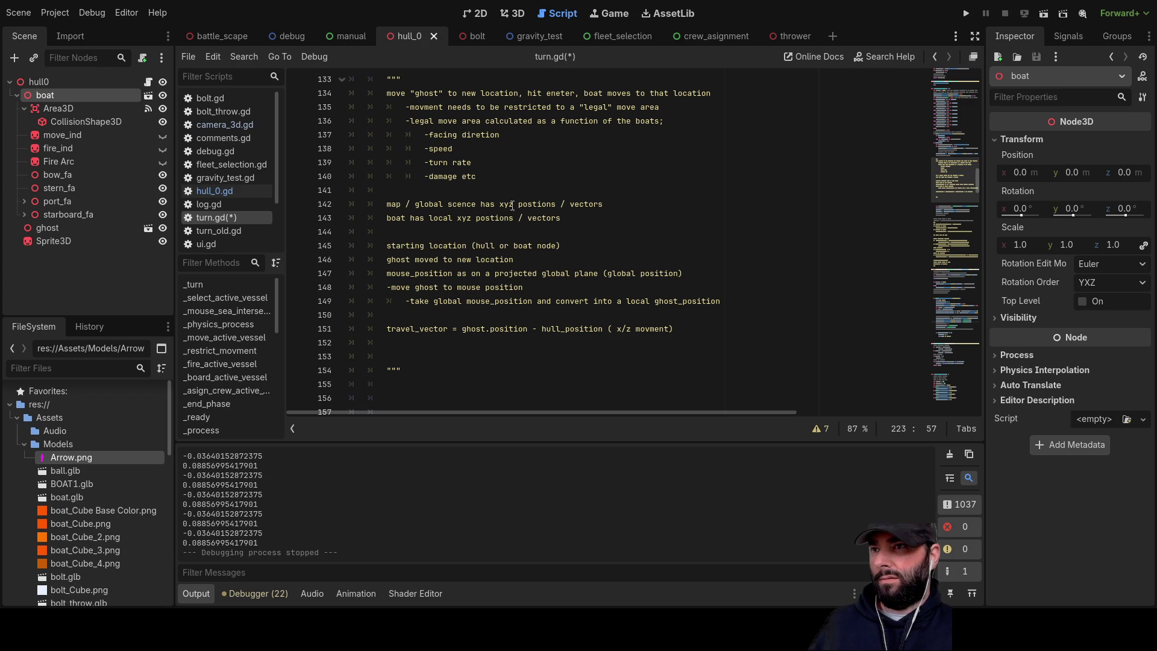
# - Correct the line 142 typo "postions" so the note reads "xyz position"
pyautogui.click(536, 204)
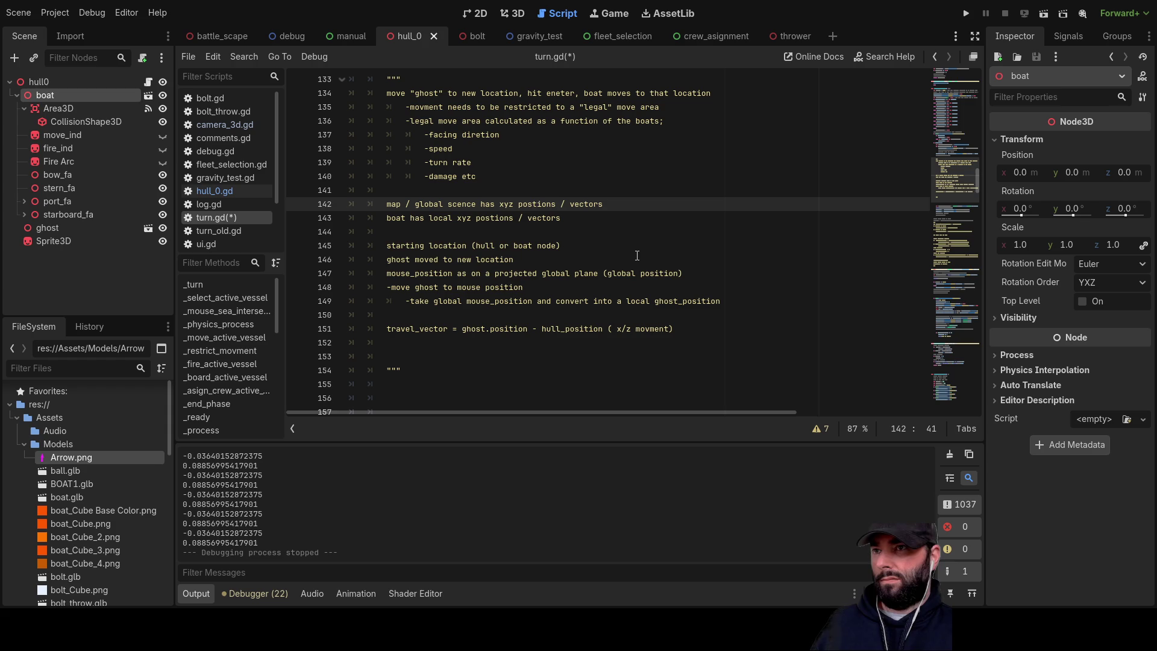
pyautogui.write('i')
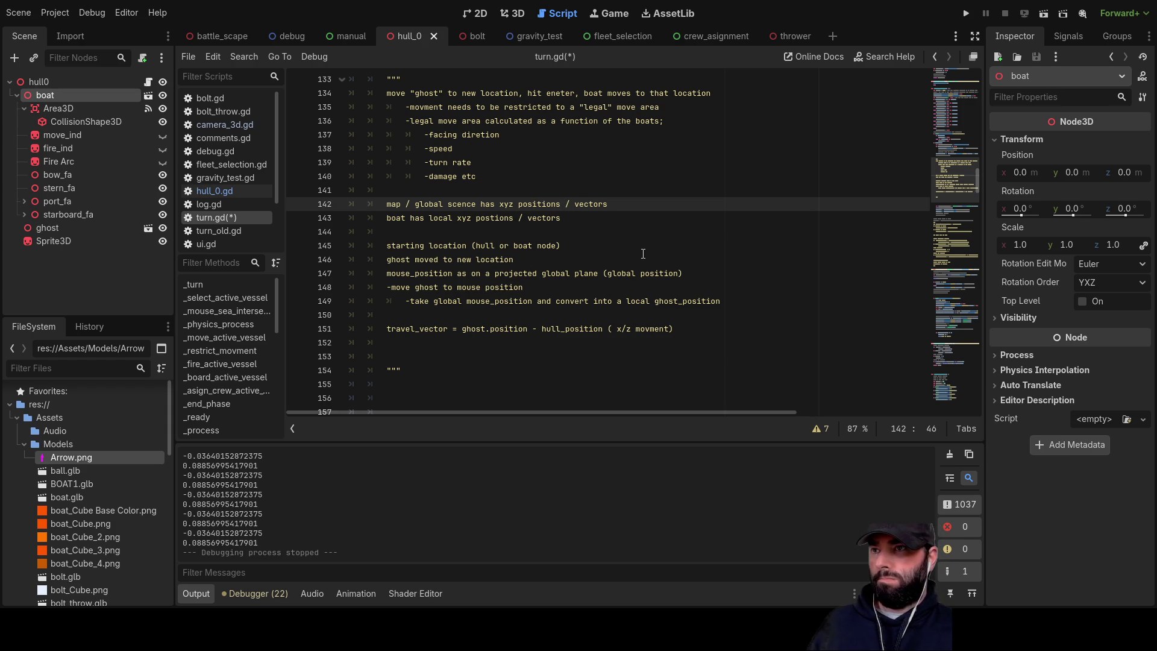
pyautogui.press('BackSpace')
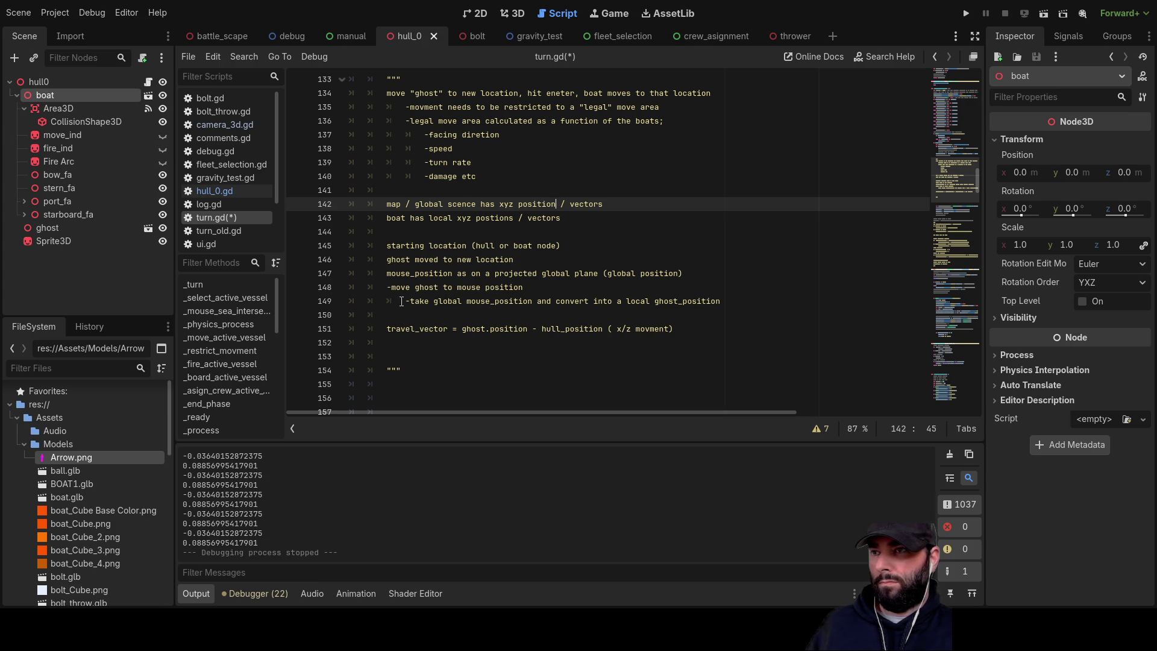
# - Run the game, bring the camera near the ship, send it to the ghost marker, then stop
pyautogui.click(967, 11)
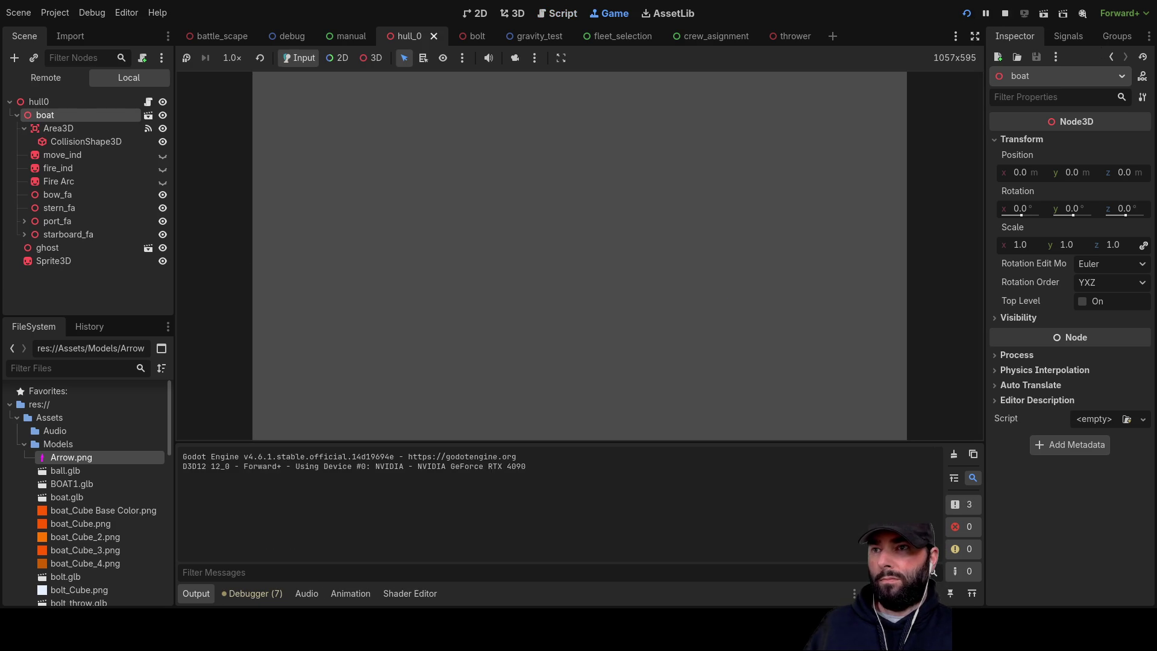
pyautogui.press('a')
pyautogui.press('w')
pyautogui.press('q')
pyautogui.press('s')
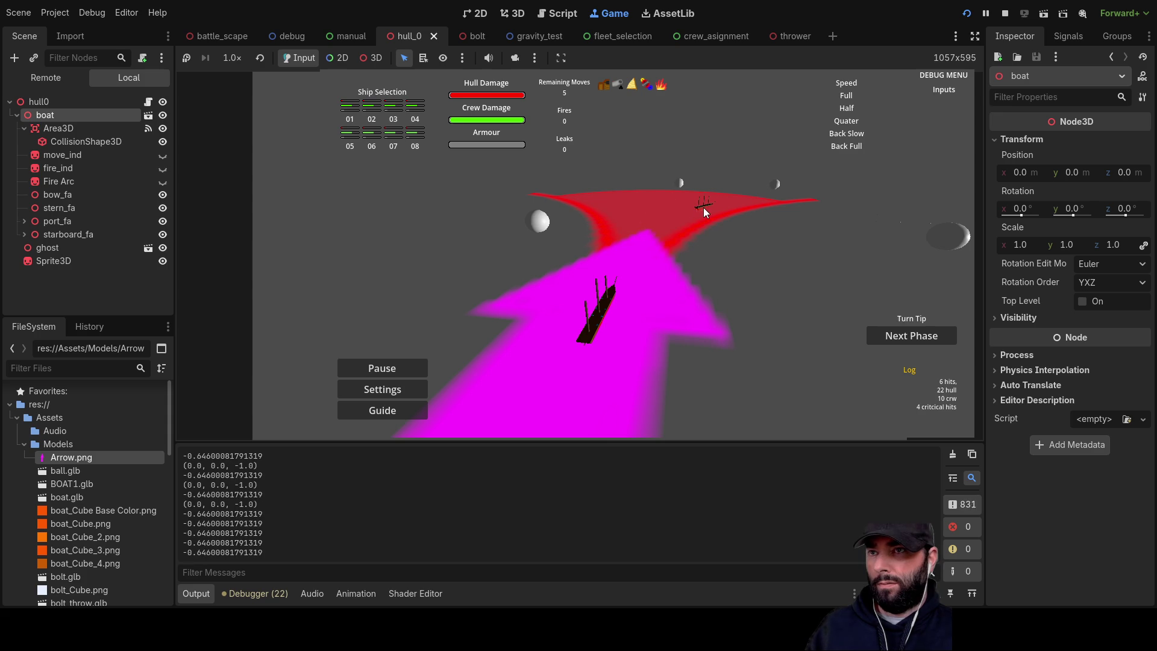
pyautogui.click(704, 208)
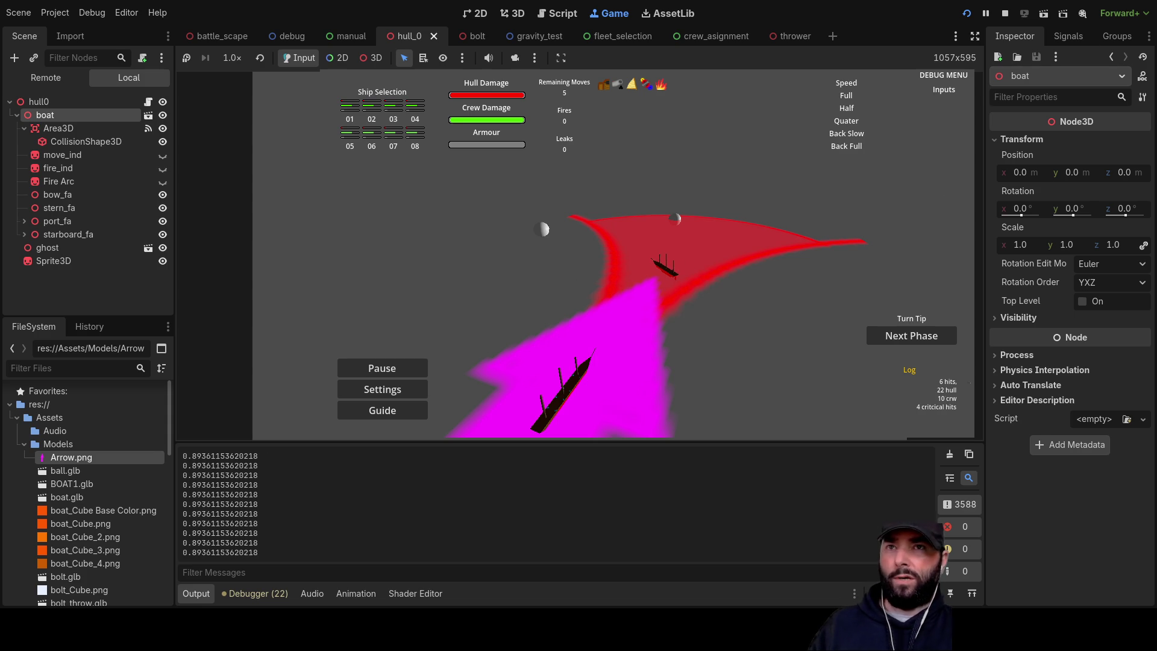
pyautogui.press('F8')
# - Trace global_movment_position uses and check the _mouse_sea_intersection definition, returning to line 125
pyautogui.scroll(9, 496, 297)
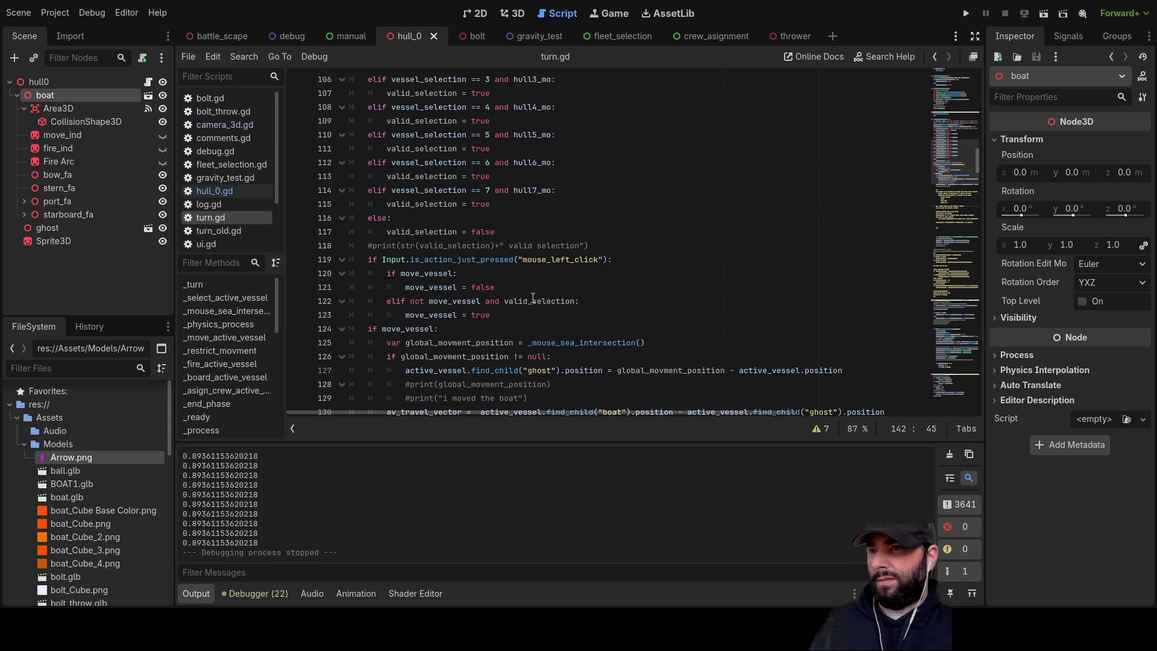
pyautogui.scroll(-3, 549, 301)
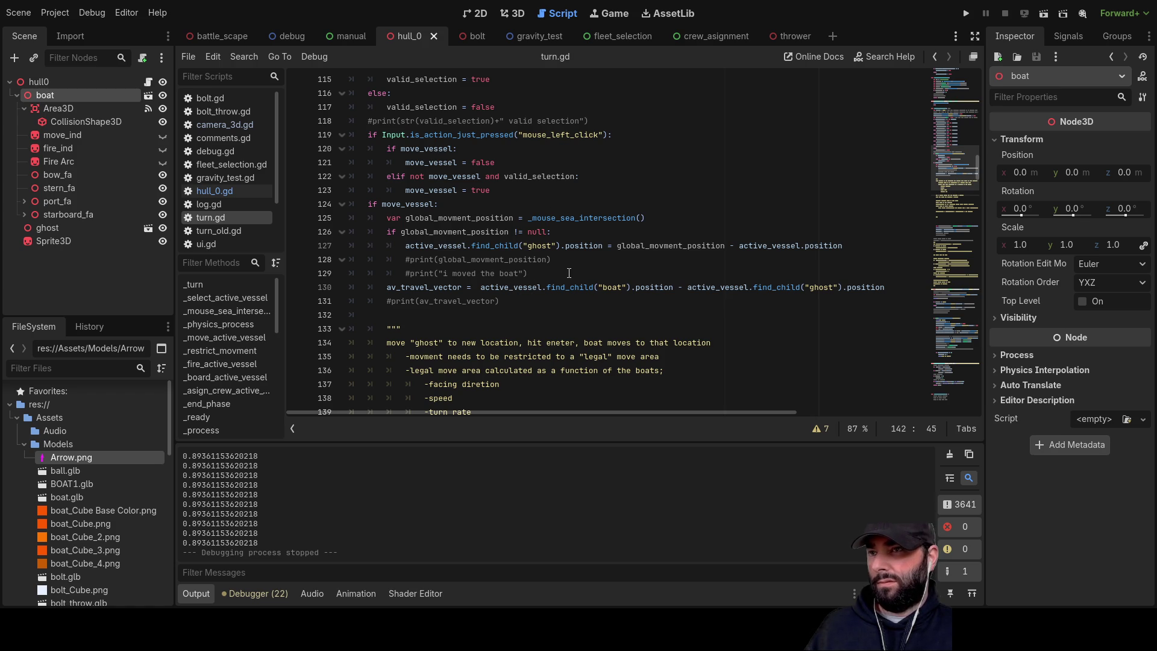
pyautogui.doubleClick(446, 218)
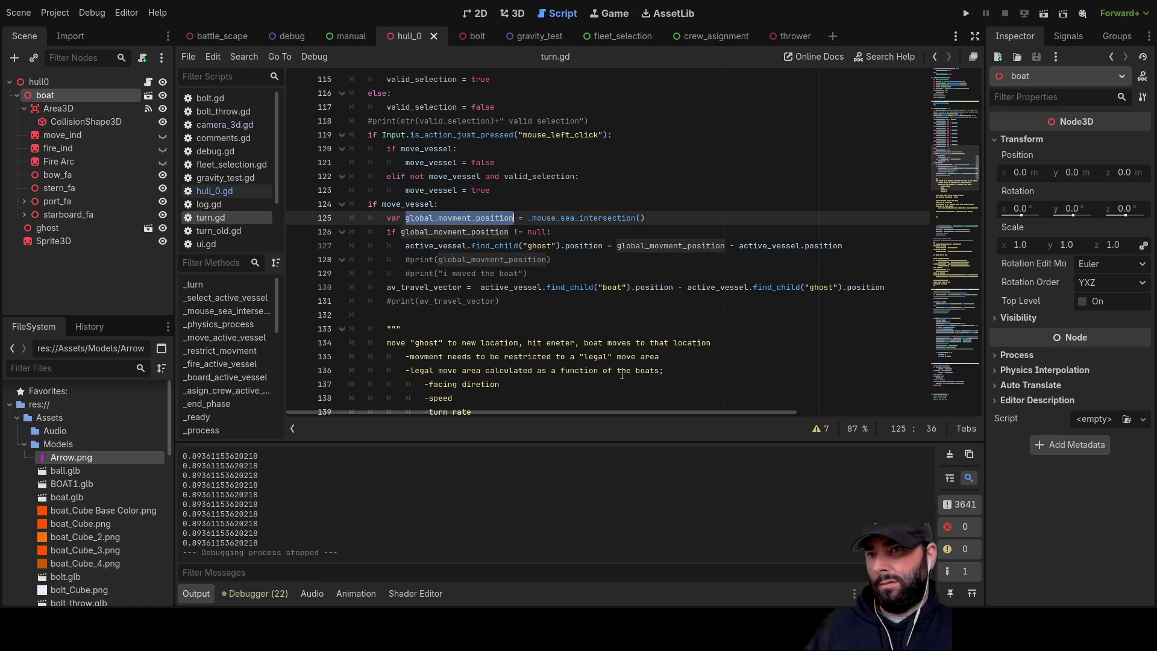
pyautogui.keyDown('ctrl'); pyautogui.click(582, 220); pyautogui.keyUp('ctrl')
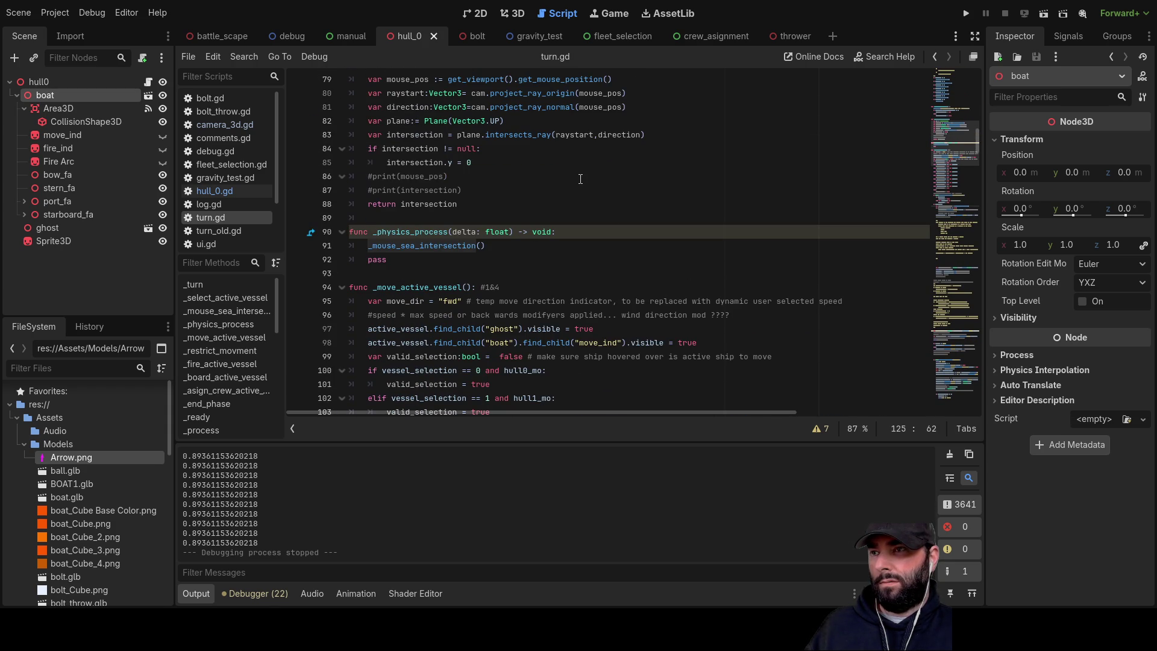
pyautogui.hotkey('alt', 'Left')
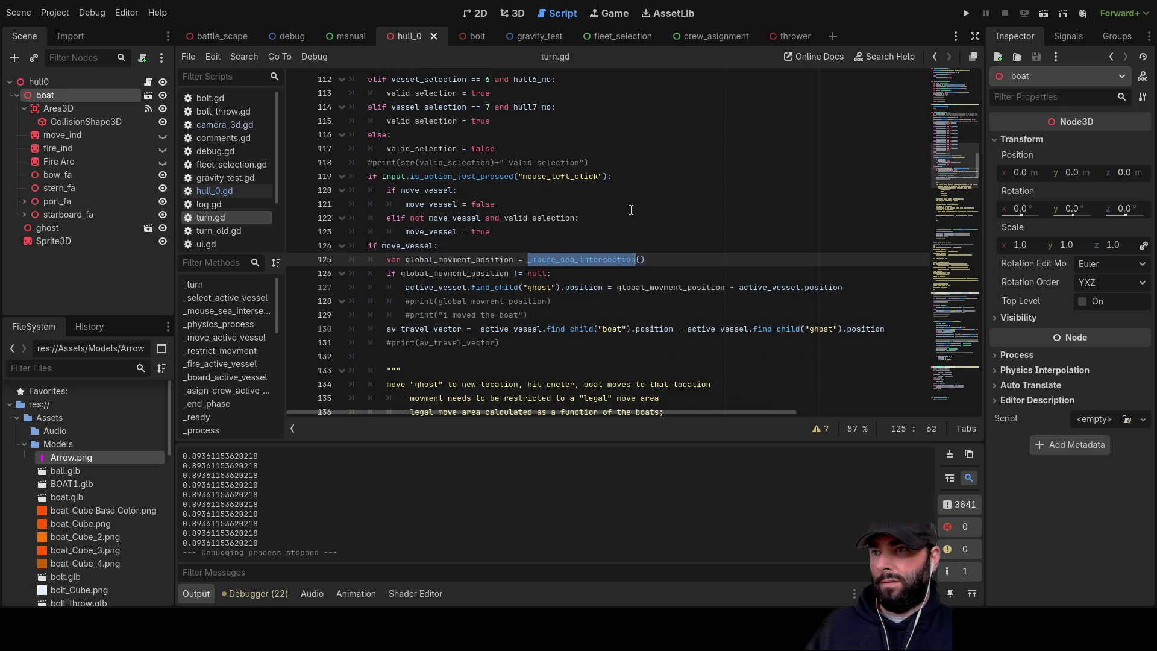
pyautogui.doubleClick(437, 258)
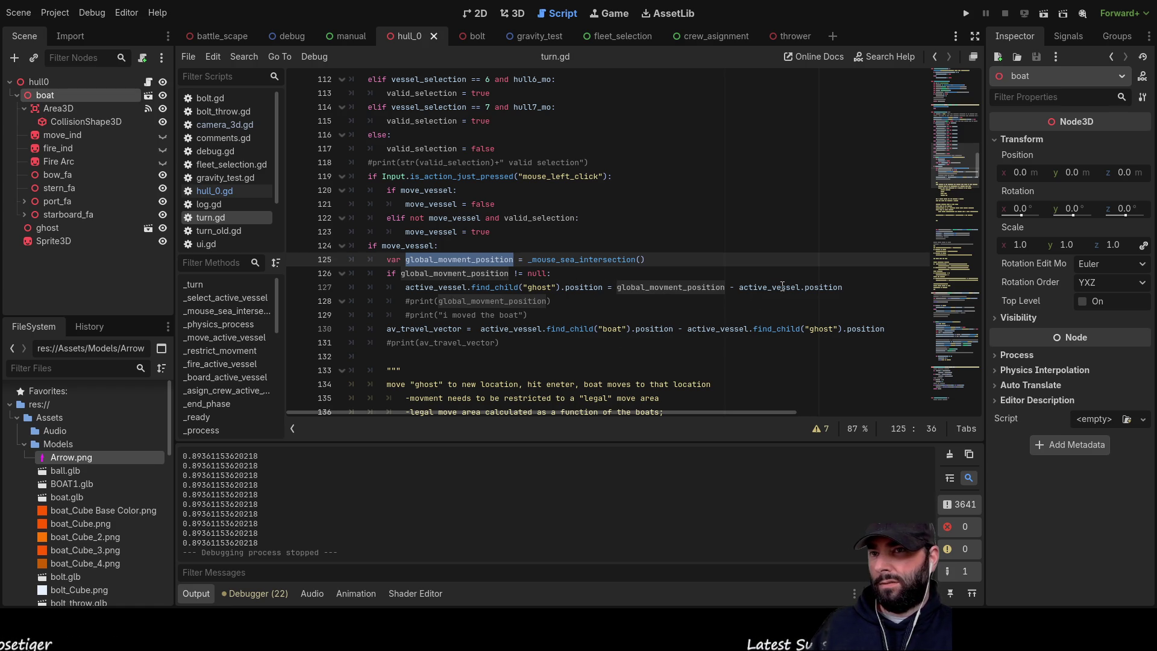
# - Examine the terms of line 127's ghost position assignment: global_movment_position and the active vessel position
pyautogui.doubleClick(658, 287)
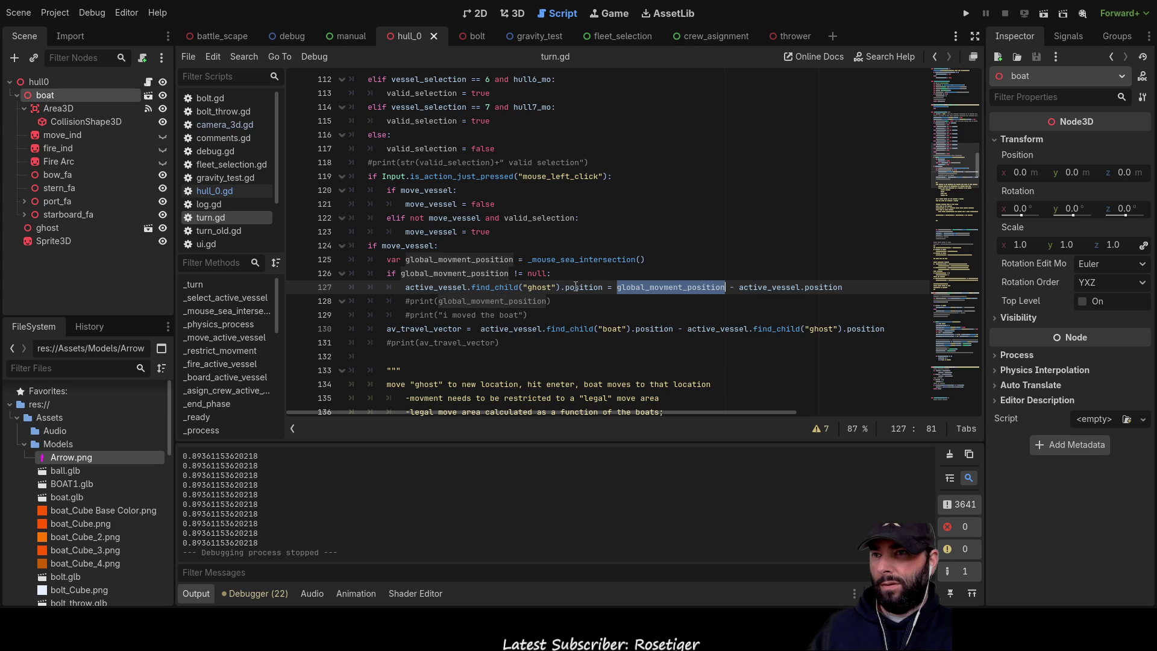
pyautogui.moveTo(606, 287); pyautogui.dragTo(405, 288)
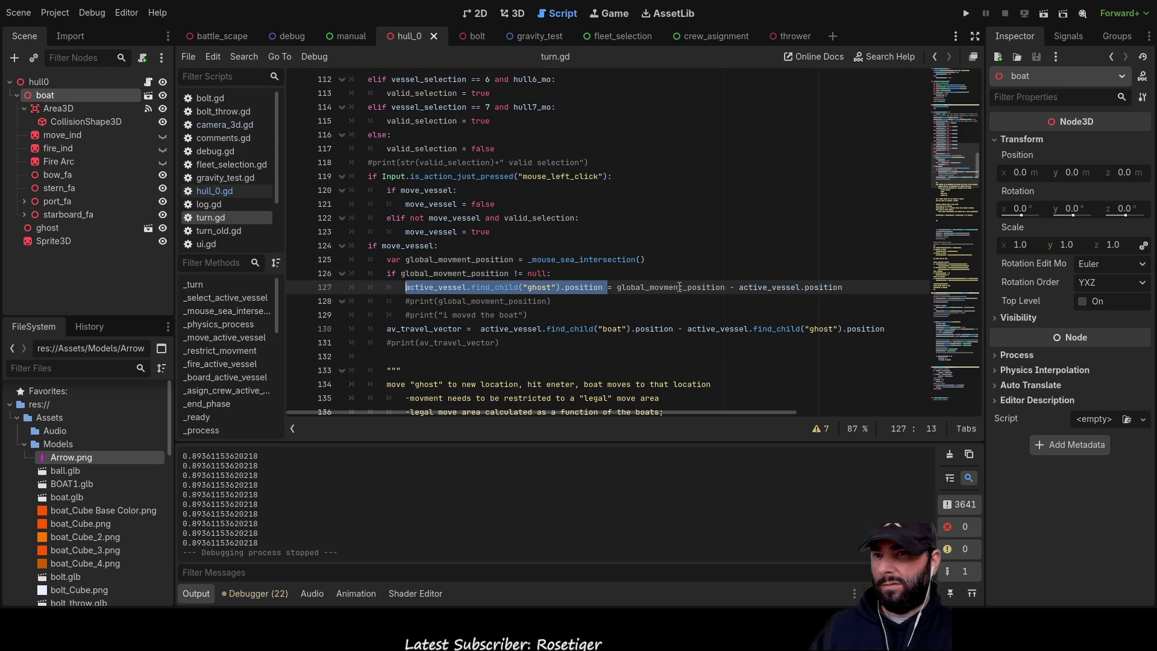
pyautogui.moveTo(843, 288); pyautogui.dragTo(406, 288)
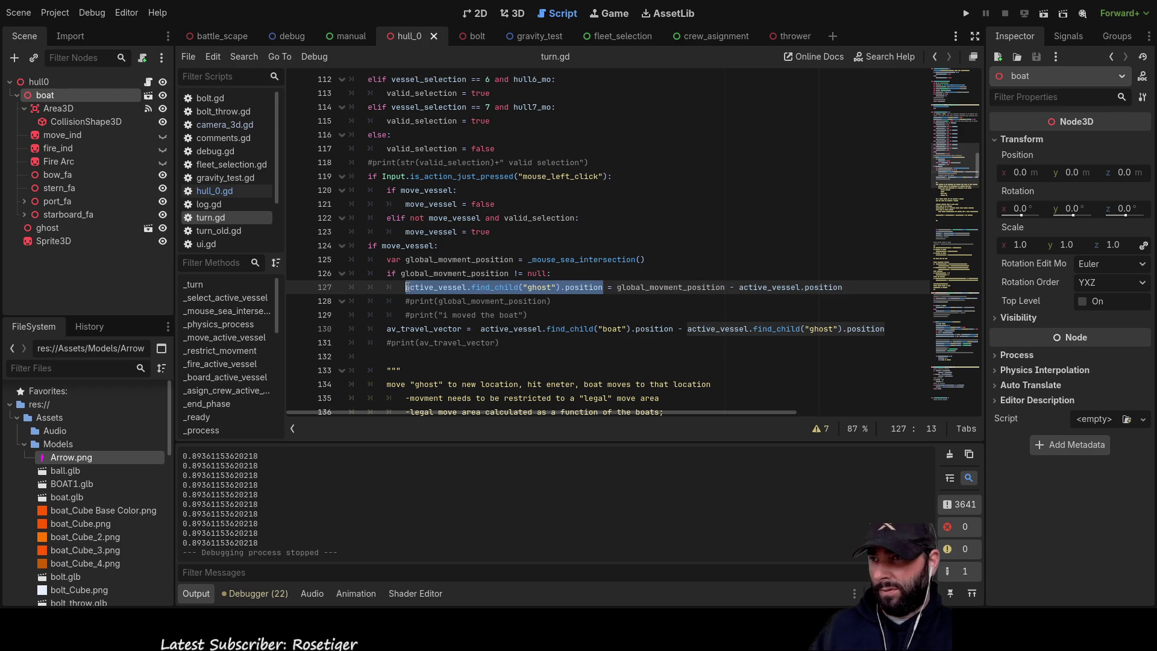
pyautogui.click(616, 287)
pyautogui.scroll(-12, 663, 332)
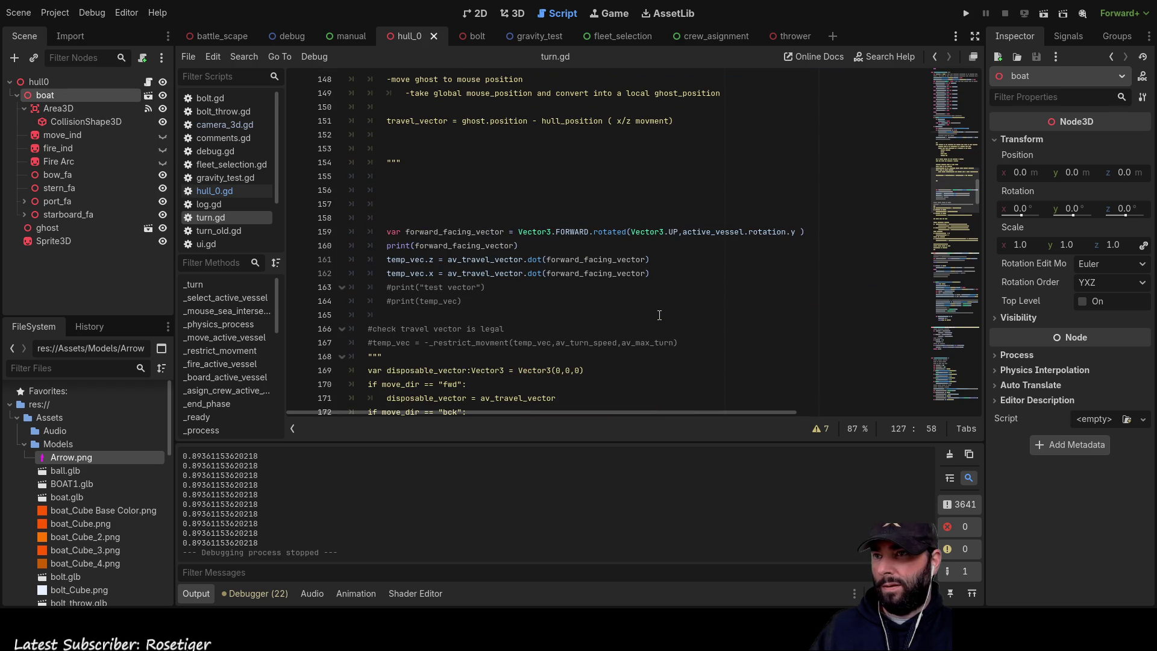
pyautogui.scroll(-12, 663, 314)
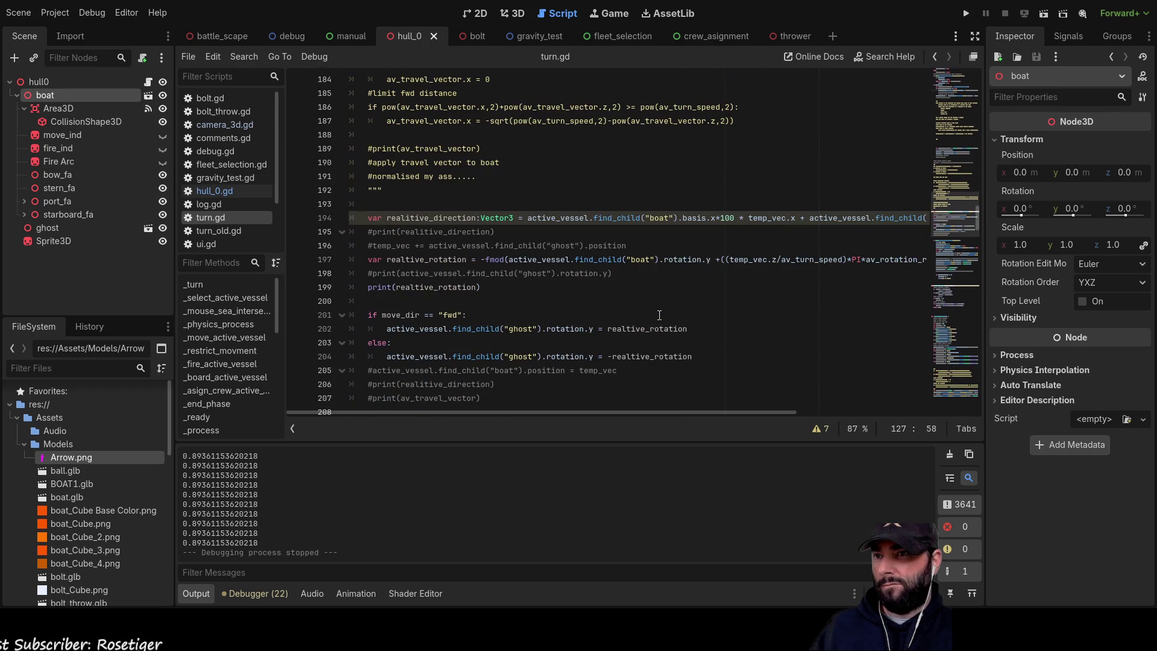
pyautogui.click(671, 301)
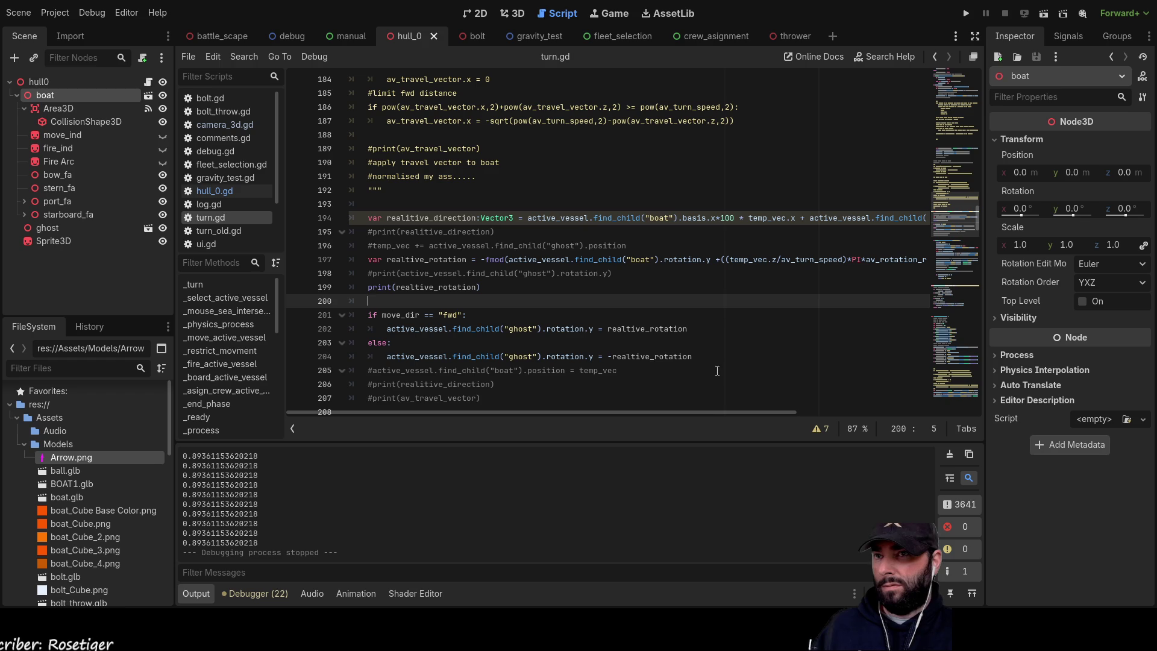
pyautogui.moveTo(716, 412); pyautogui.dragTo(743, 408)
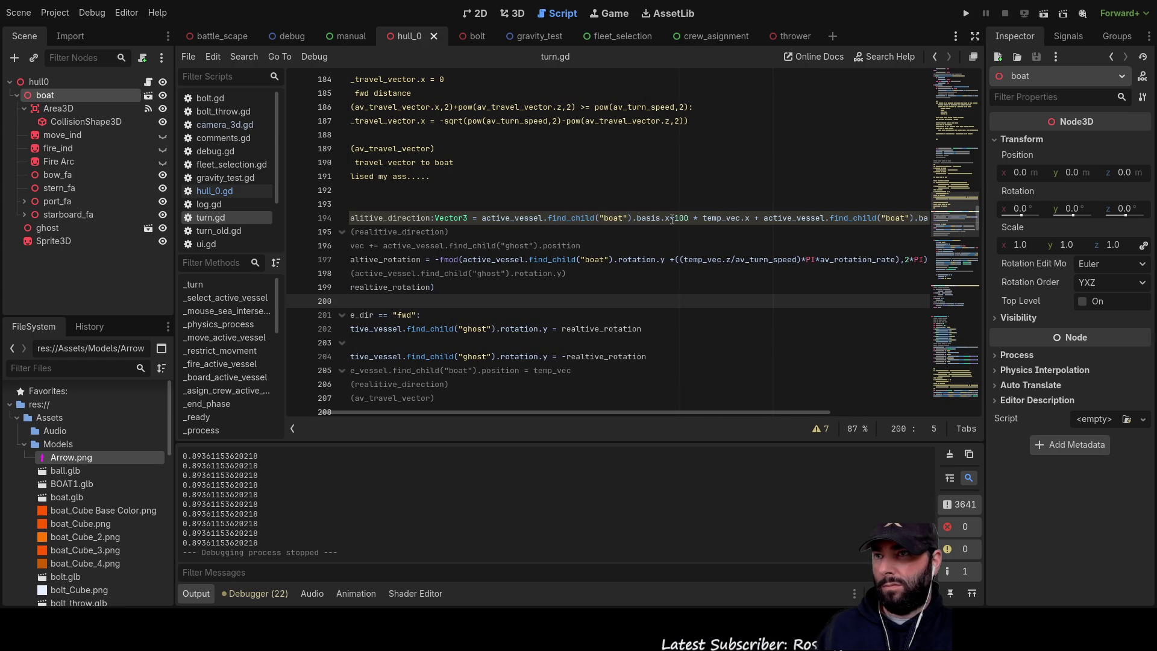
pyautogui.moveTo(669, 410)
pyautogui.mouseDown()
pyautogui.moveTo(616, 405)
pyautogui.moveTo(672, 406)
pyautogui.mouseUp()
pyautogui.moveTo(698, 406)
pyautogui.mouseDown()
pyautogui.moveTo(787, 410)
pyautogui.moveTo(688, 407)
pyautogui.mouseUp()
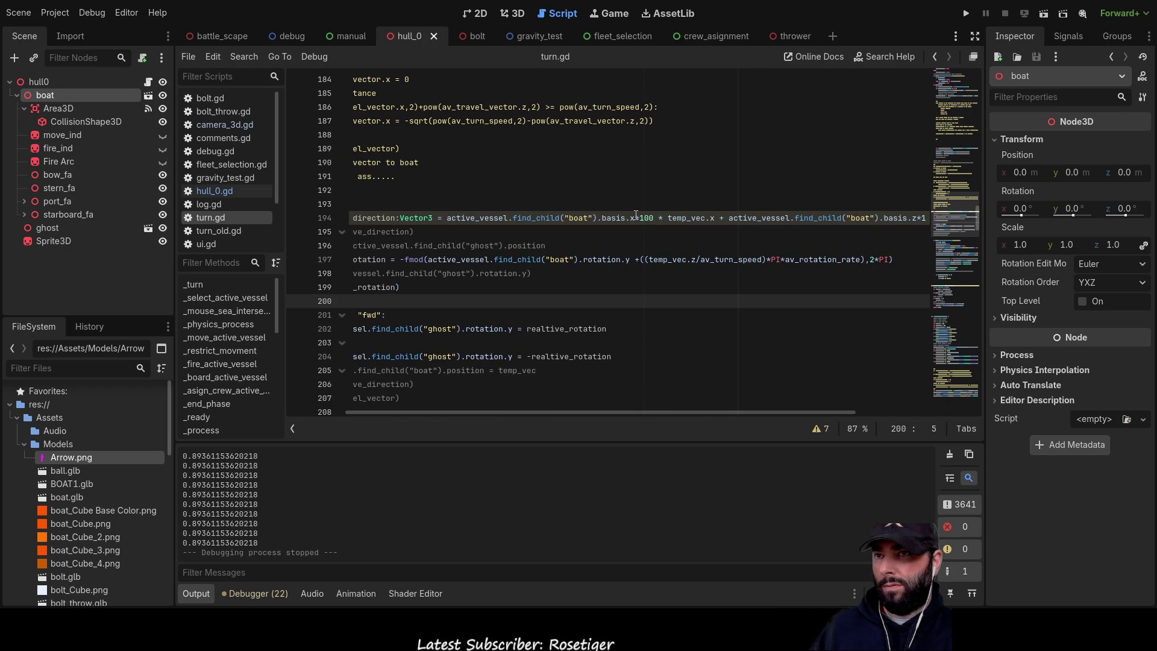
pyautogui.moveTo(636, 218)
pyautogui.mouseDown()
pyautogui.moveTo(447, 217)
pyautogui.moveTo(625, 216)
pyautogui.moveTo(597, 217)
pyautogui.mouseUp()
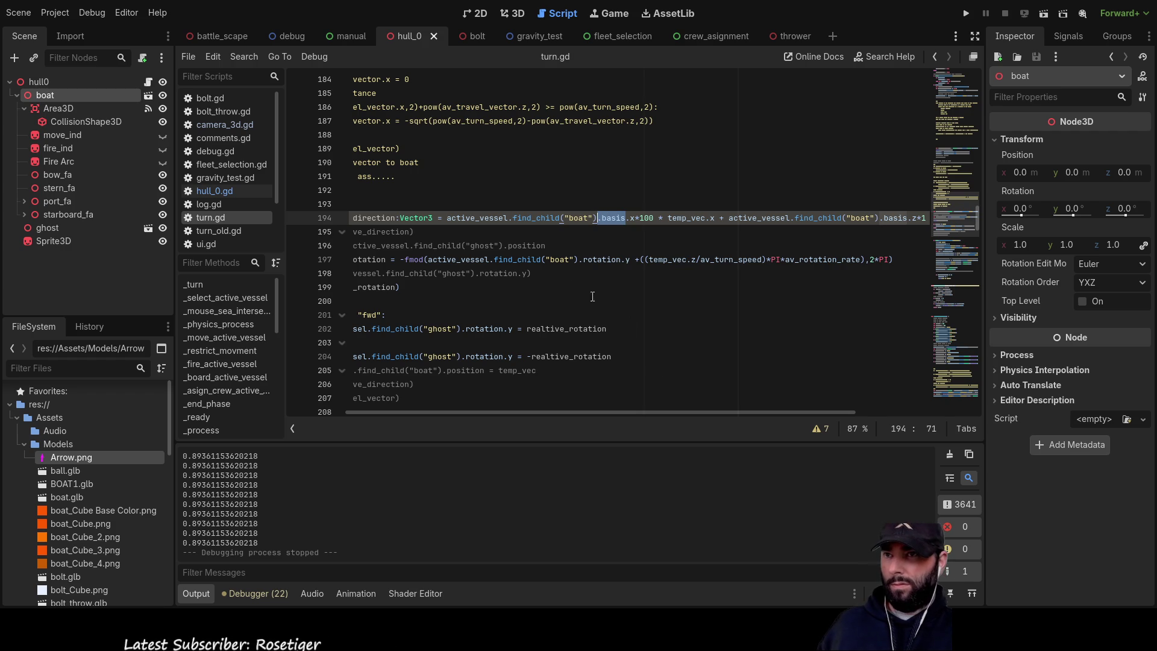
pyautogui.scroll(20, 593, 297)
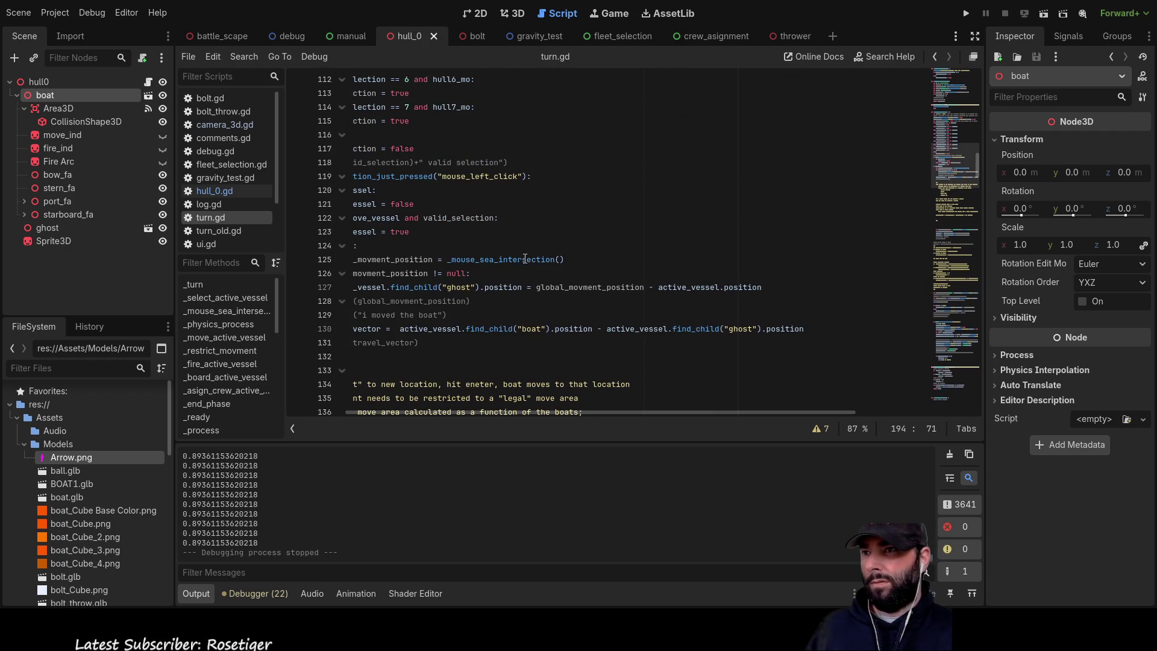
pyautogui.scroll(-3, 512, 259)
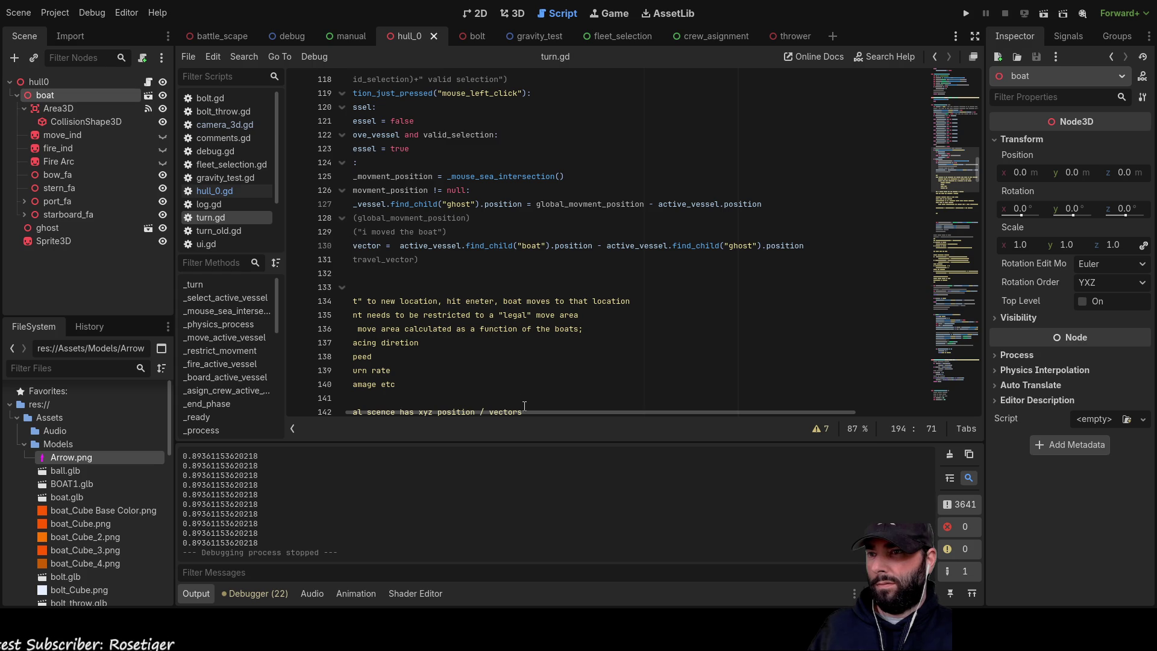
pyautogui.moveTo(528, 411); pyautogui.dragTo(464, 412)
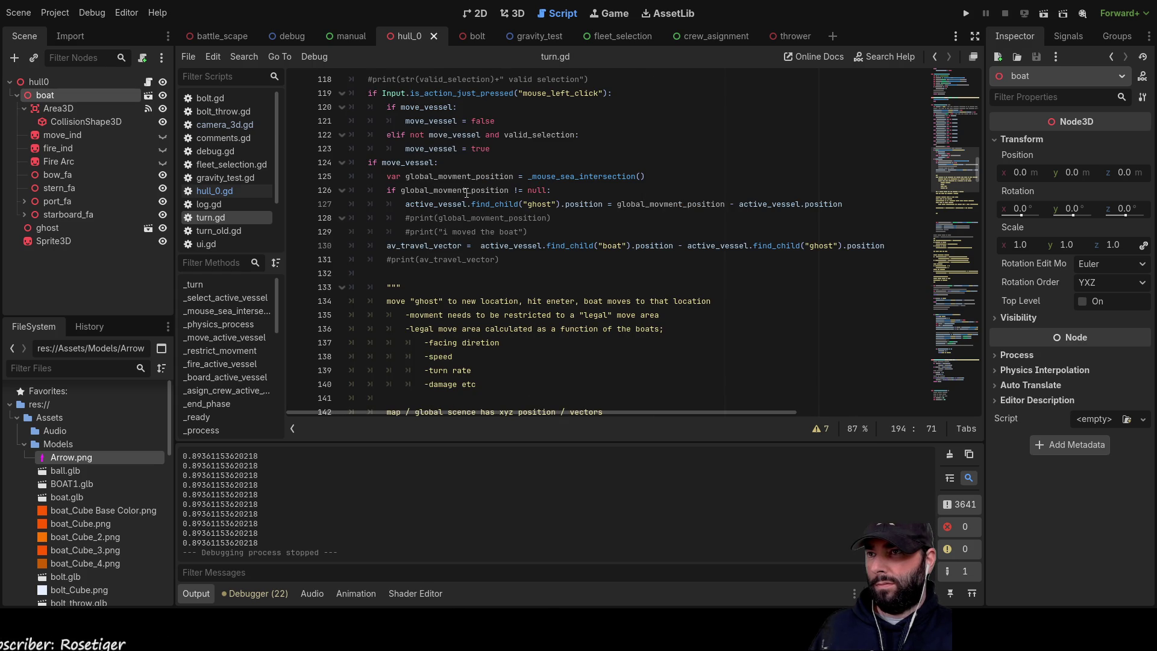
# - Append .basis to the ghost's position on line 127 and launch the game
pyautogui.click(604, 205)
pyautogui.write('.basis')
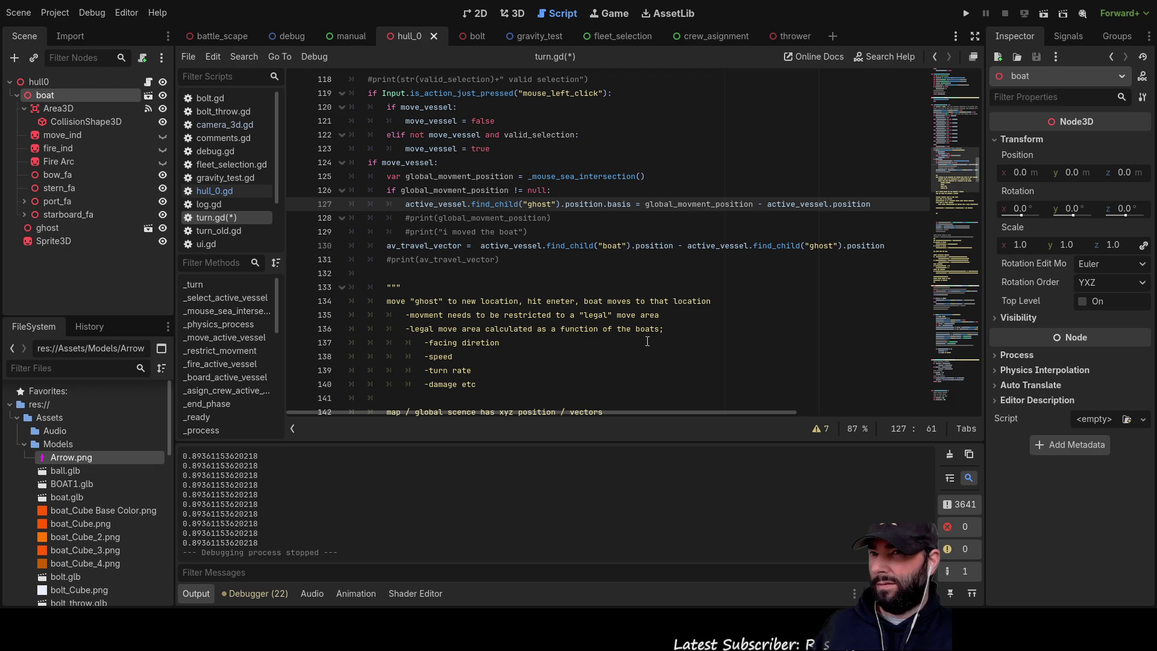
pyautogui.moveTo(631, 412)
pyautogui.mouseDown()
pyautogui.moveTo(729, 414)
pyautogui.moveTo(635, 414)
pyautogui.mouseUp()
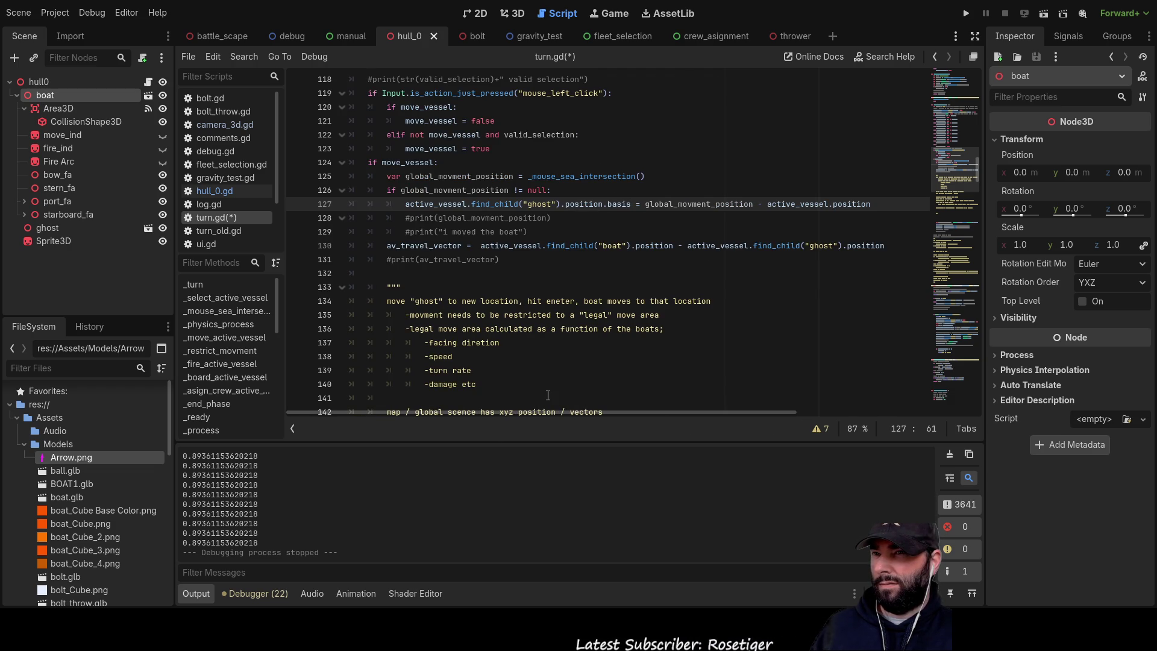
pyautogui.click(966, 14)
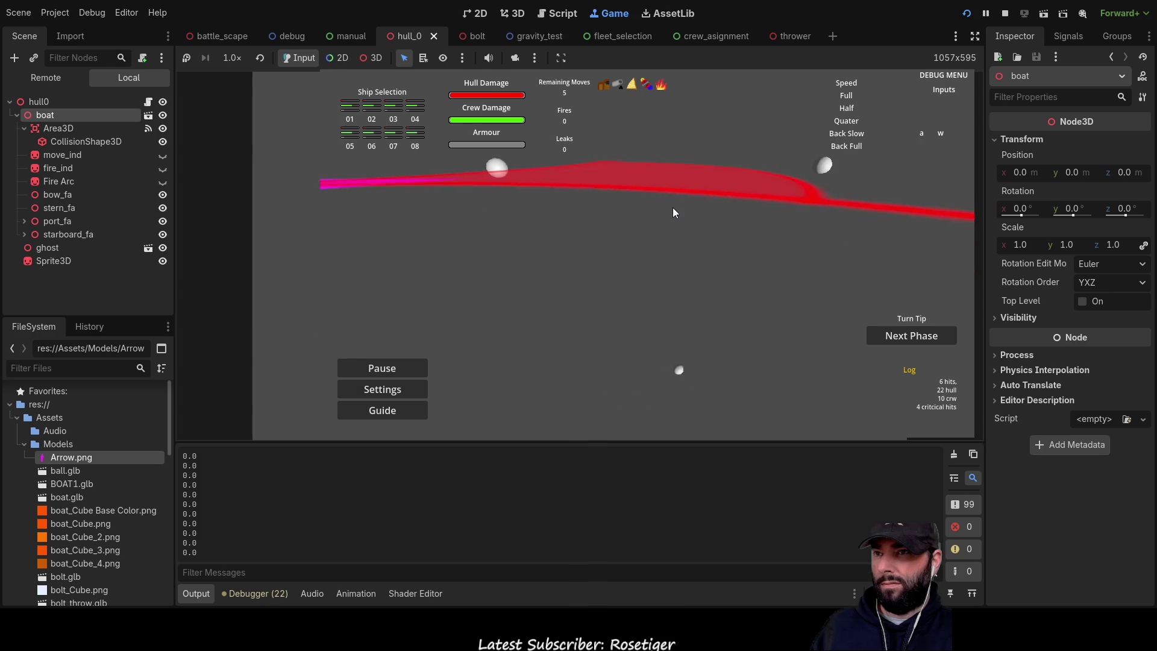
# - Press W in the running game to move the ghost, triggering the line 127 'basis' error
pyautogui.press('w')
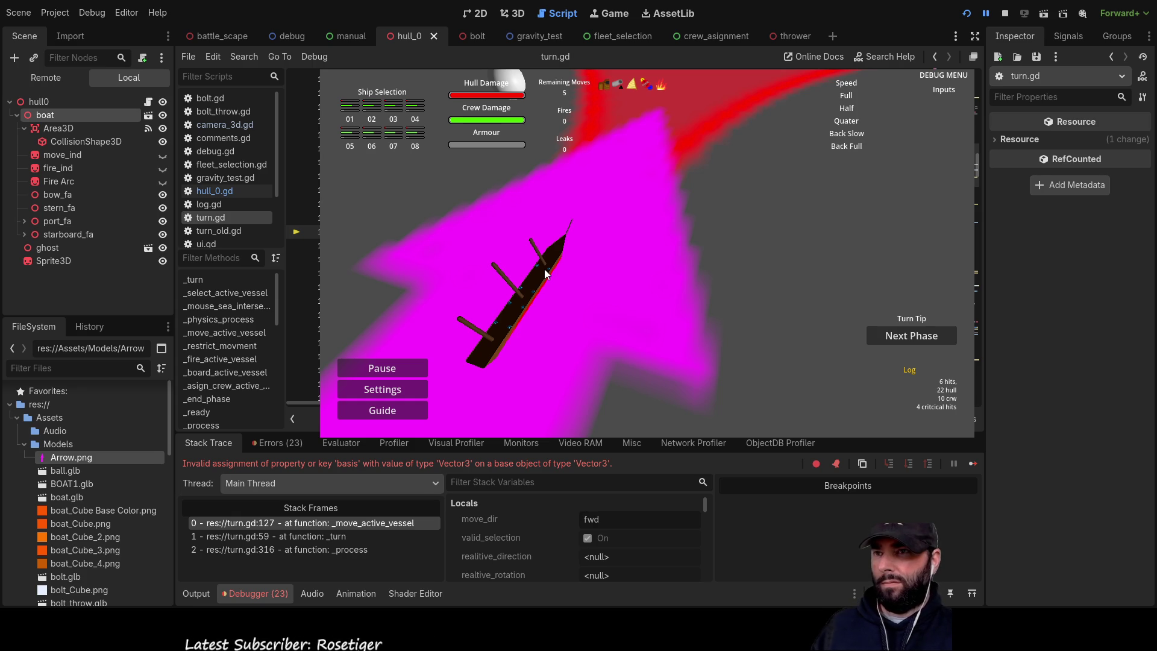
# - Show the boat node's properties (position 0, rotation 0, scale 1) in the Inspector
pyautogui.press('Return')
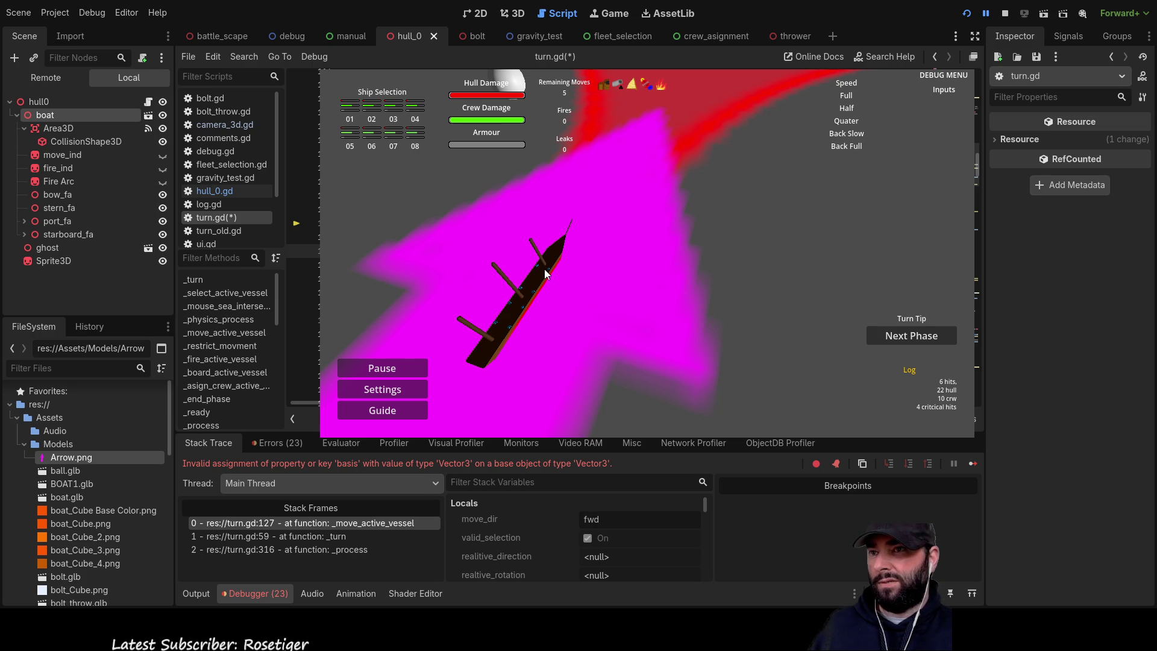
pyautogui.click(56, 114)
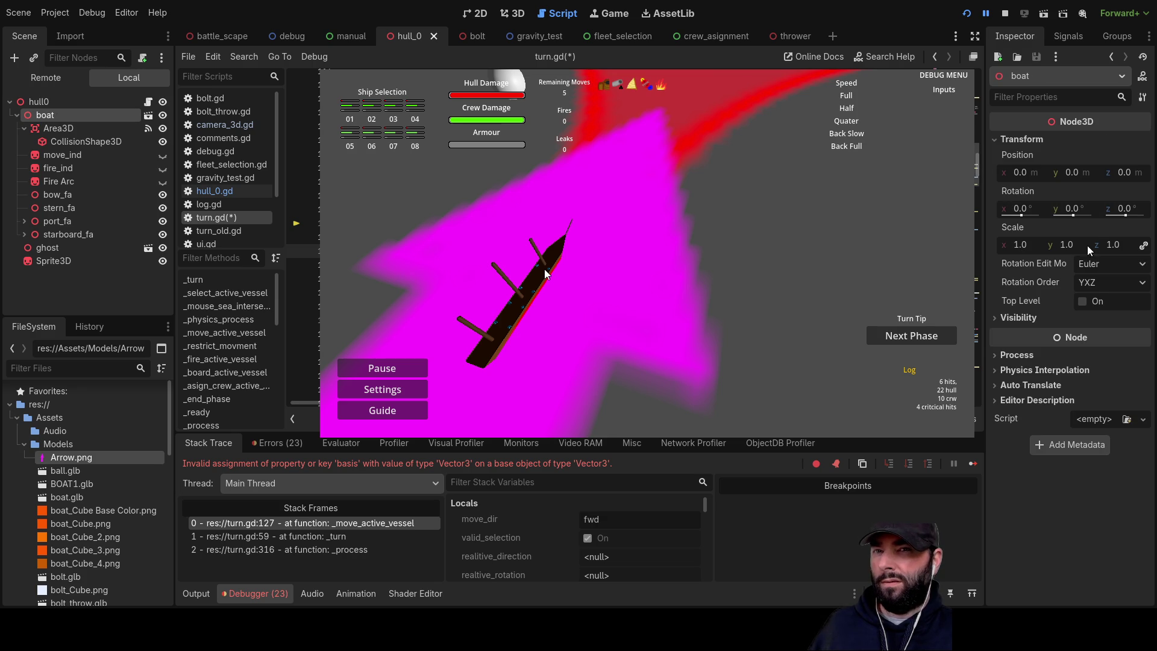